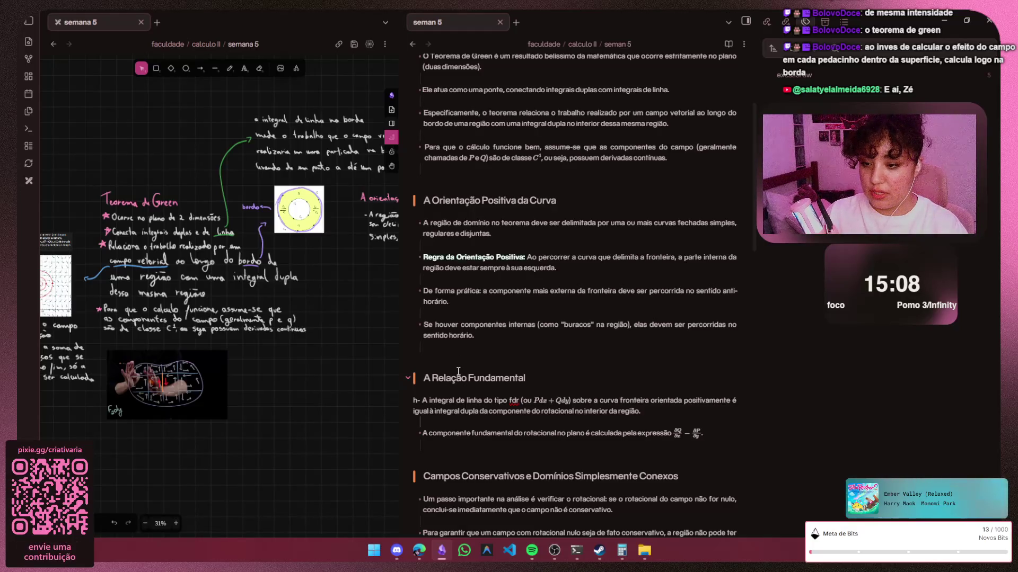
scroll(233, 390, up, 2)
scroll(233, 390, left, 2)
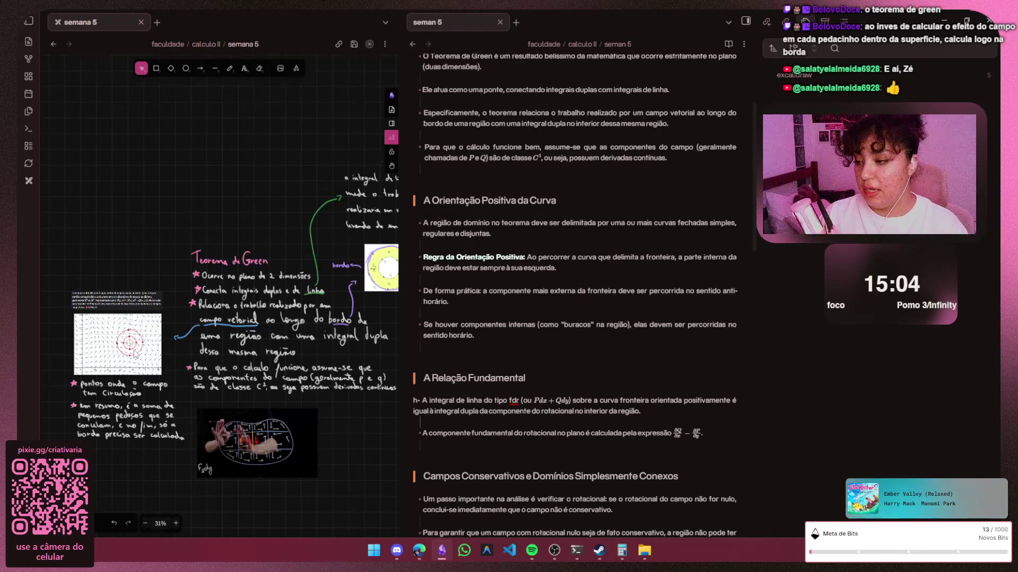
ctrl+scroll(174, 336, up, 5)
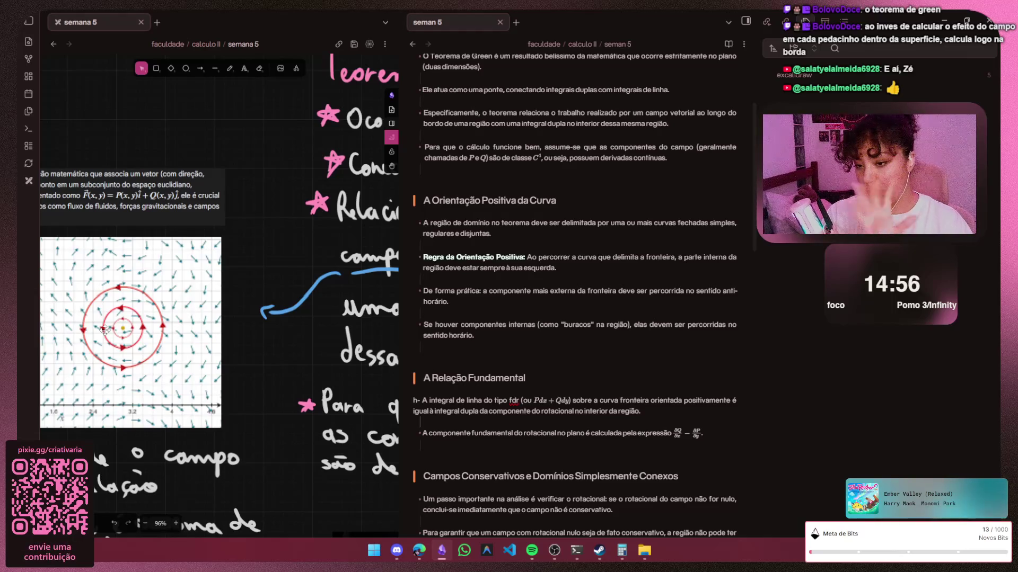
scroll(213, 371, right, 5)
scroll(193, 375, down, 4)
scroll(193, 374, down, 1)
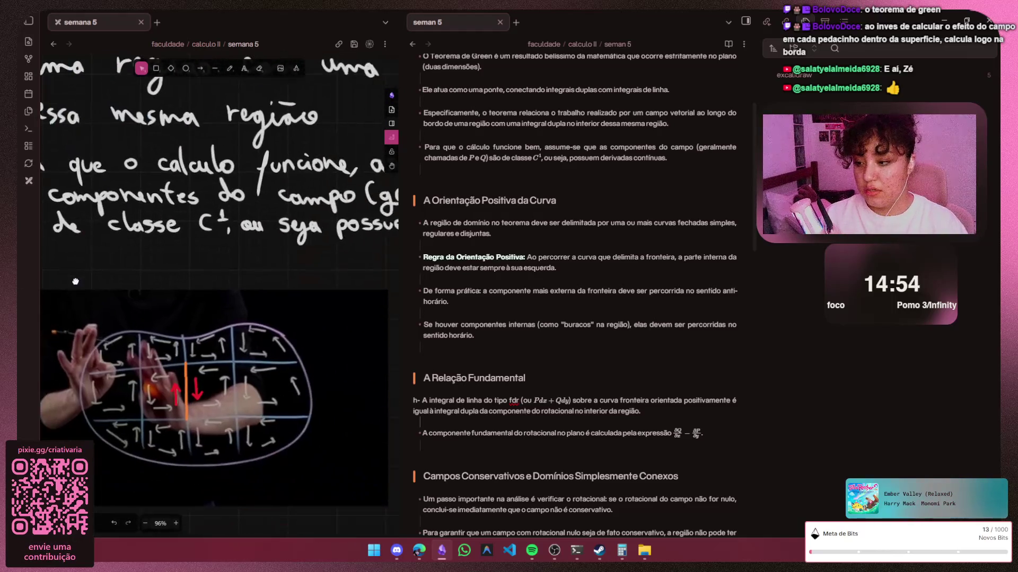
scroll(540, 350, down, 4)
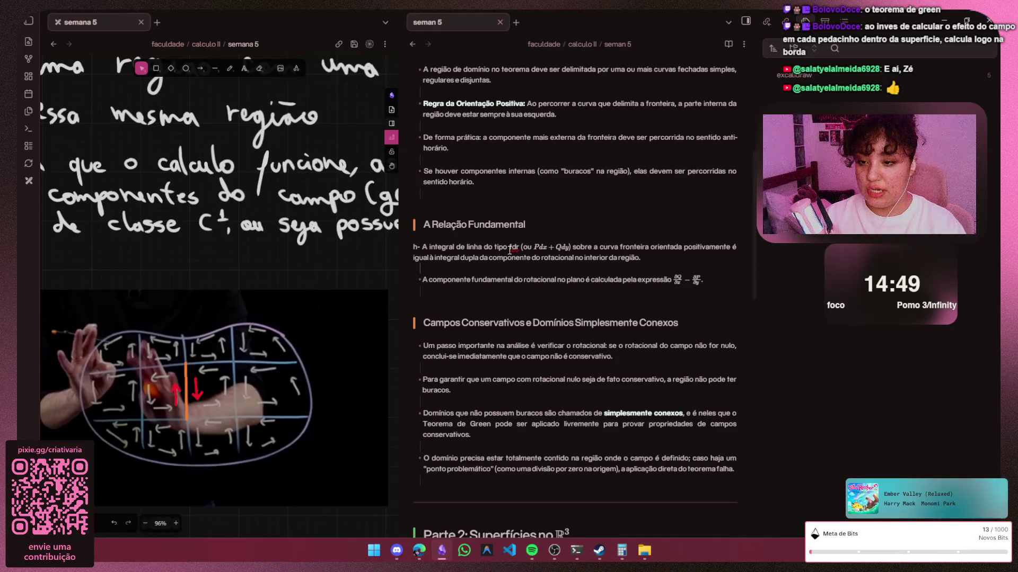
ctrl+scroll(562, 295, up, 2)
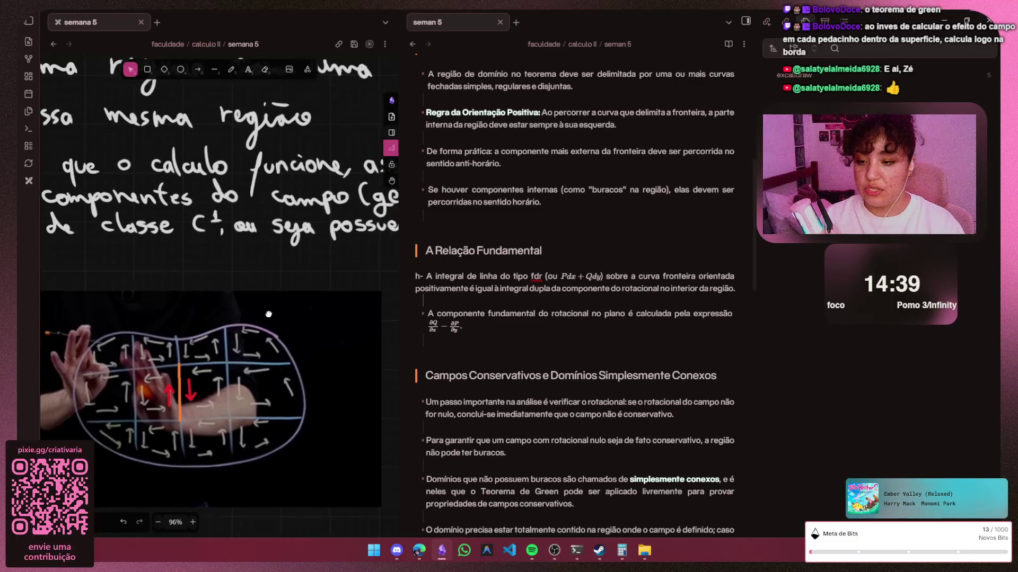
scroll(159, 305, right, 5)
scroll(159, 305, right, 5)
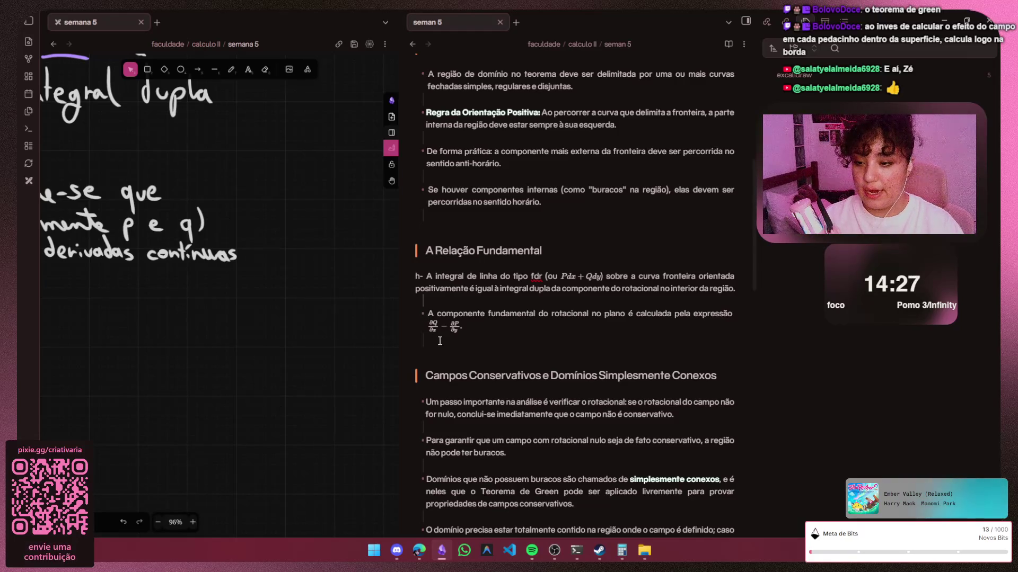
Zoom the Obsidian interface in two steps with Ctrl+= and drag the note tab toward the left pane
key(ctrl+equal)
key(ctrl+equal)
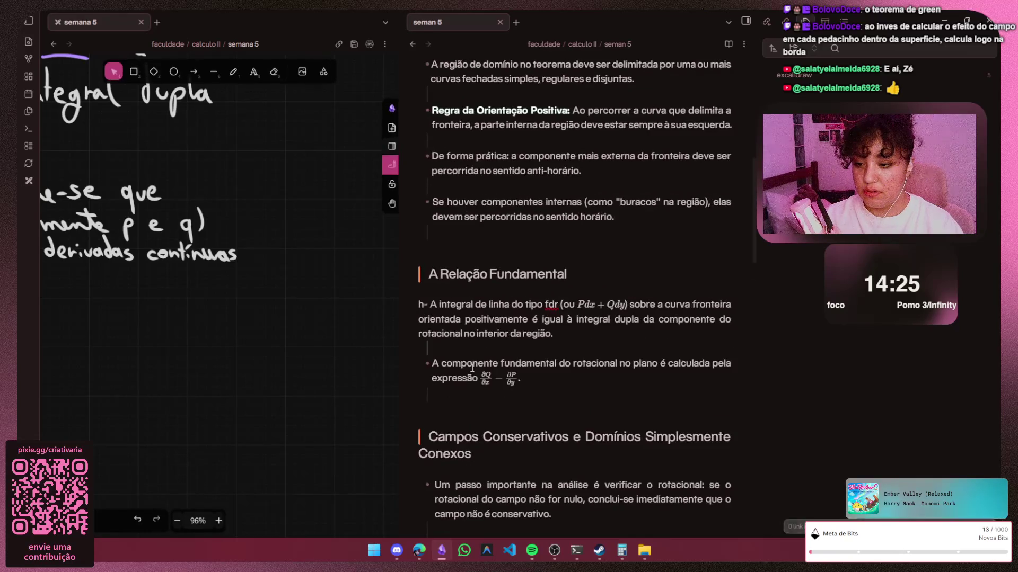
key(ctrl+equal)
key(ctrl+equal)
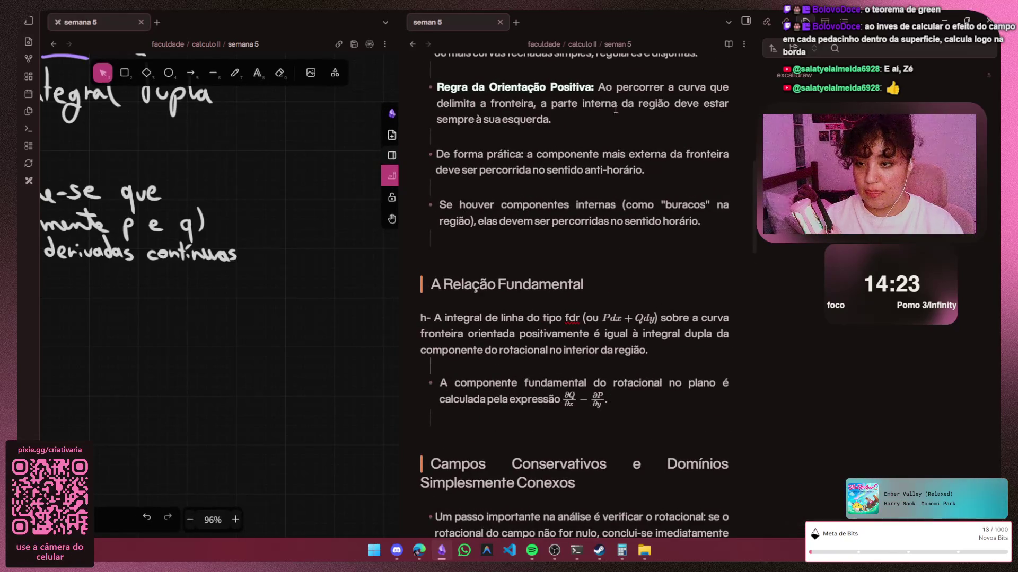
drag(478, 23, 207, 25)
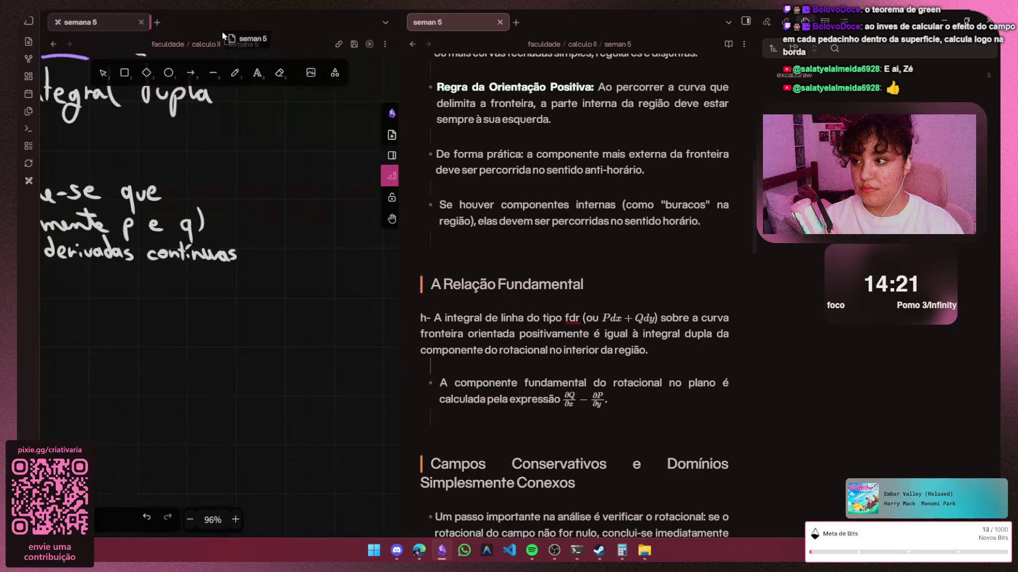
scroll(406, 434, down, 5)
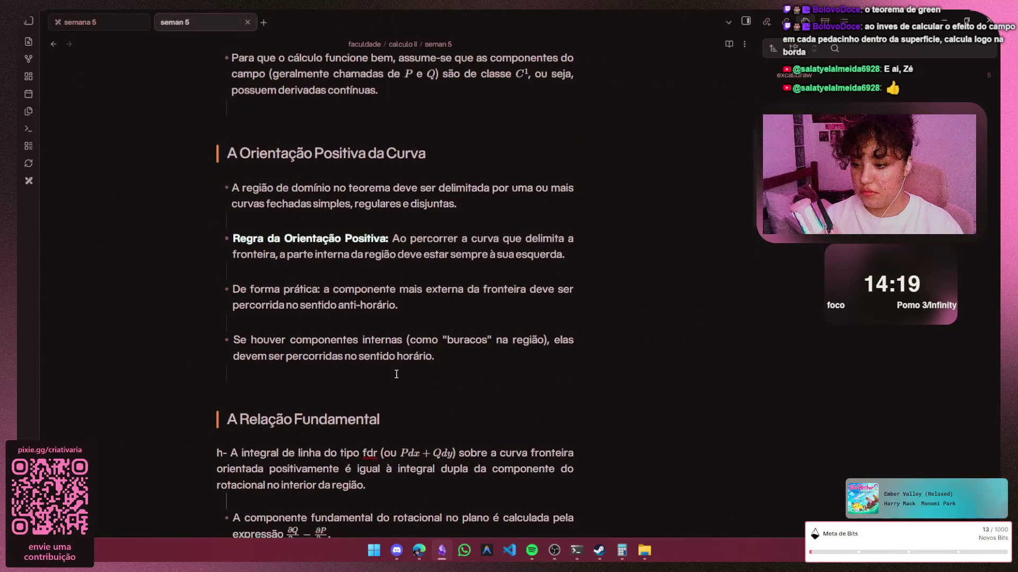
scroll(397, 370, down, 3)
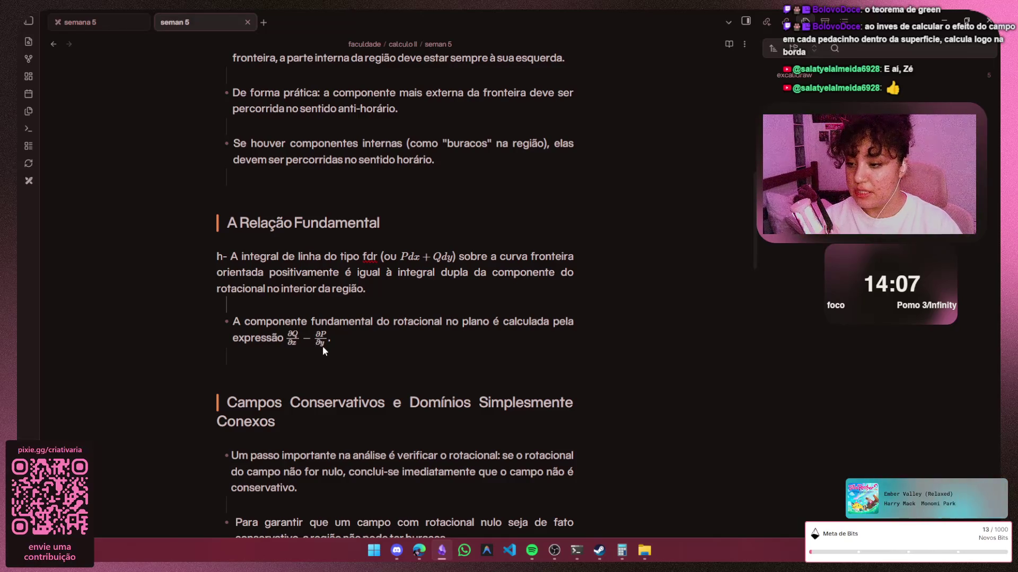
scroll(322, 346, down, 5)
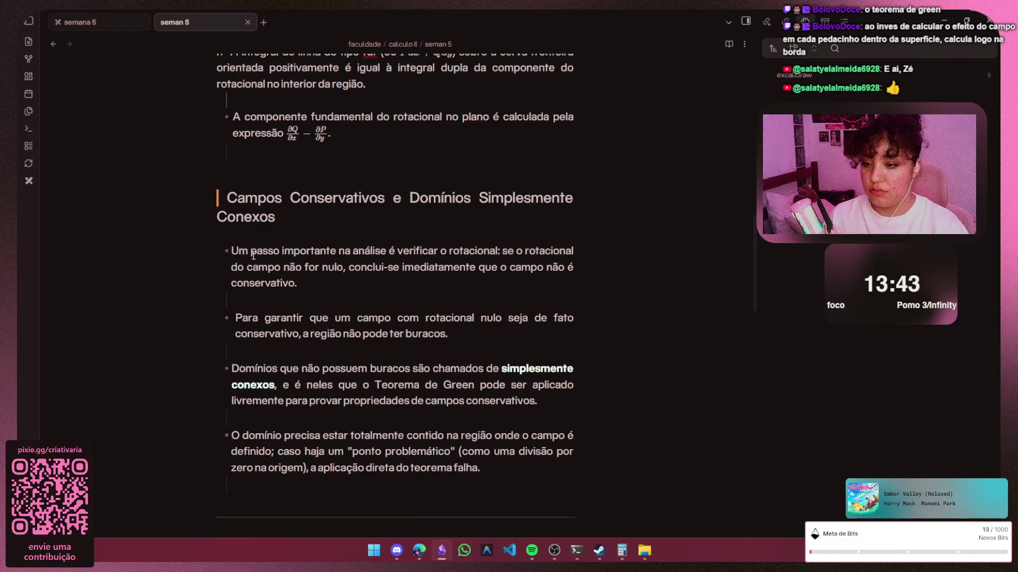
scroll(252, 254, down, 5)
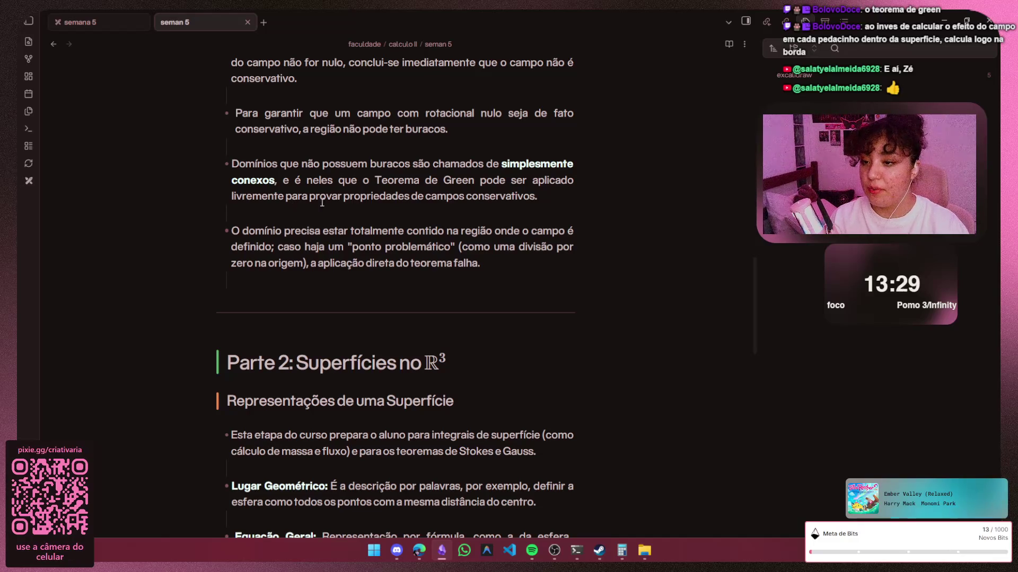
scroll(552, 189, up, 1)
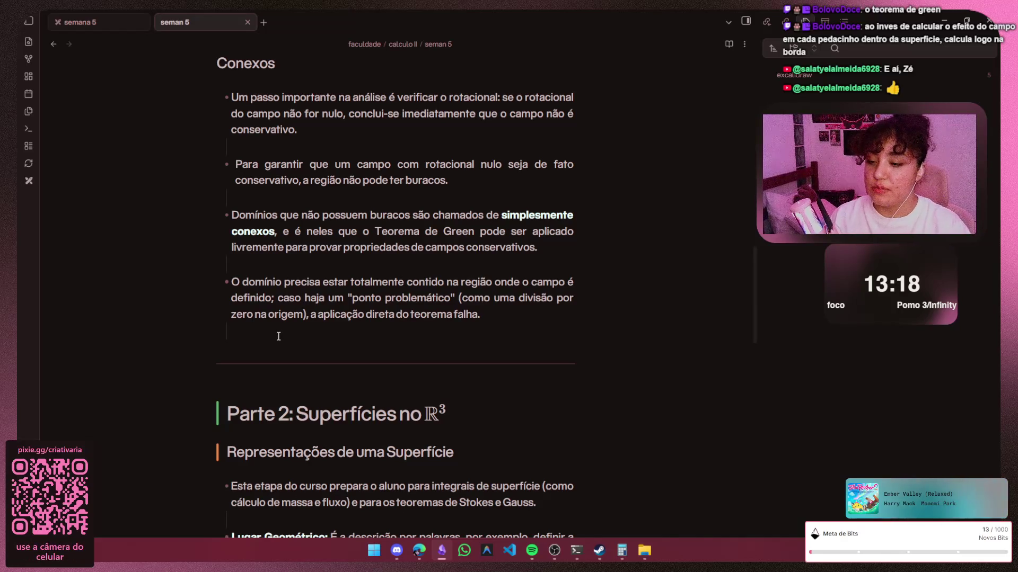
scroll(278, 331, down, 1)
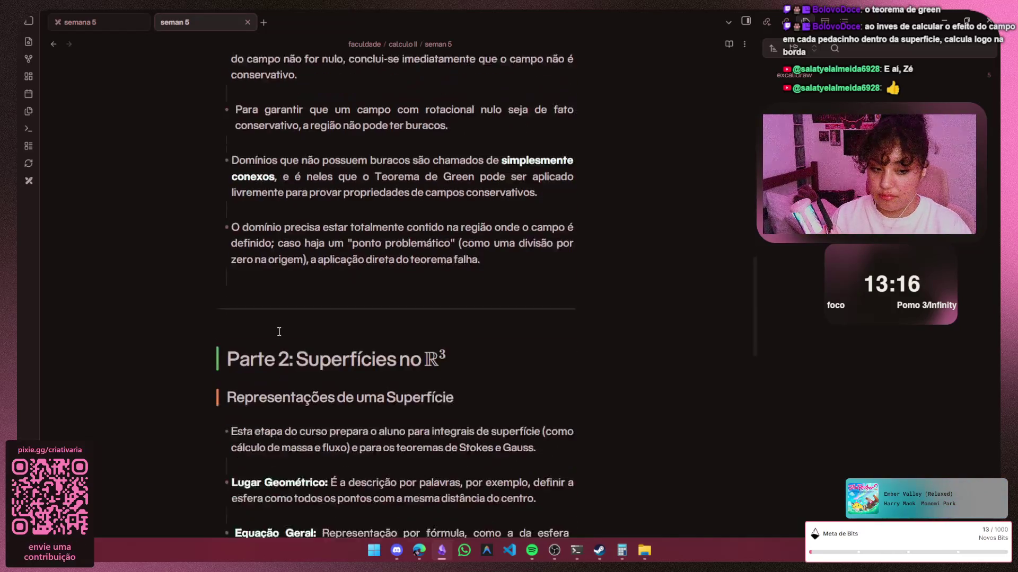
scroll(278, 331, down, 1)
scroll(278, 331, down, 3)
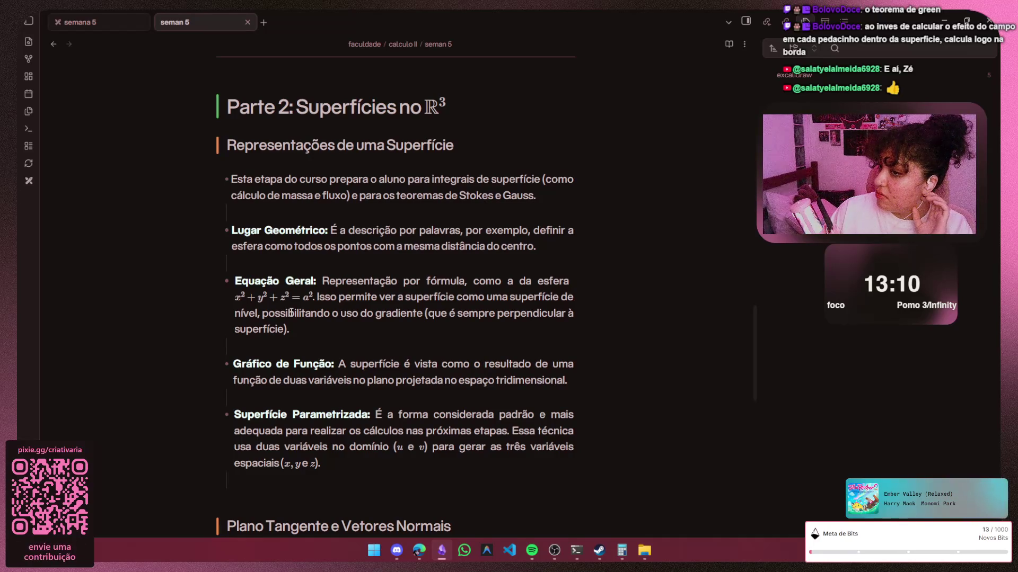
Reveal the Markdown source of the 'Parte 2: Superfícies no R³' heading
click(415, 104)
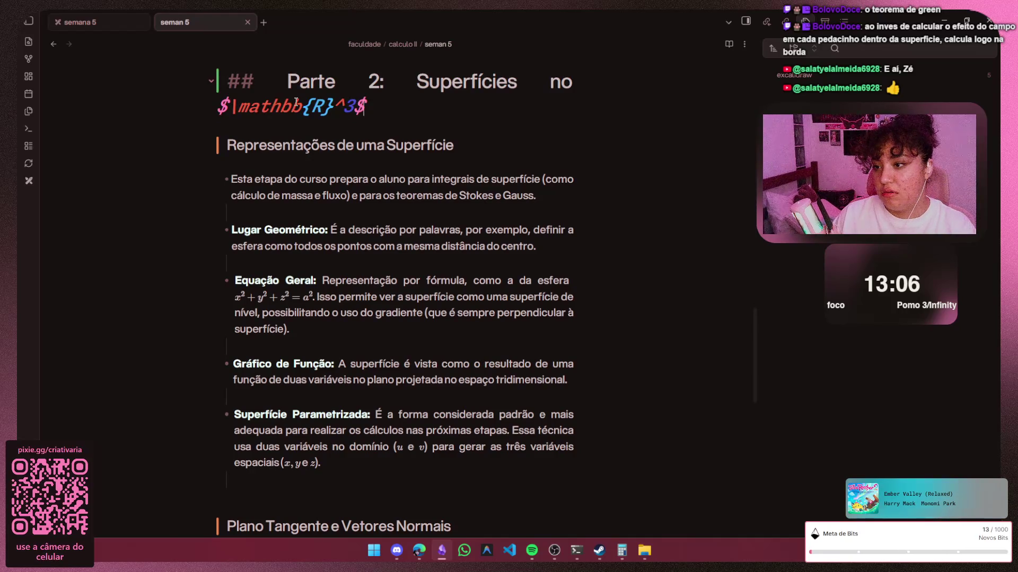
Inspect the next heading and the sphere equation's LaTeX source, then minimise Obsidian to show the browser
click(474, 150)
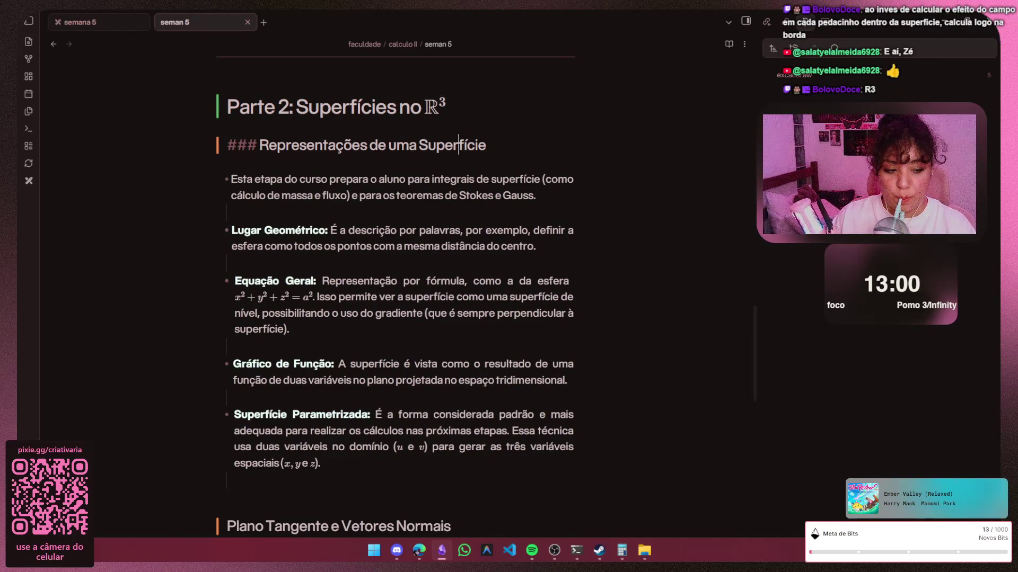
key(alt+Tab)
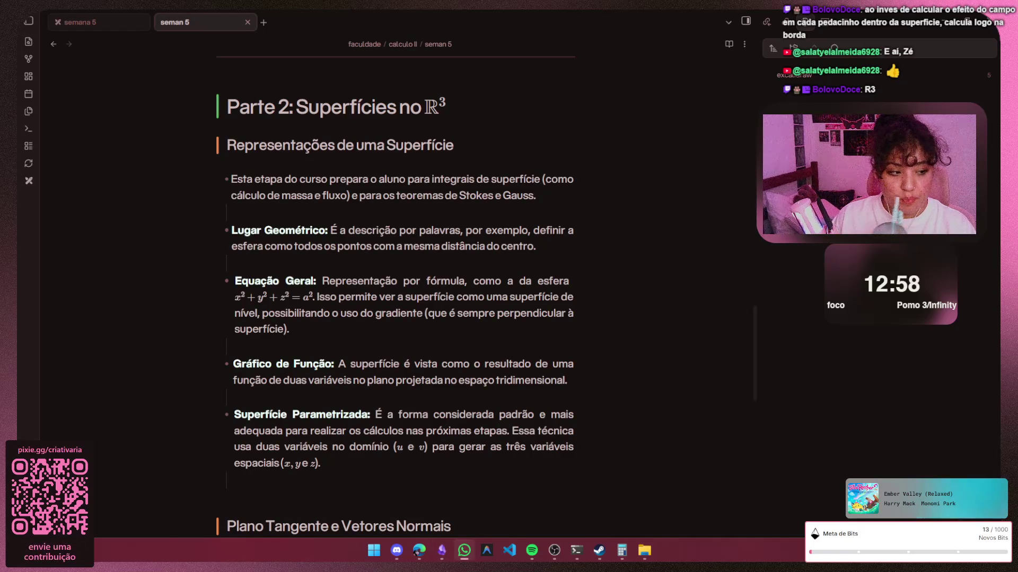
key(alt+Tab)
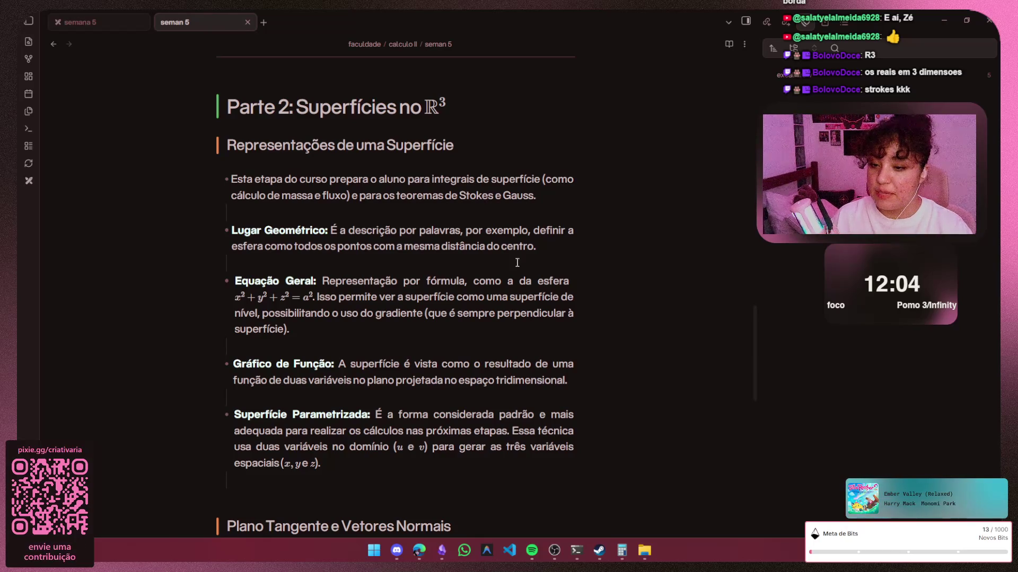
click(321, 297)
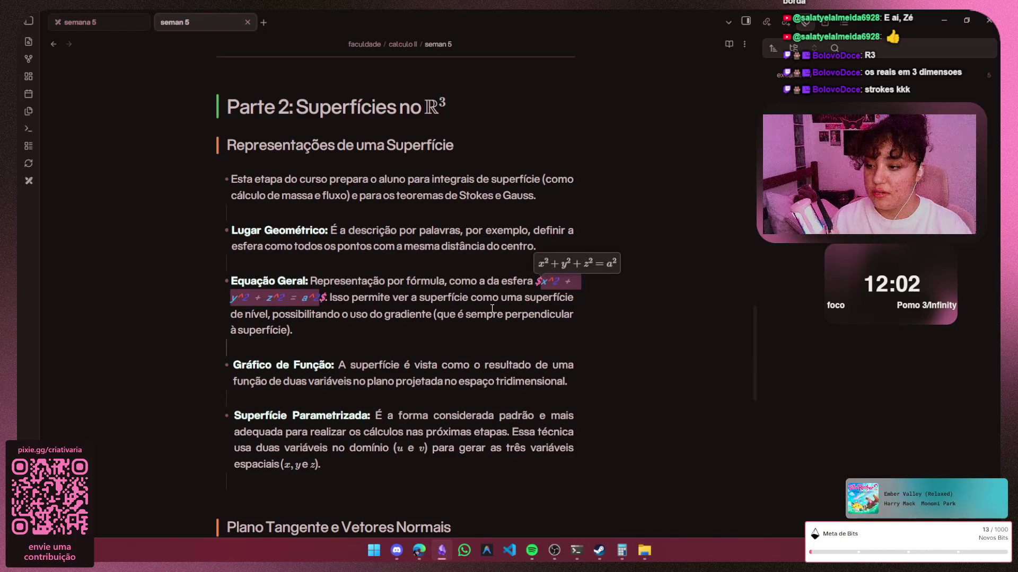
click(944, 19)
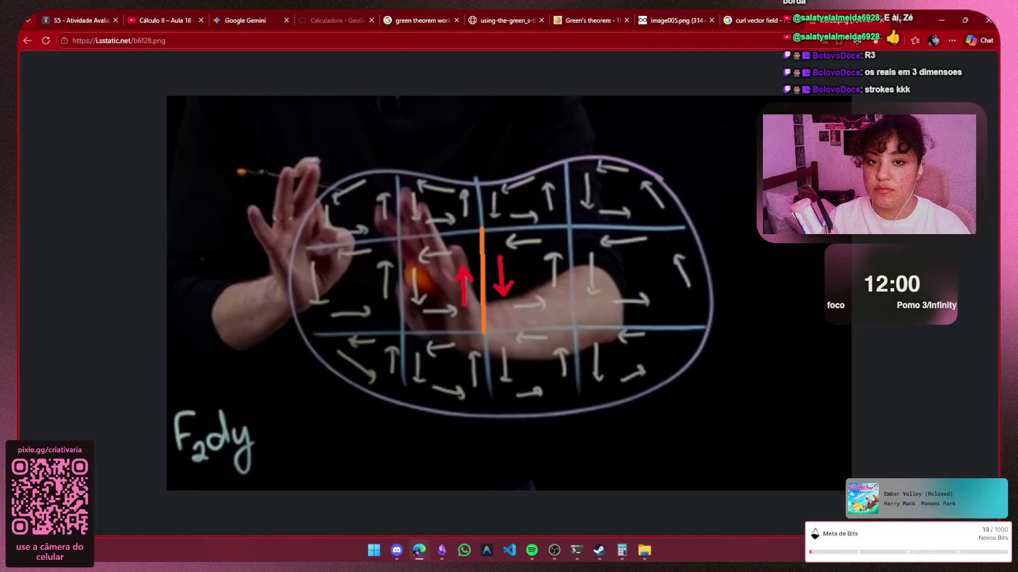
Load GeoGebra in a new tab and open its 3D Calculator via the 'geogebra 3d' suggestion
key(ctrl+t)
text(ge)
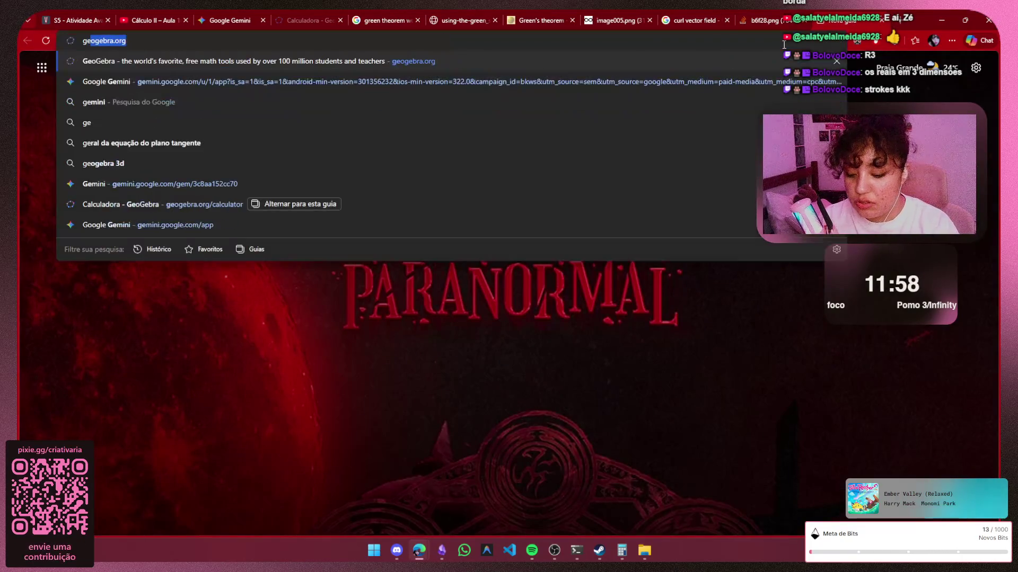
text(ogebra)
key(Return)
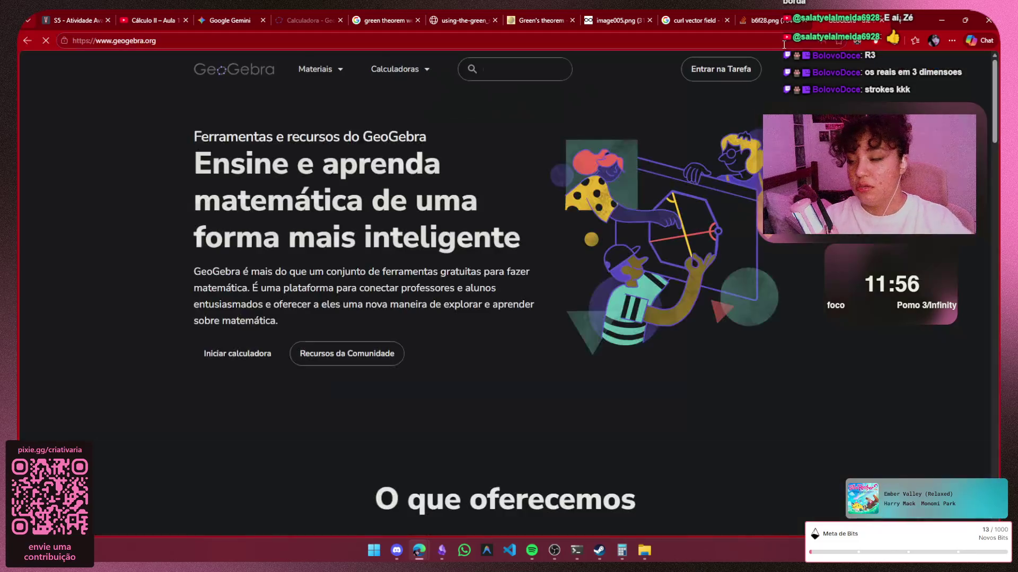
click(142, 44)
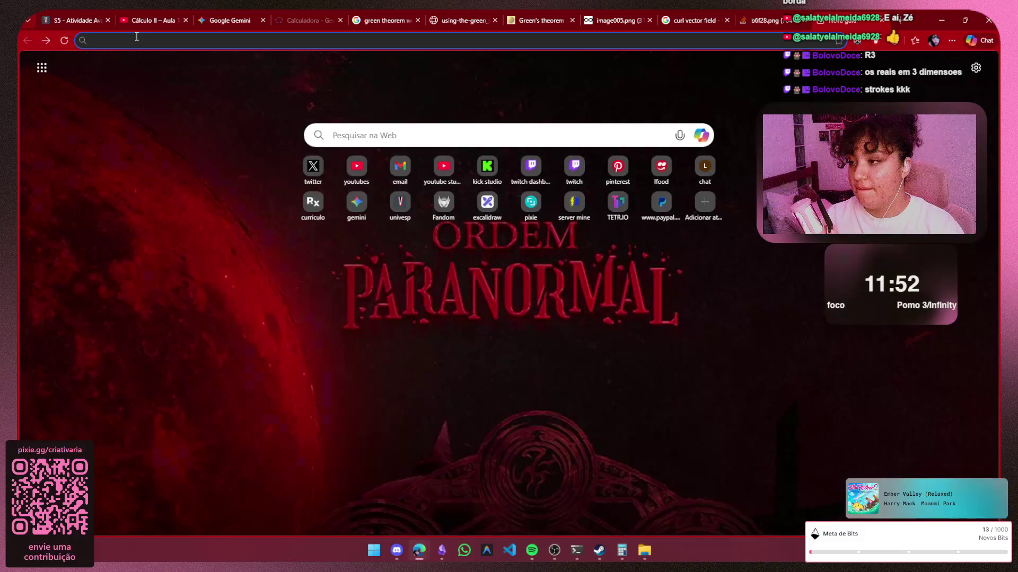
text(geo)
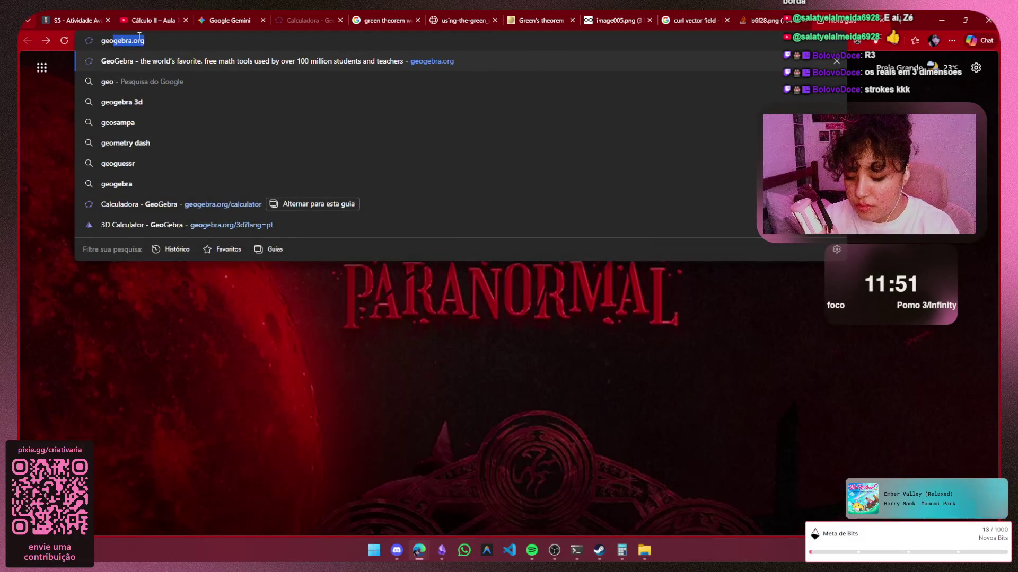
text(gebra 3d)
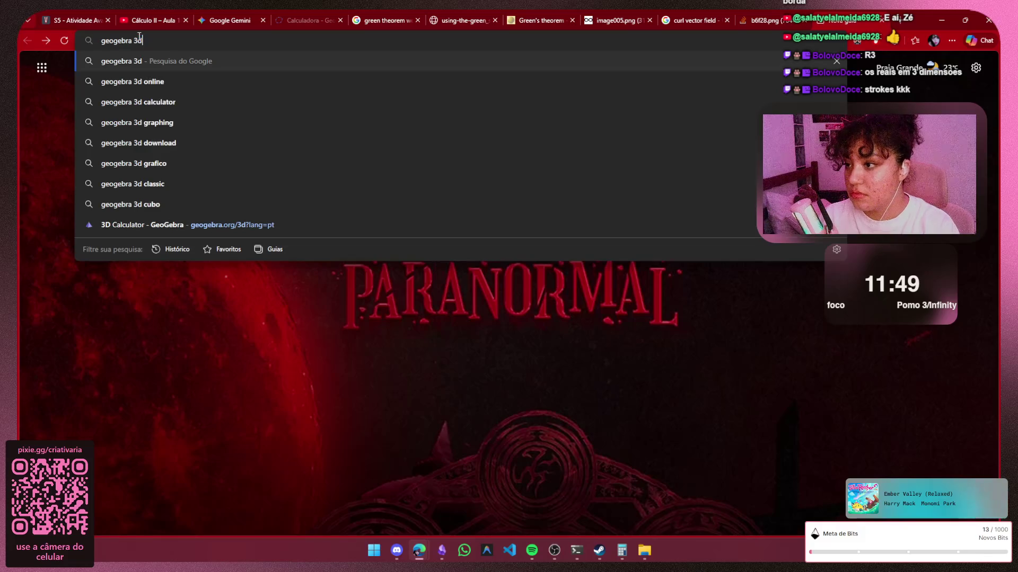
key(Return)
click(150, 148)
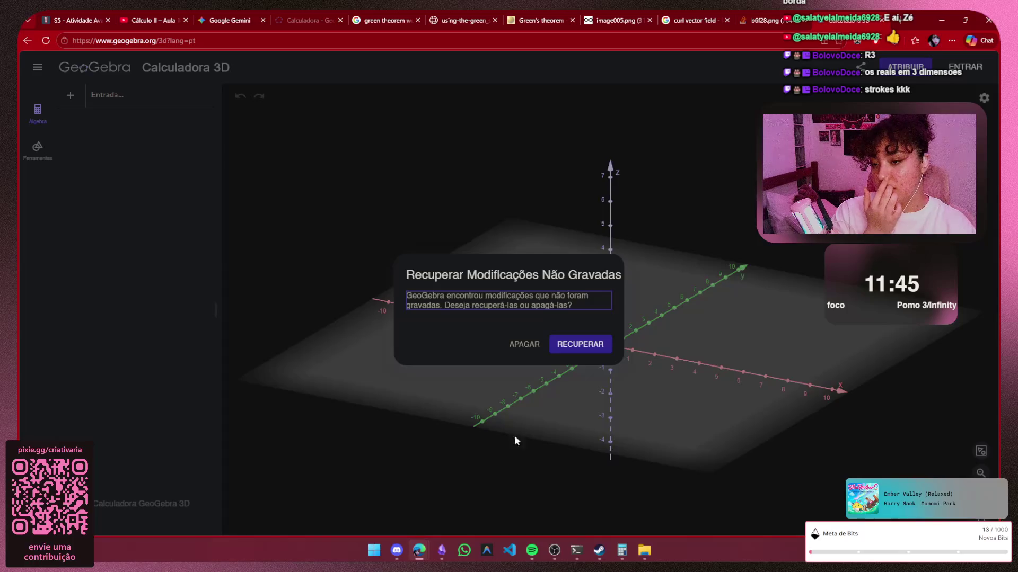
Discard unsaved work, enter x²+y²+z²=a² as a new object, then return to Obsidian from the taskbar
click(523, 345)
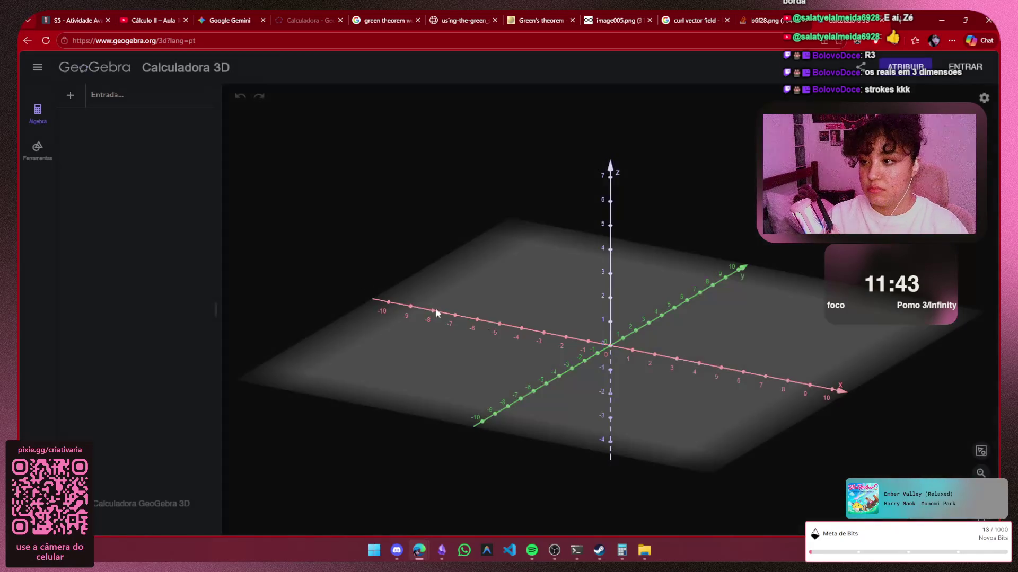
click(141, 97)
text(x)
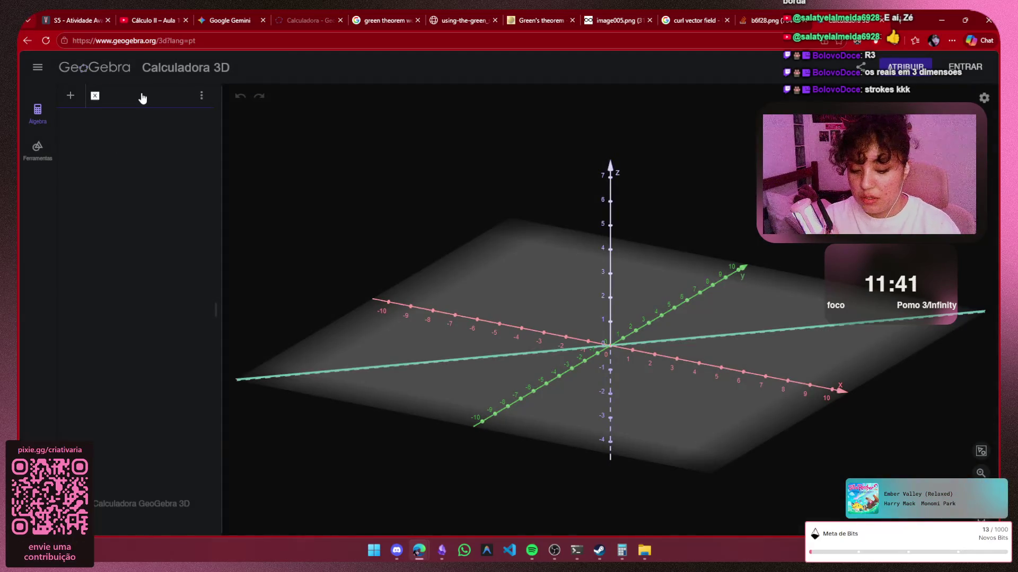
text(^2)
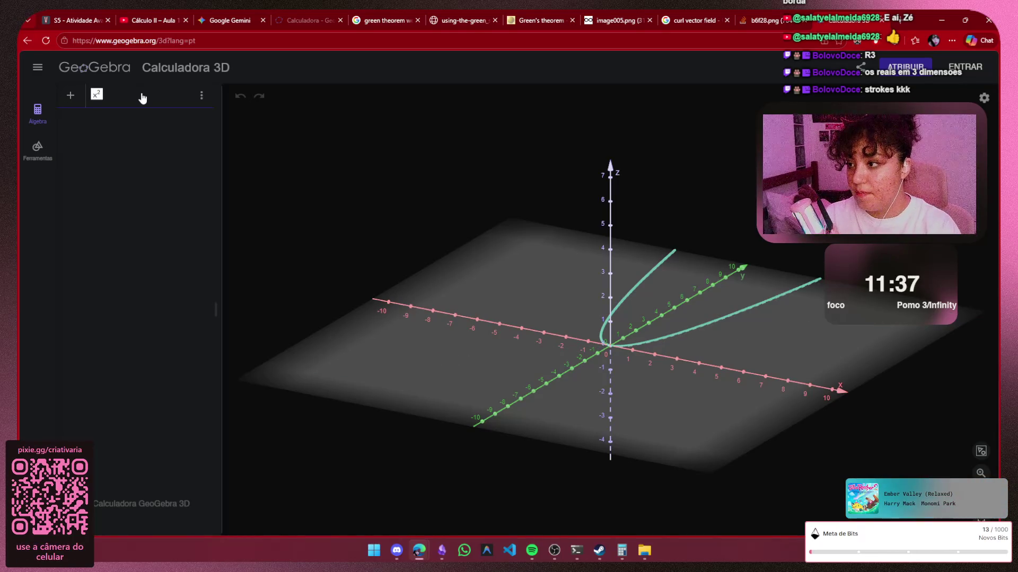
text(+y)
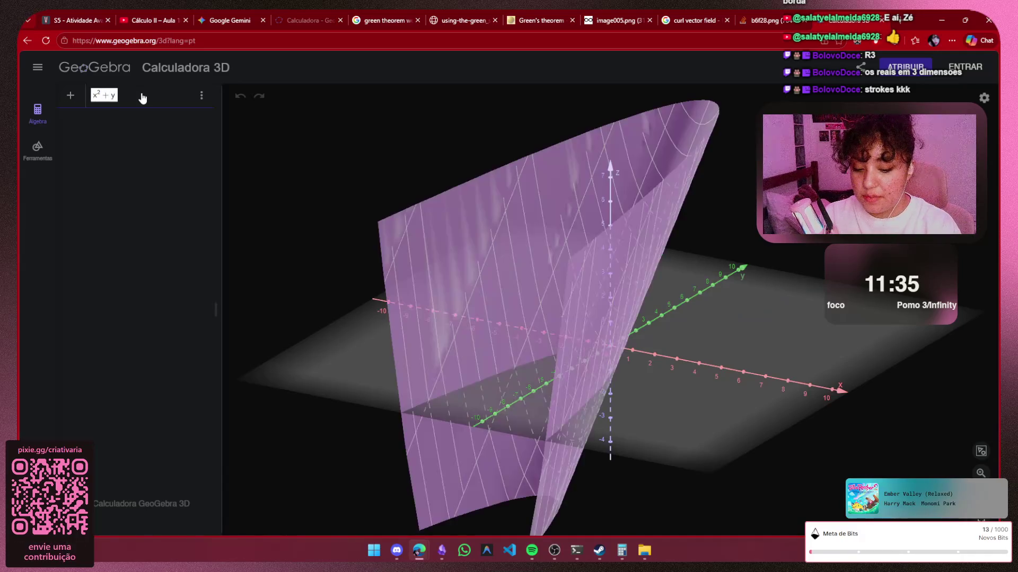
text(^2)
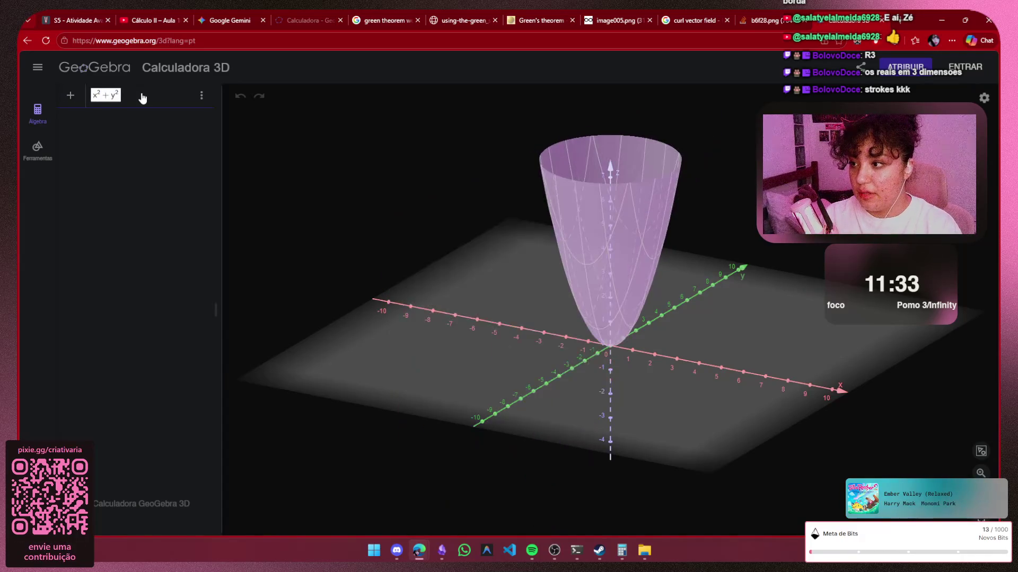
text(+)
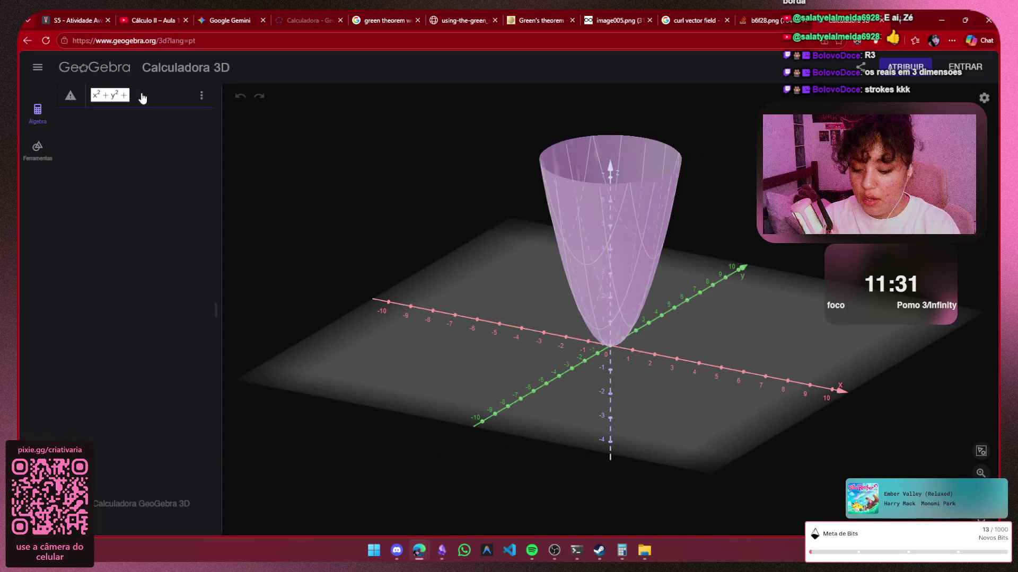
text( z)
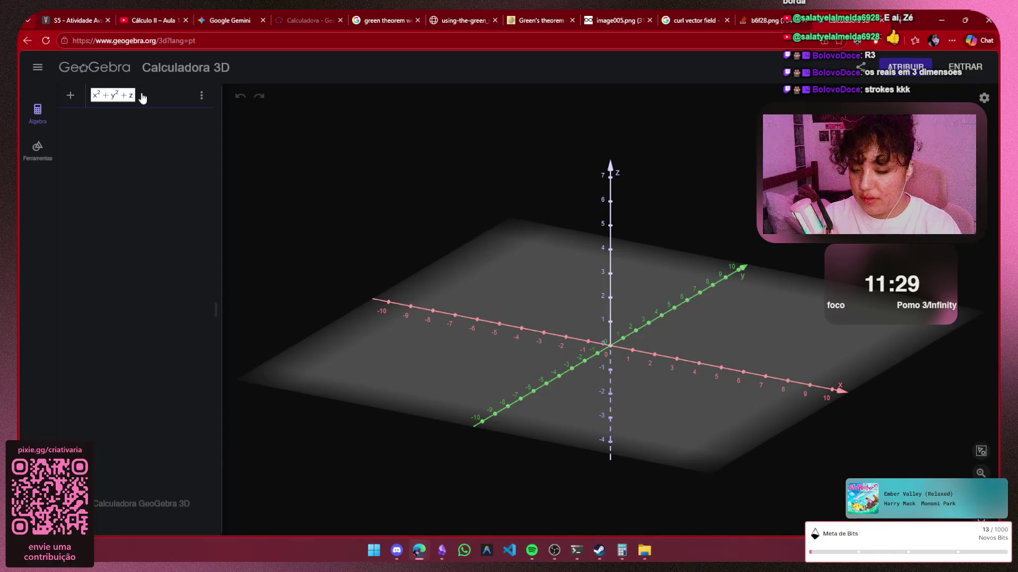
text(^2)
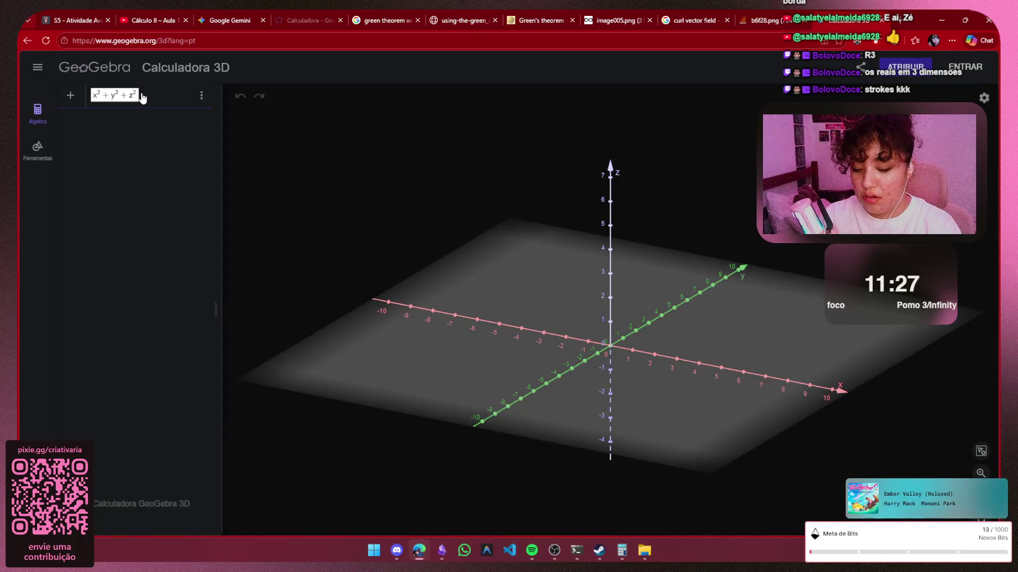
text( = a^2)
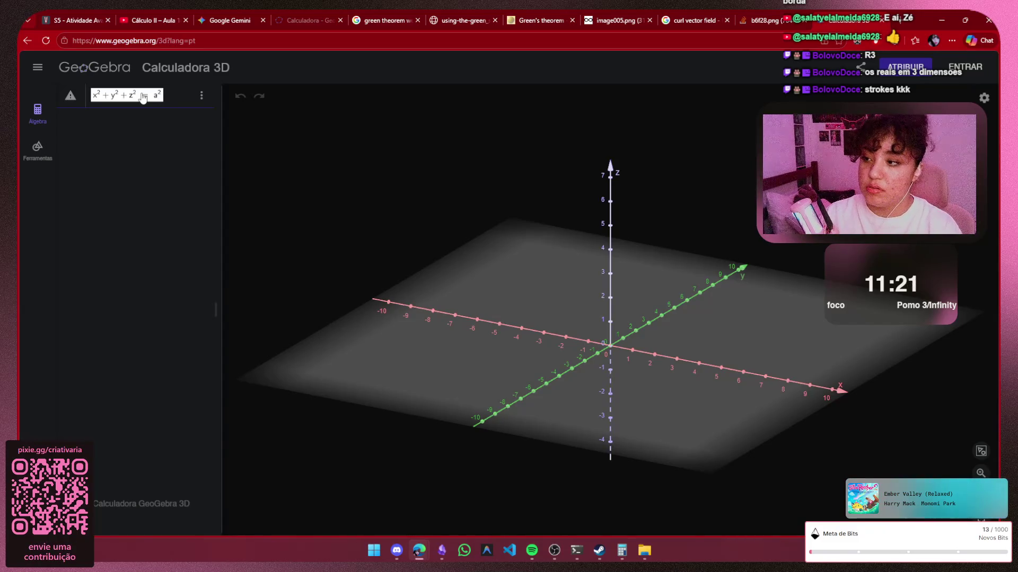
click(442, 550)
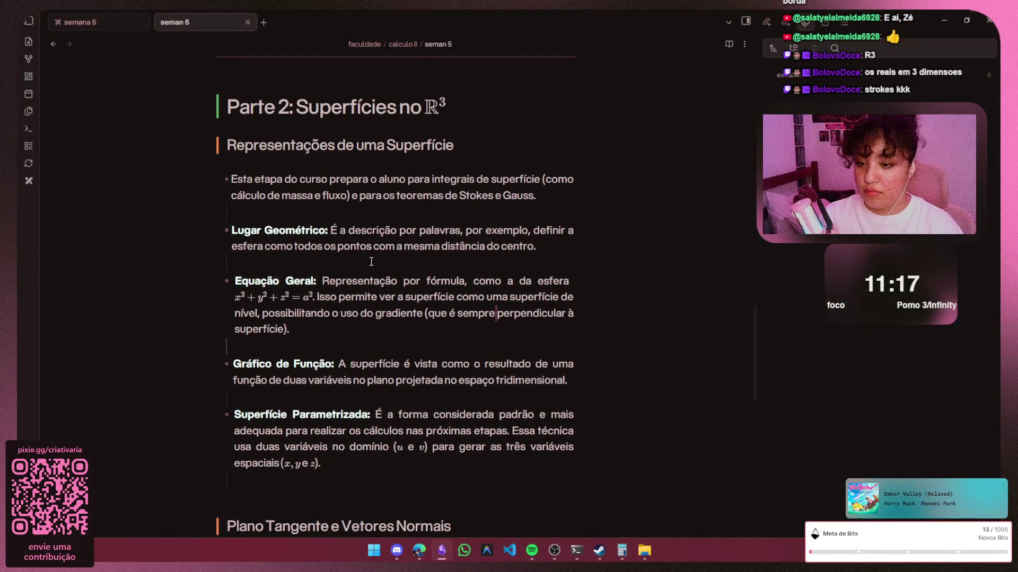
scroll(538, 280, down, 3)
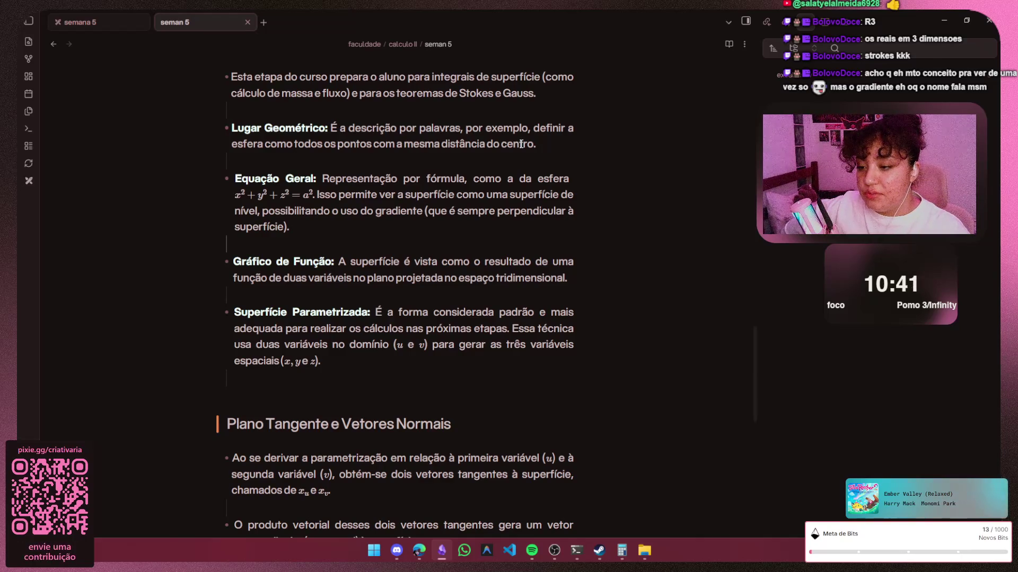
scroll(521, 145, down, 2)
scroll(521, 144, down, 3)
scroll(521, 144, down, 7)
scroll(521, 144, up, 6)
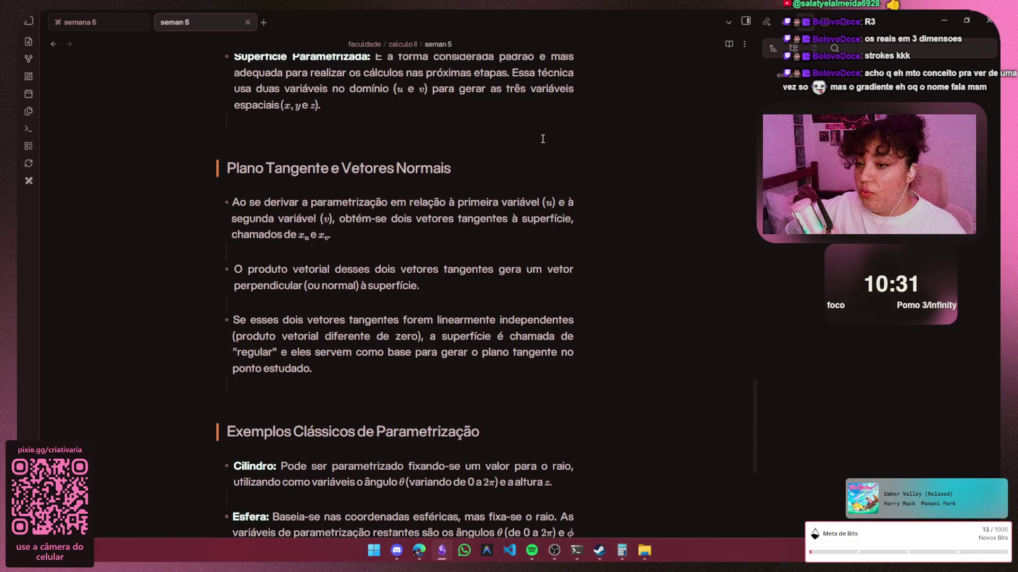
scroll(542, 139, up, 1)
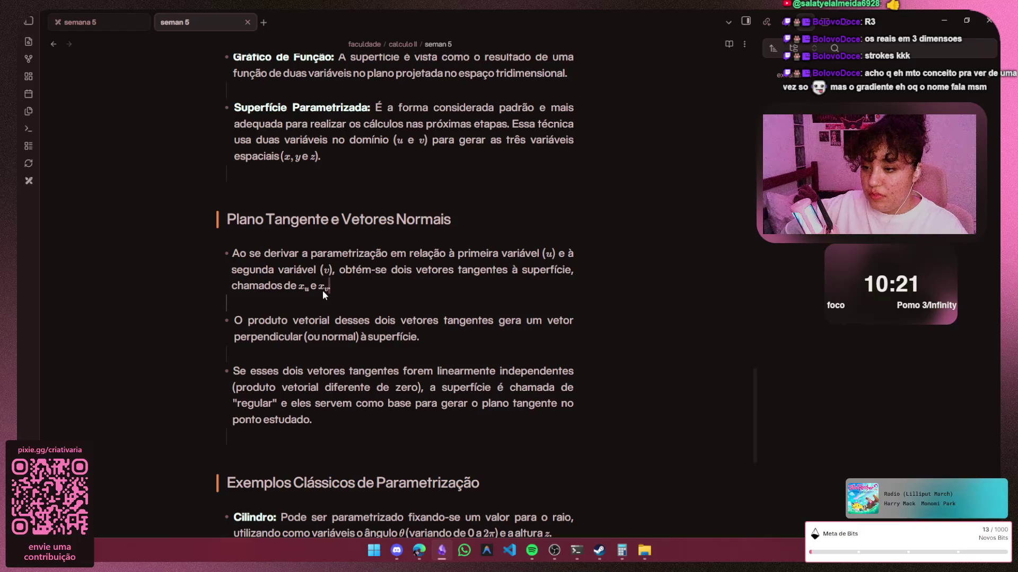
text(.)
Move to the line below and toggle the ϕ inline math between LaTeX source and rendered form
key(Down)
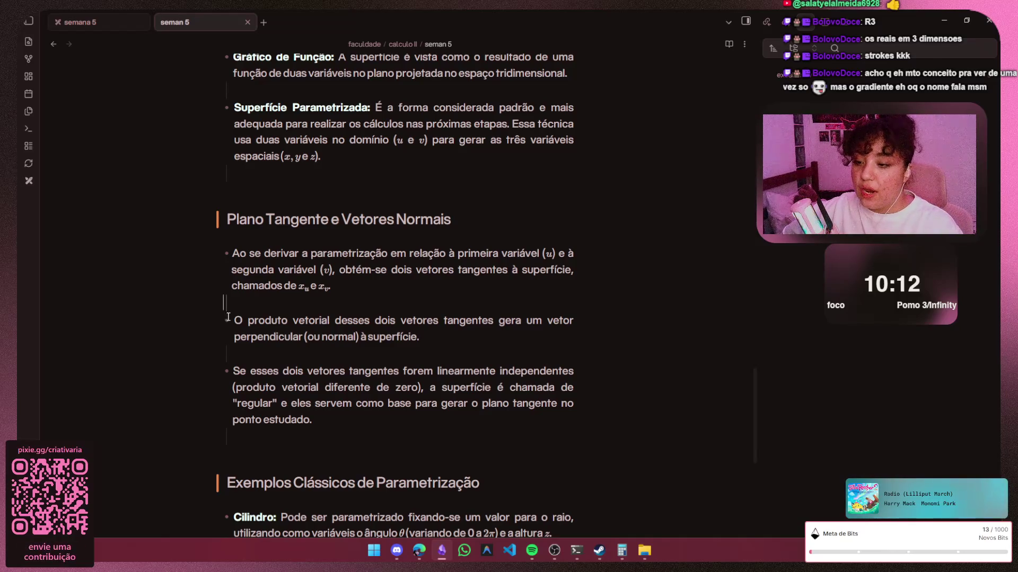
scroll(327, 260, down, 3)
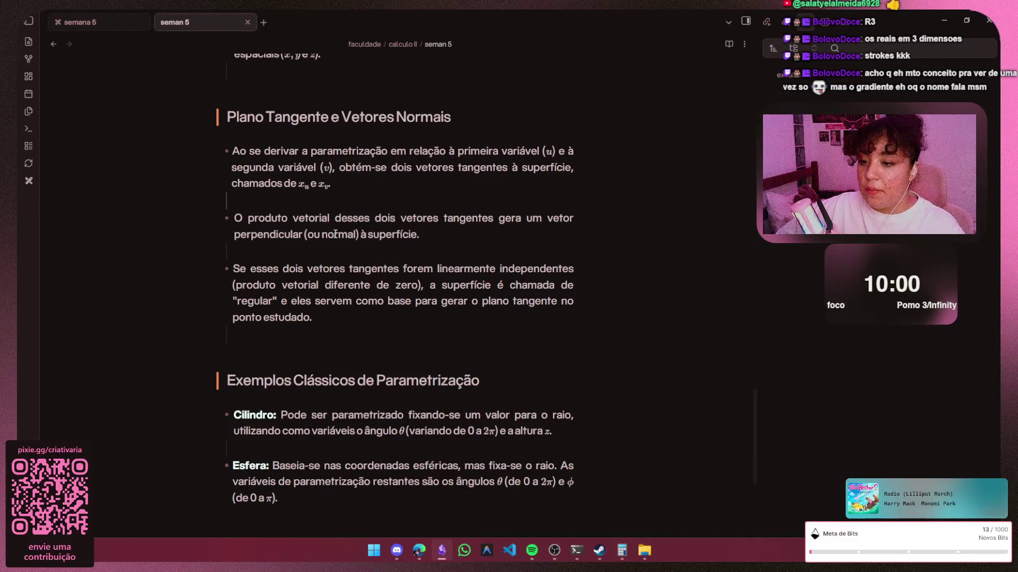
scroll(336, 233, down, 3)
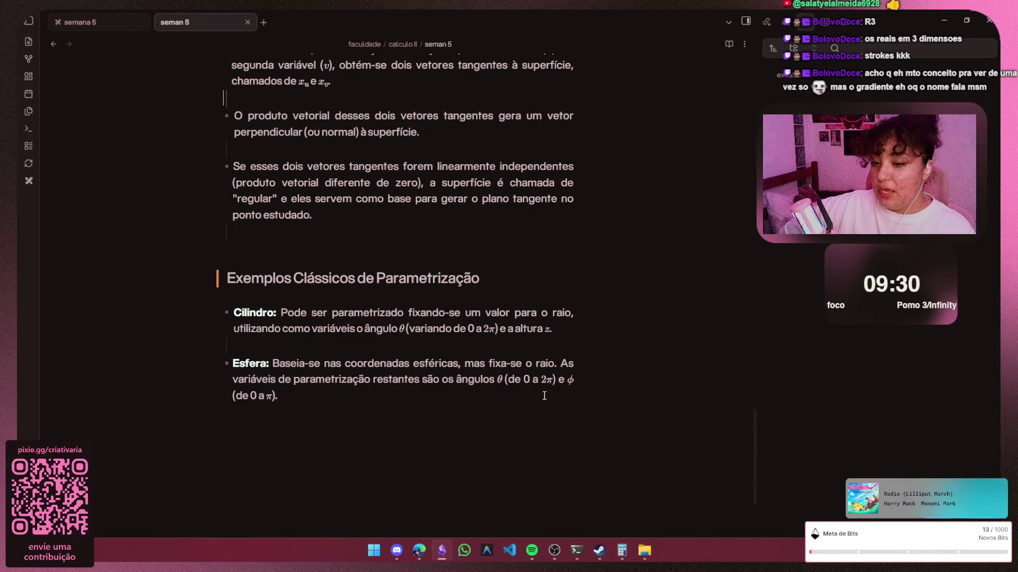
click(568, 380)
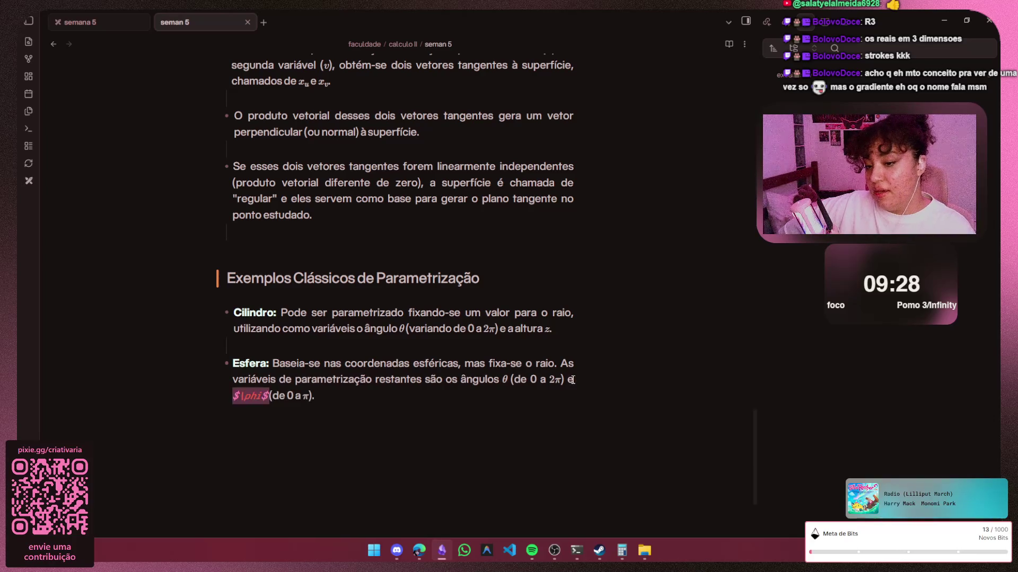
click(339, 396)
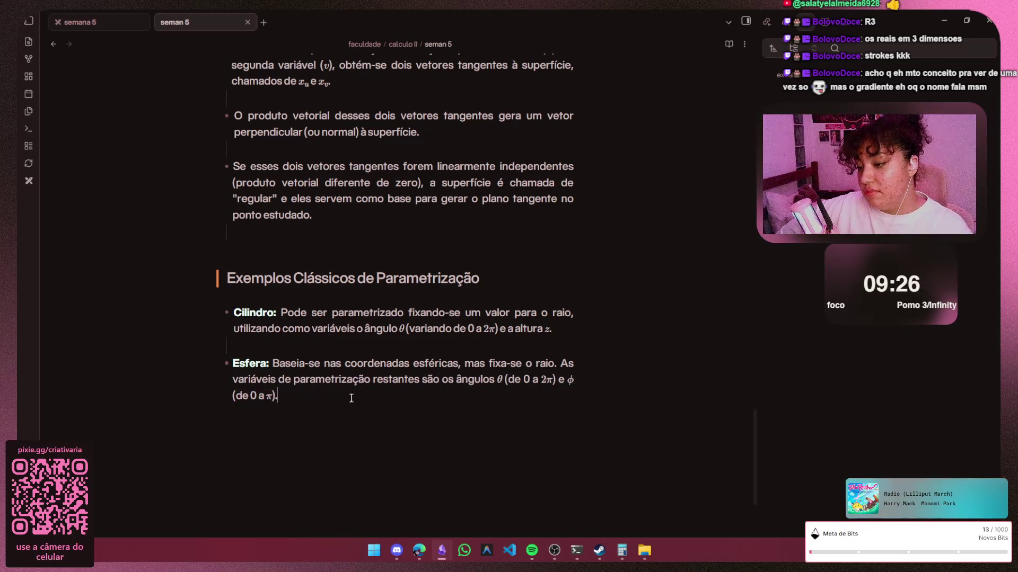
click(573, 381)
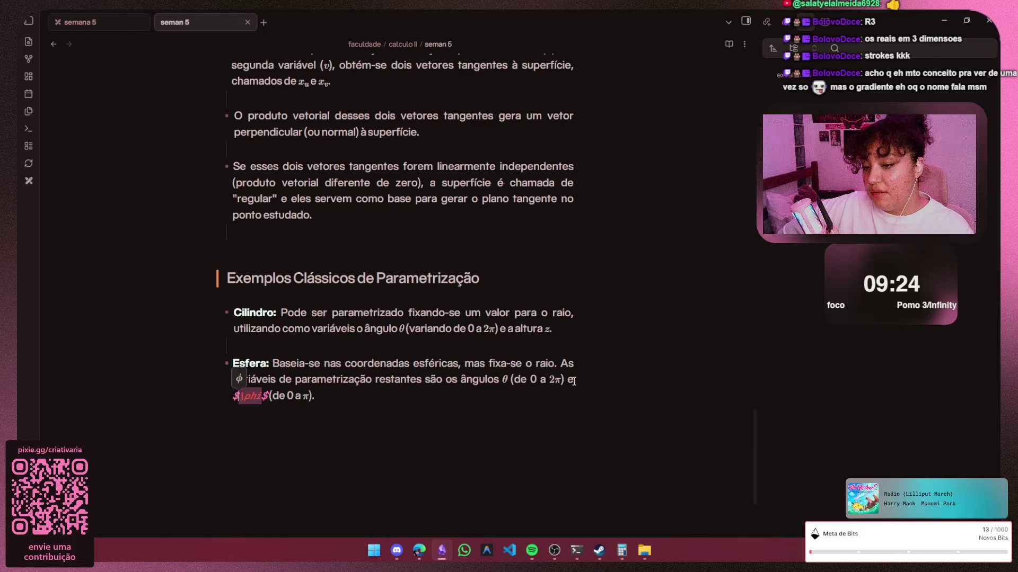
click(288, 397)
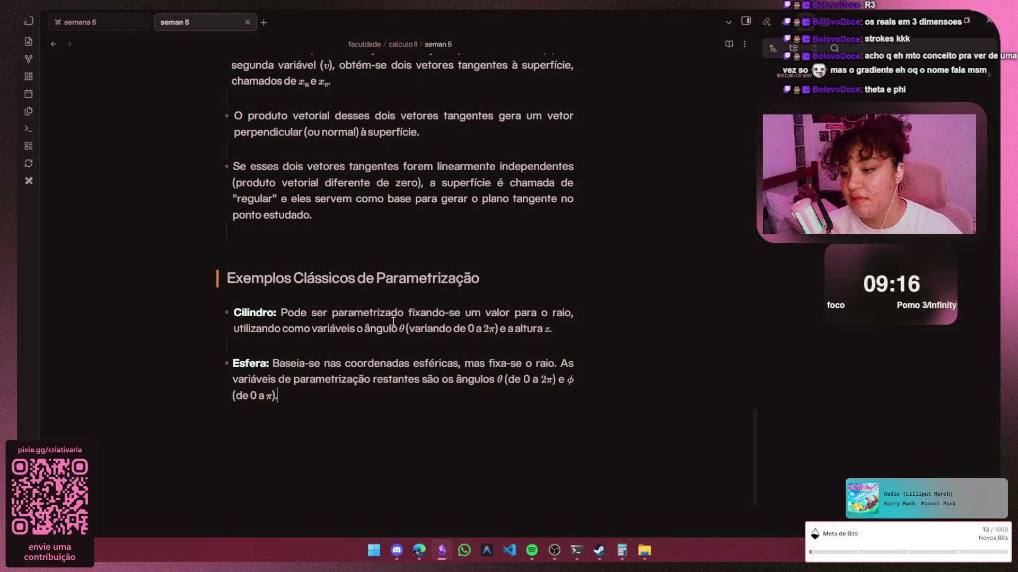
Check the θ math source on the Cilindro line, then switch to the Discord chat
click(402, 328)
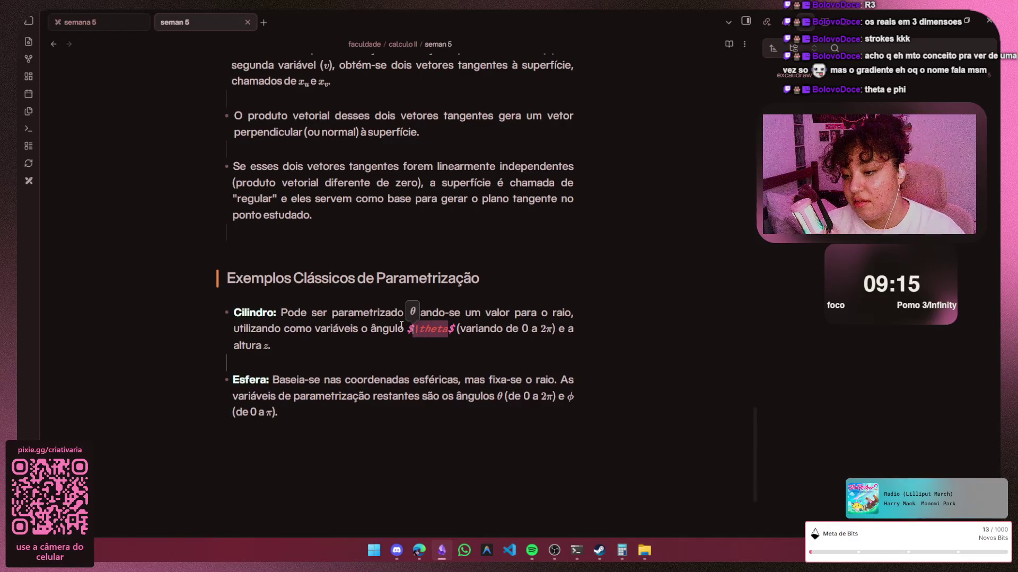
click(448, 356)
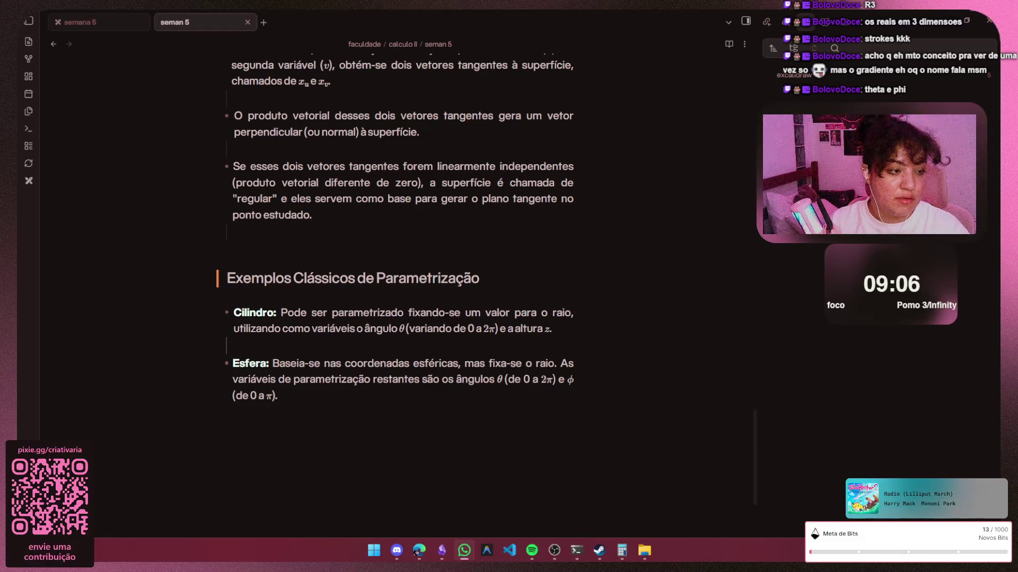
key(alt+Tab)
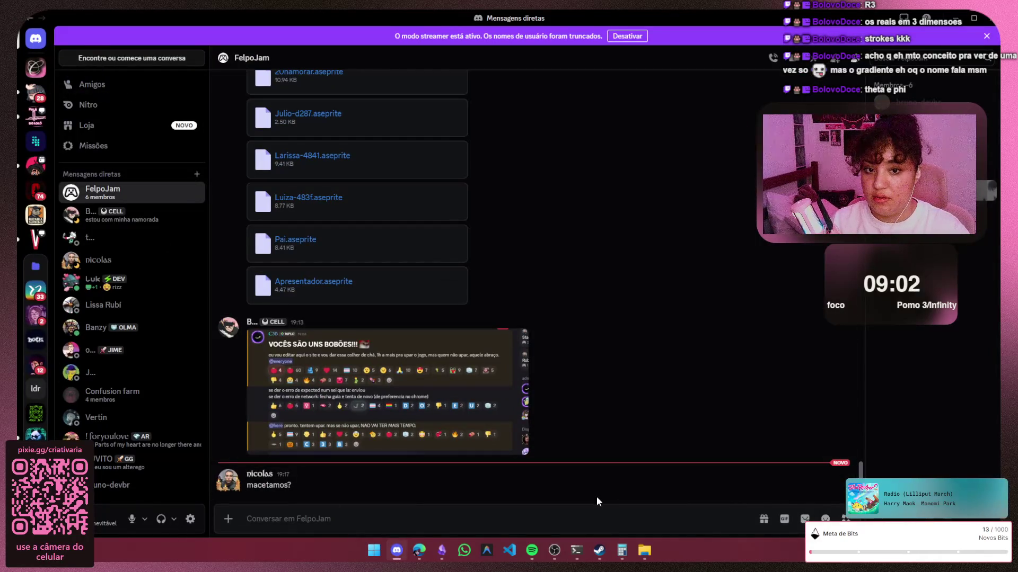
text(es)
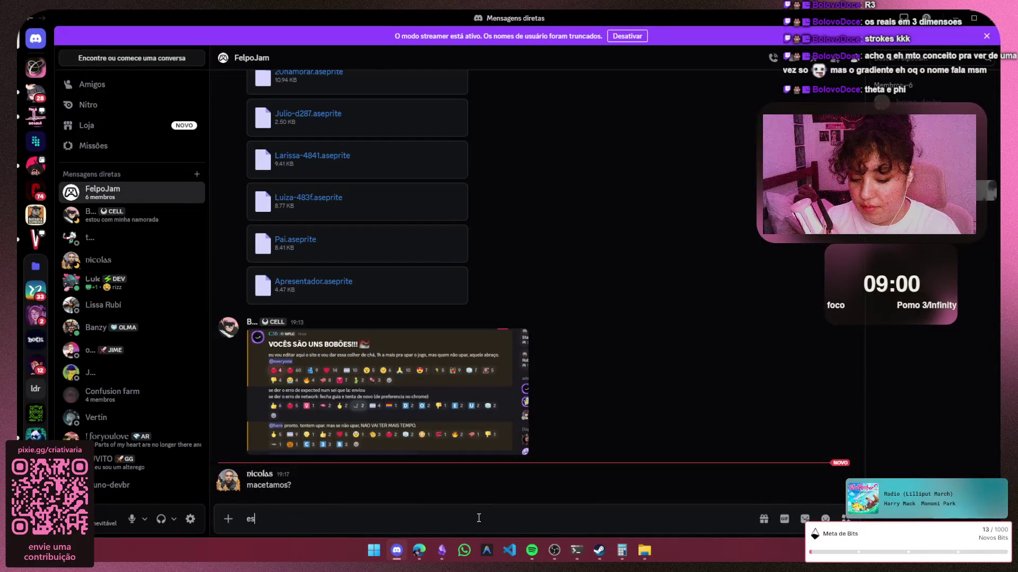
text(tou a esper)
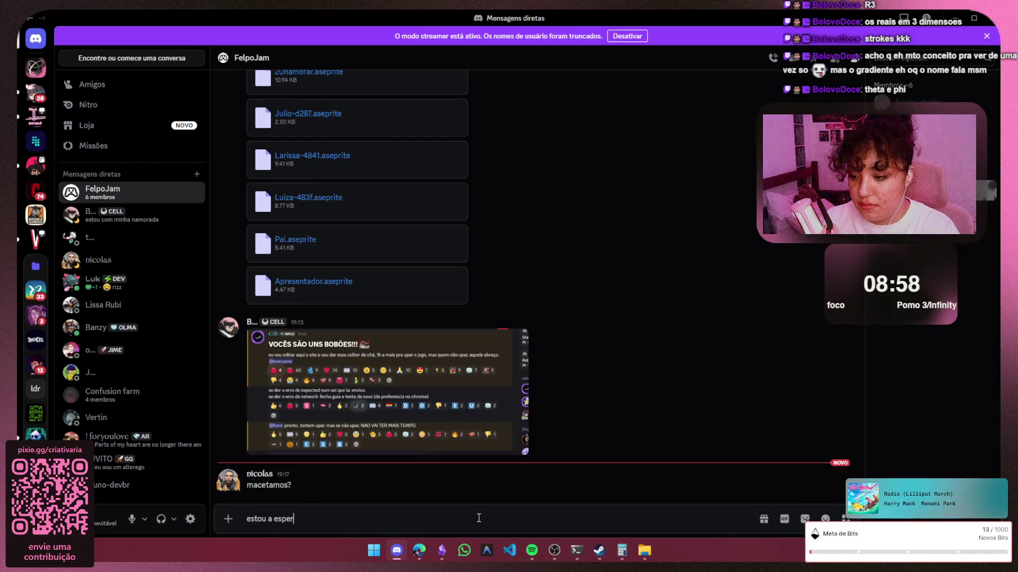
text(a da )
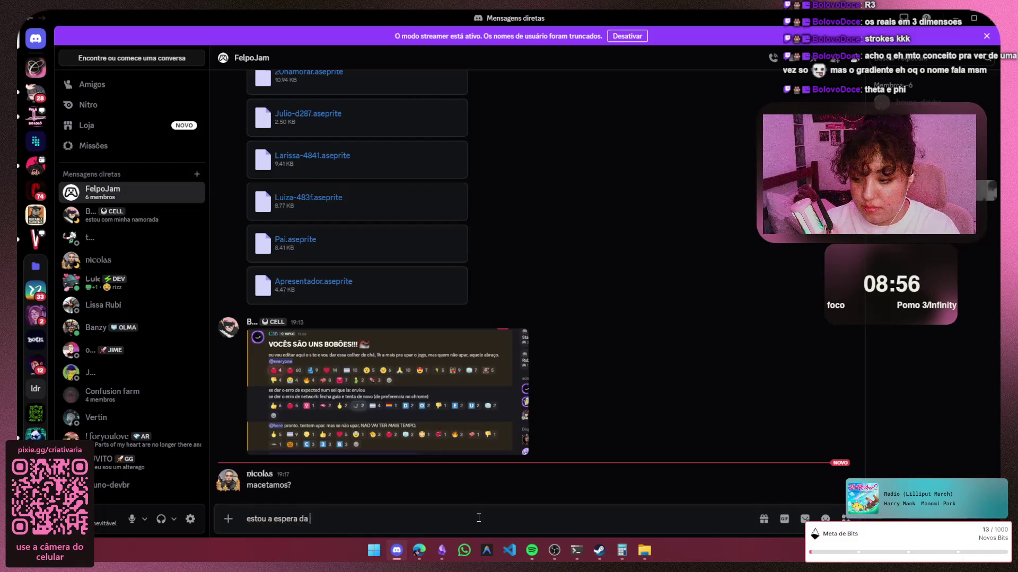
text(macetancia.....)
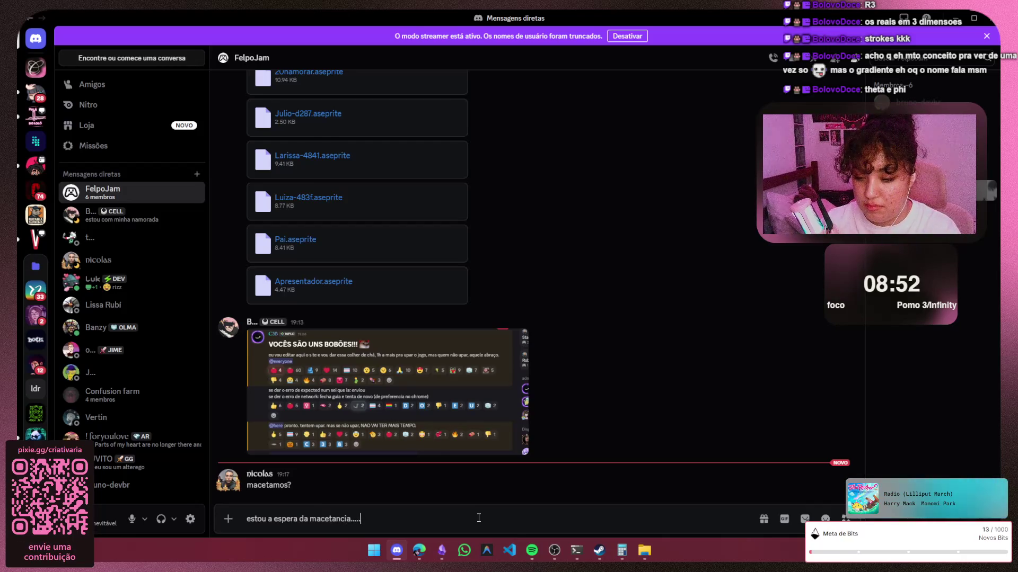
Send 'estou a espera da macetancia.....' and 'sera que macetamos', then hide Discord for the notes
key(Return)
text(sera que macetamos)
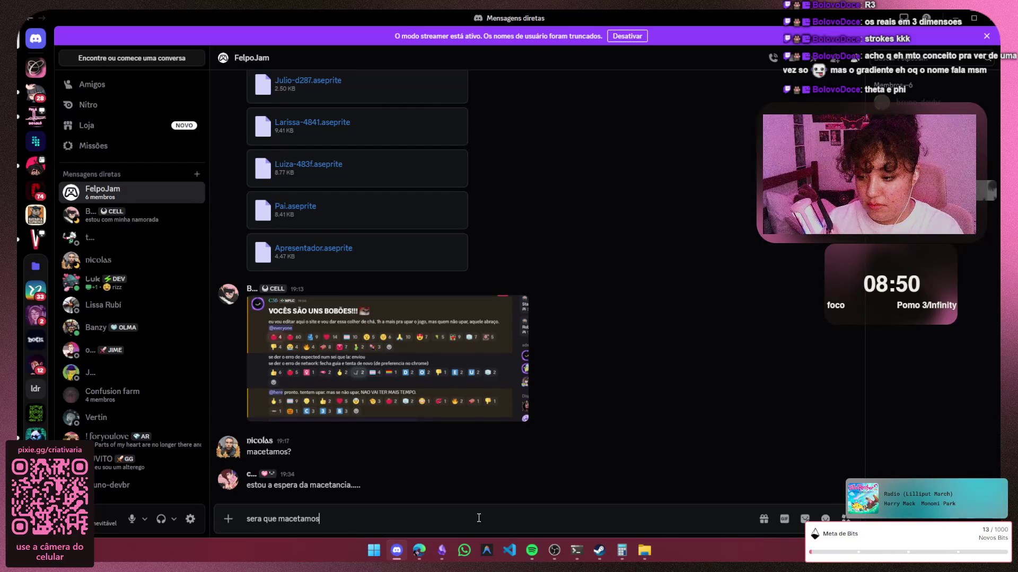
key(Return)
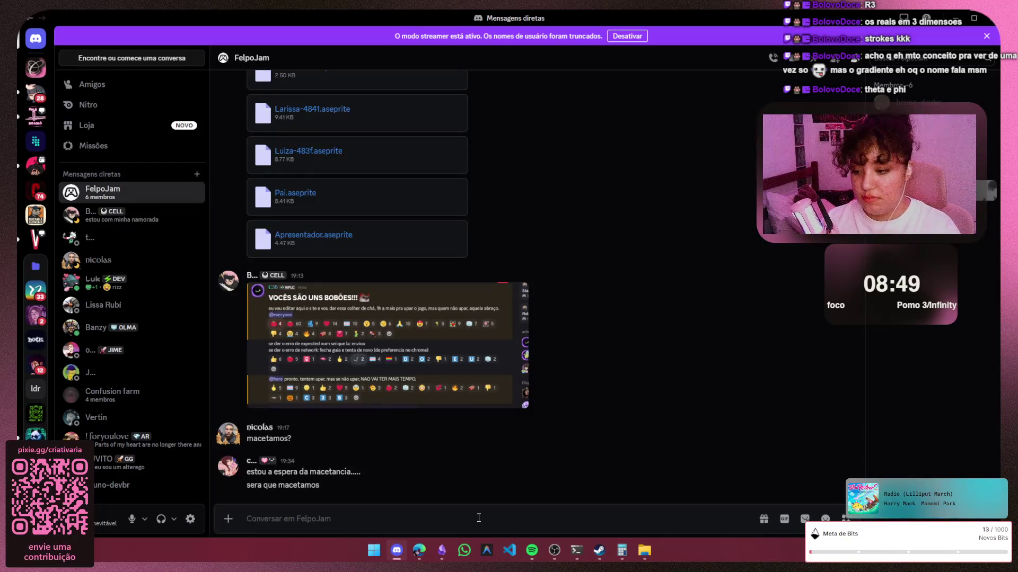
click(964, 17)
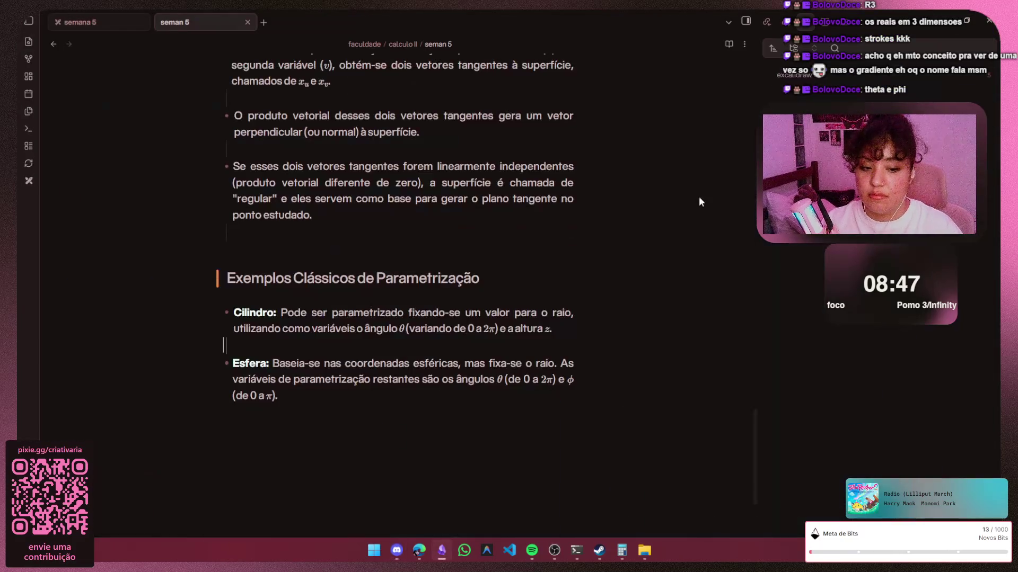
On the semana 5 canvas, select and delete the curve-orientation notes
click(88, 25)
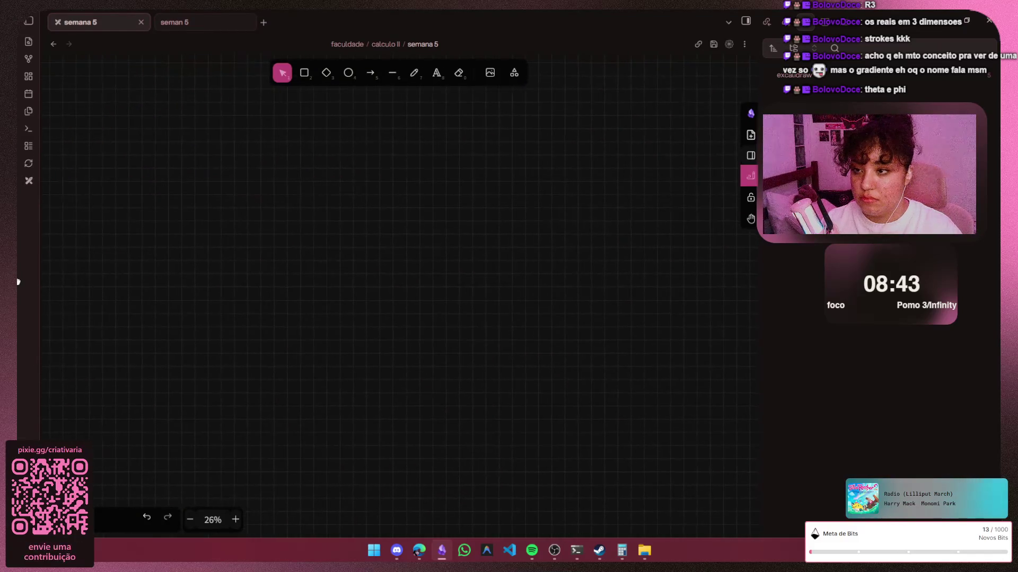
drag(361, 256, 316, 303)
mouse_move(241, 259)
mouse_down()
mouse_move(616, 242)
mouse_move(575, 278)
mouse_up()
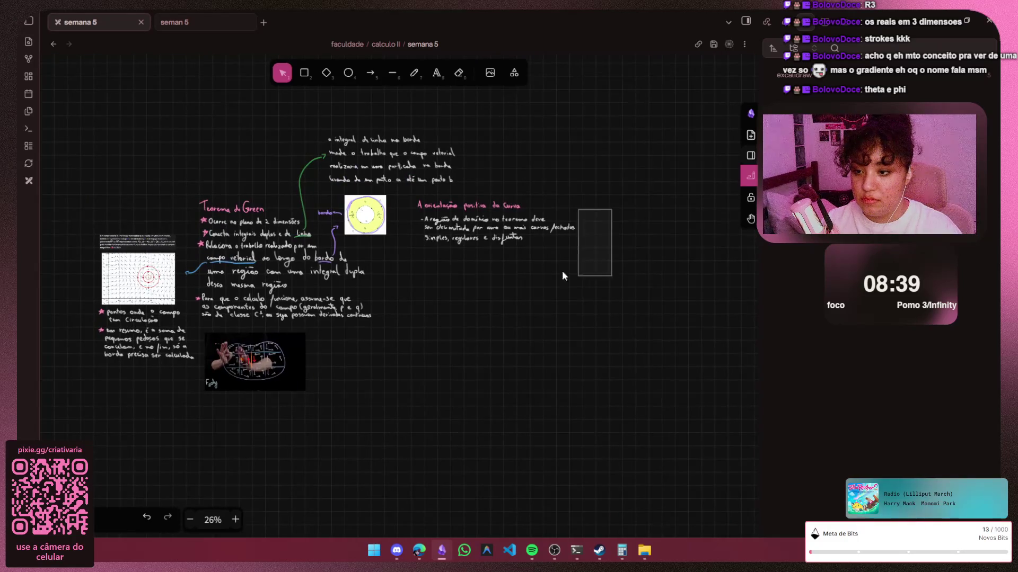
mouse_move(613, 209)
mouse_down()
mouse_move(403, 249)
mouse_move(590, 205)
mouse_up()
click(390, 258)
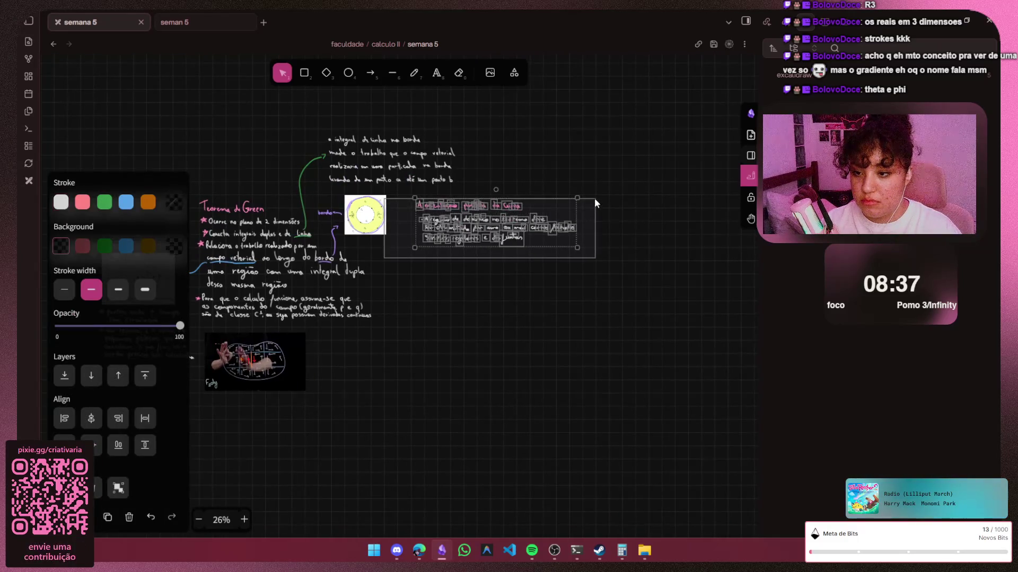
click(598, 200)
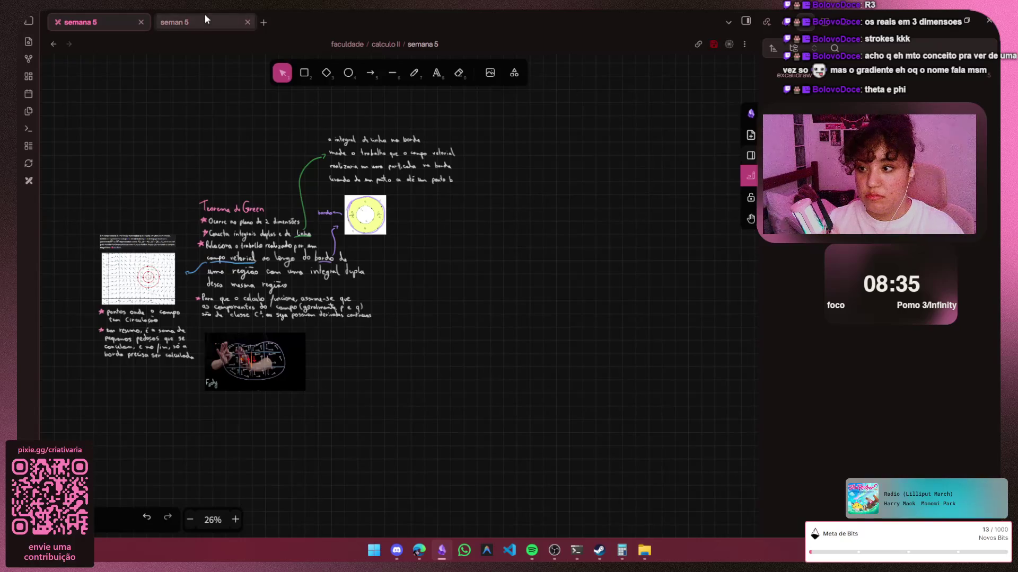
In the second semana 5 note, cut out all the text and then undo to restore it
click(204, 17)
key(ctrl+a)
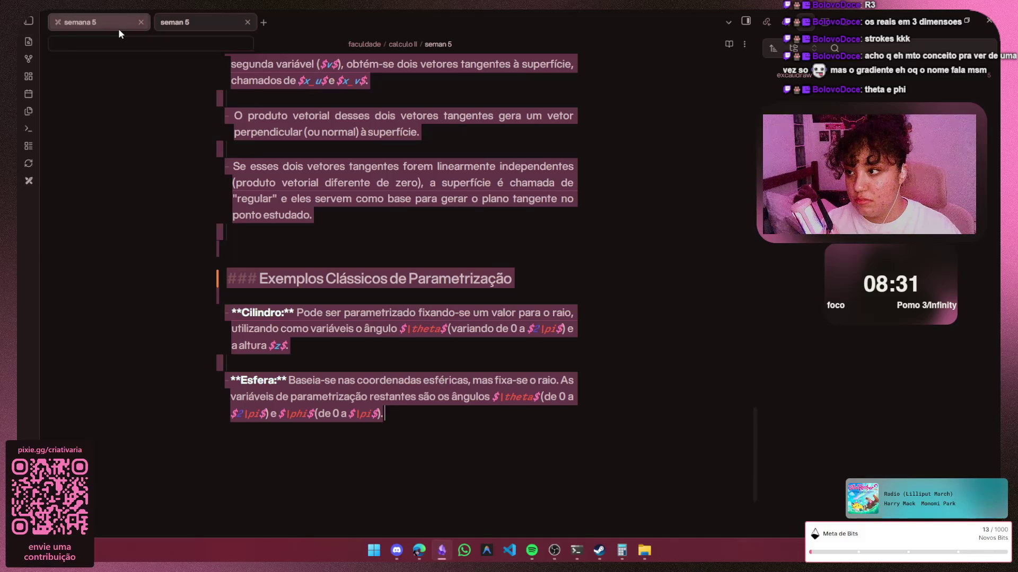
mouse_move(88, 23)
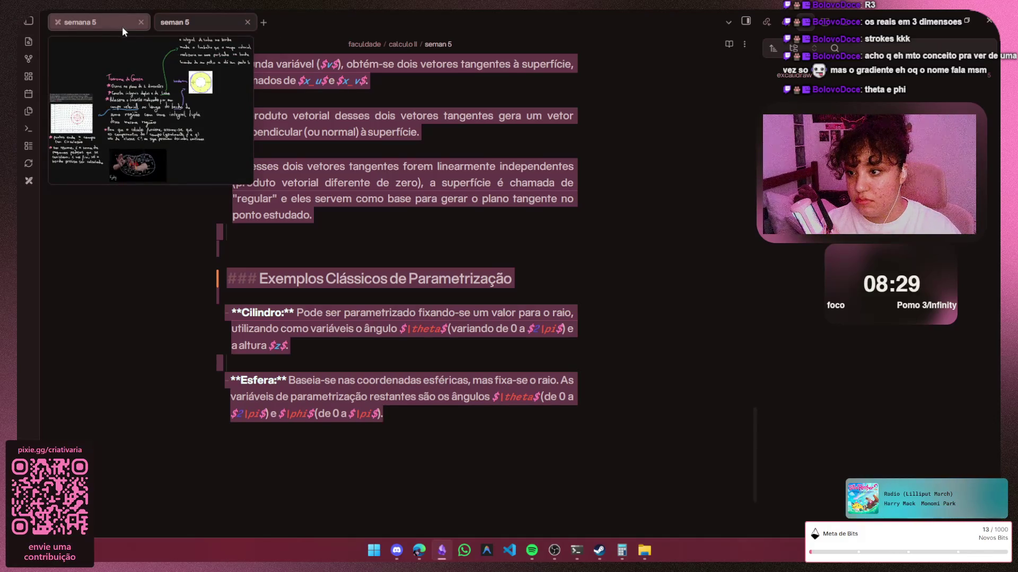
key(BackSpace)
key(ctrl+z)
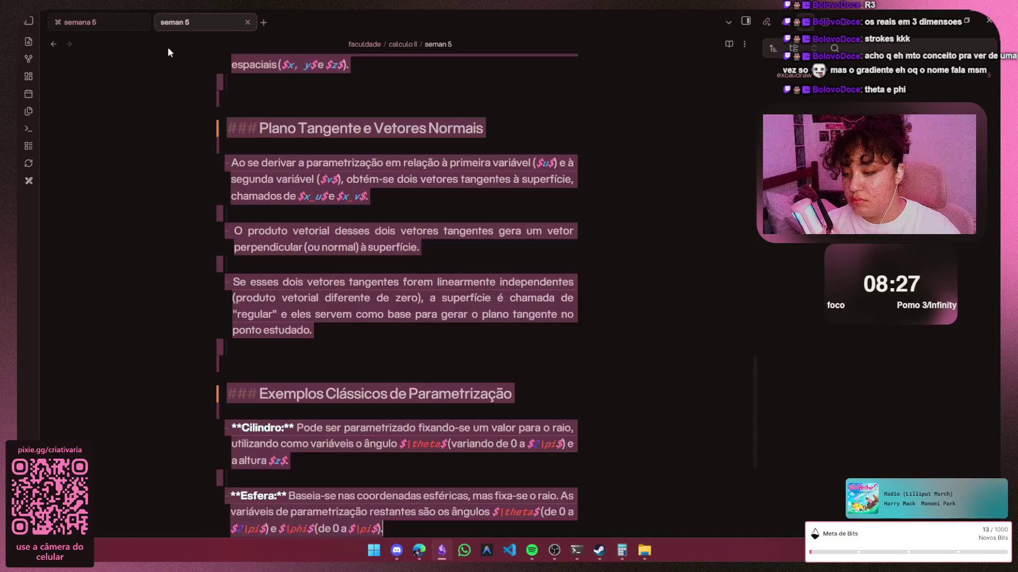
Paste the note's text as a new text block on the canvas, then delete it again
click(88, 20)
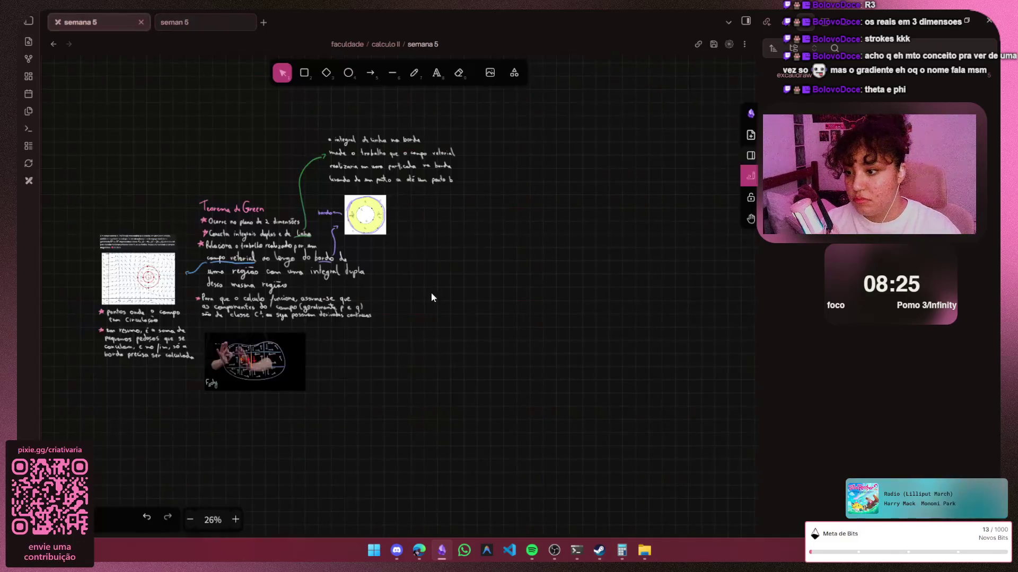
click(437, 72)
click(466, 268)
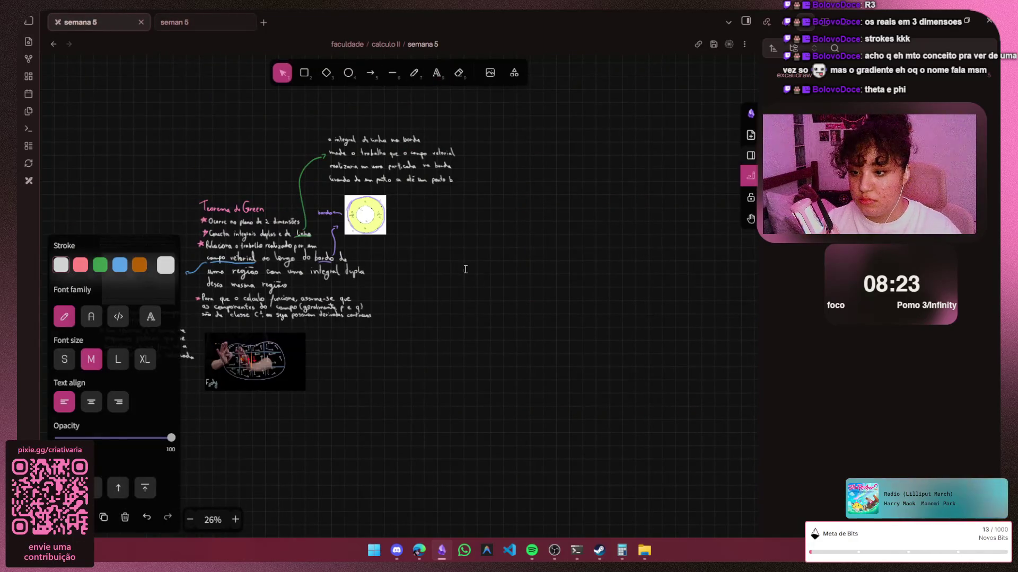
key(ctrl+v)
key(Escape)
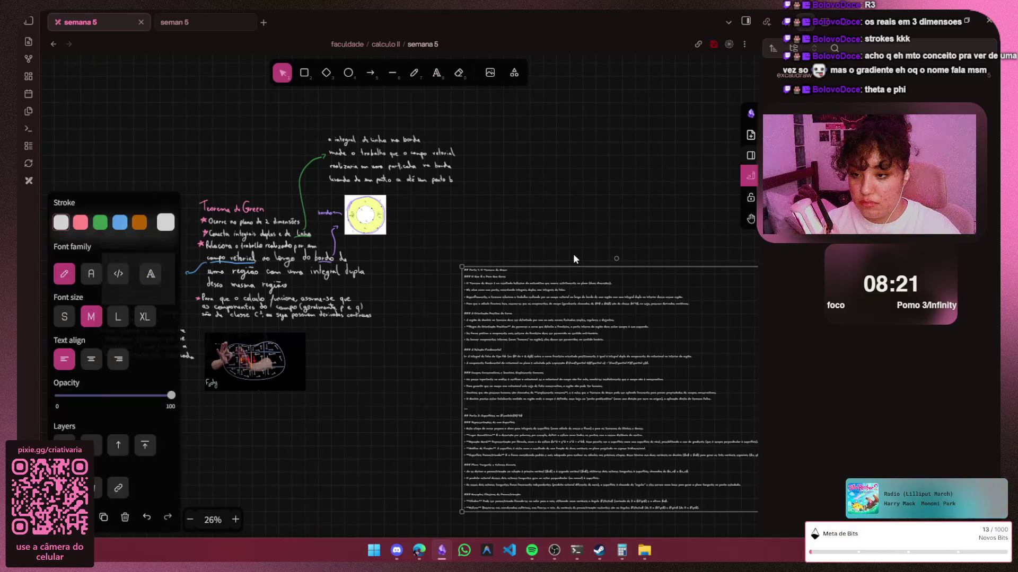
key(Delete)
scroll(482, 219, down, 3)
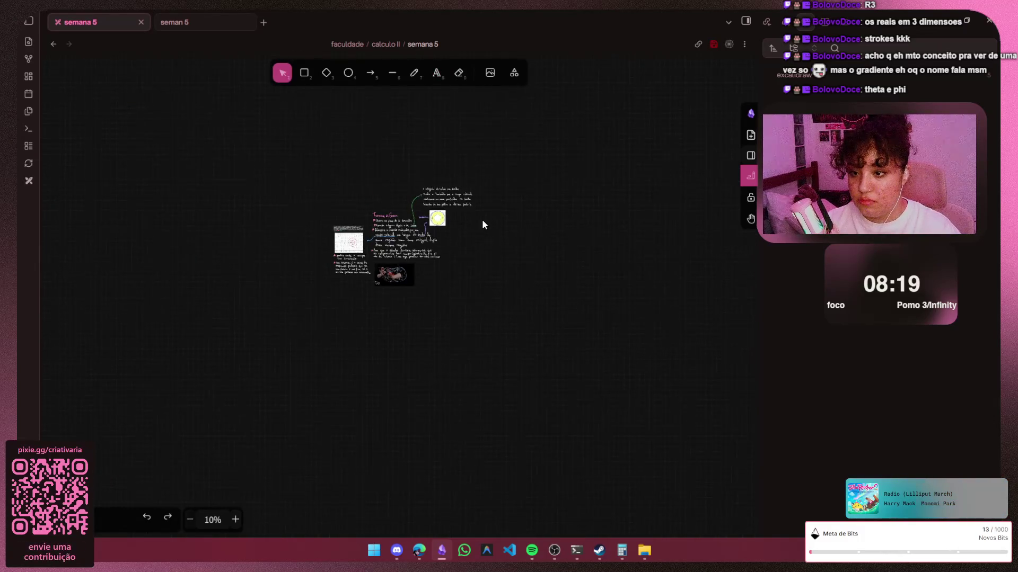
scroll(482, 219, up, 2)
Flip between the two semana 5 tabs, zoom the canvas slightly, then minimise Obsidian
click(196, 21)
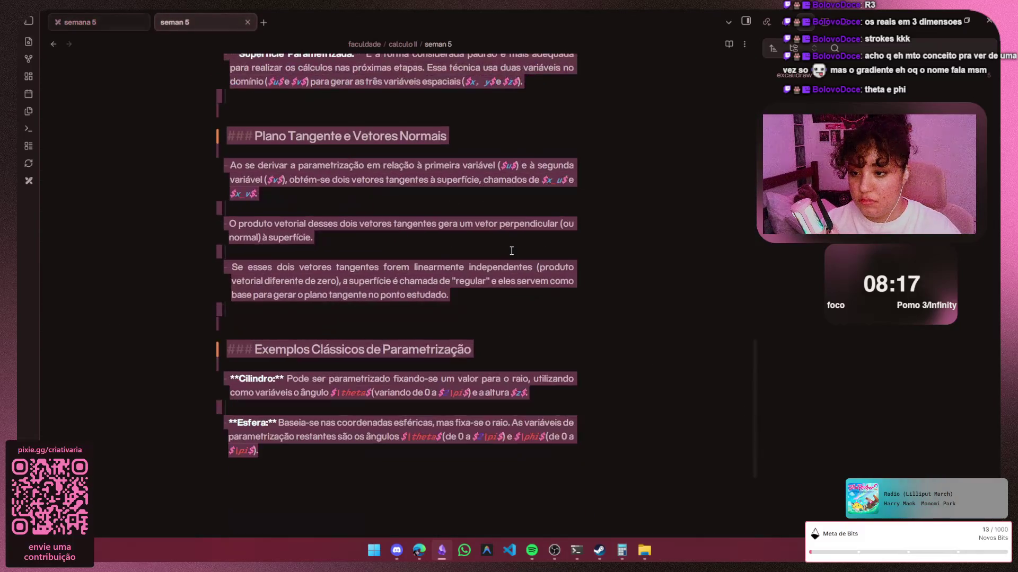
click(100, 21)
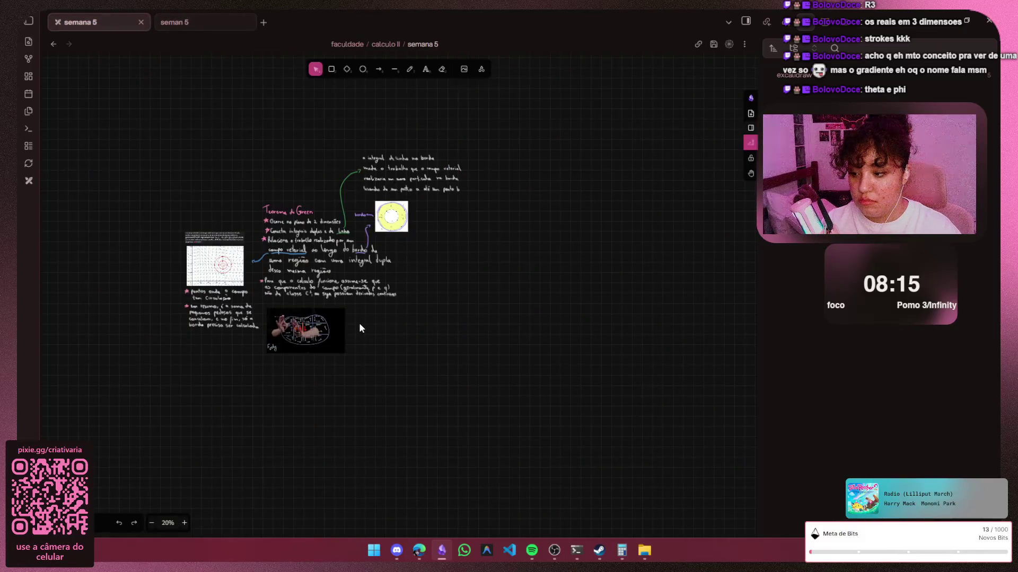
click(199, 20)
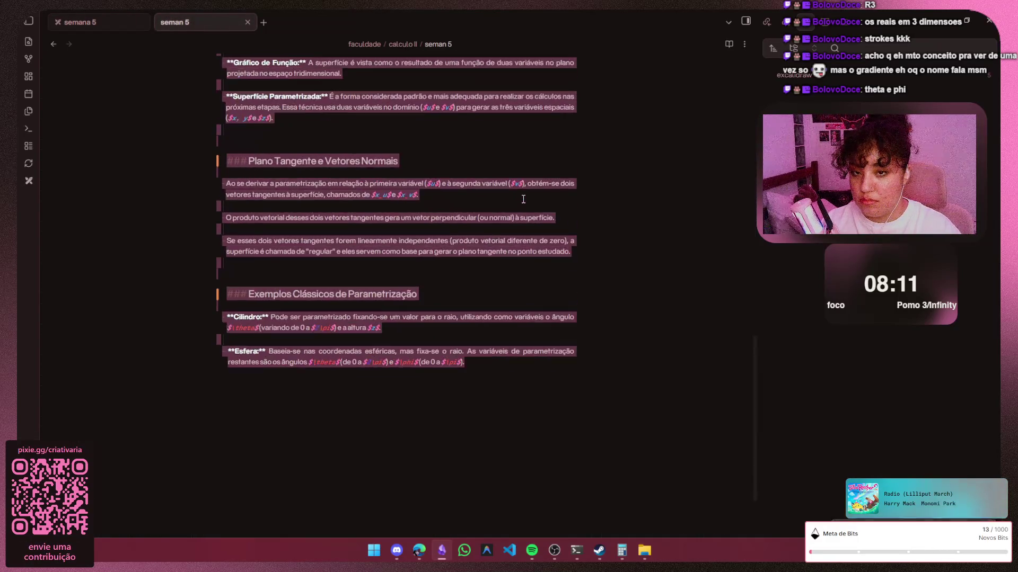
click(68, 22)
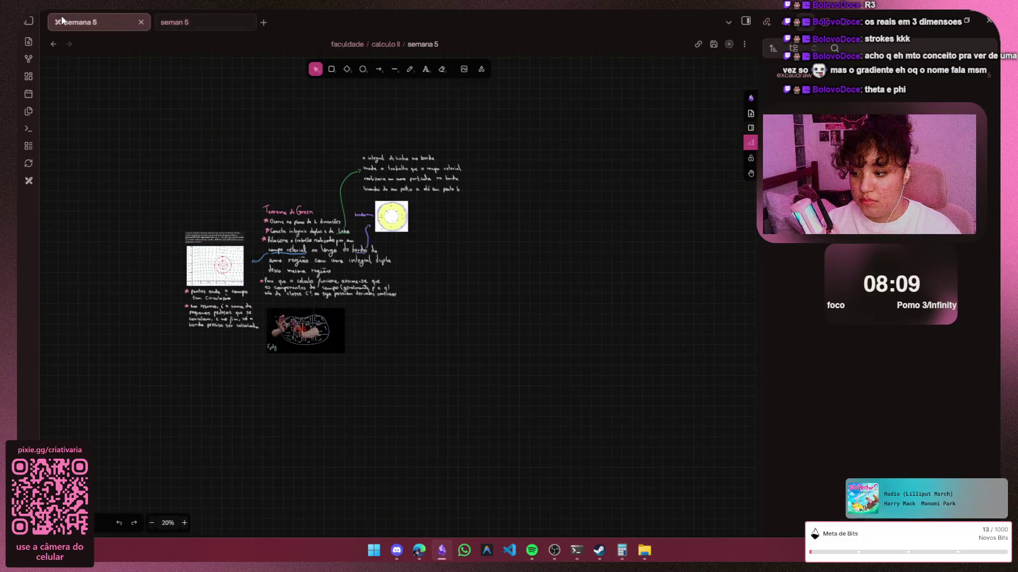
click(184, 522)
scroll(421, 361, up, 2)
scroll(421, 362, right, 1)
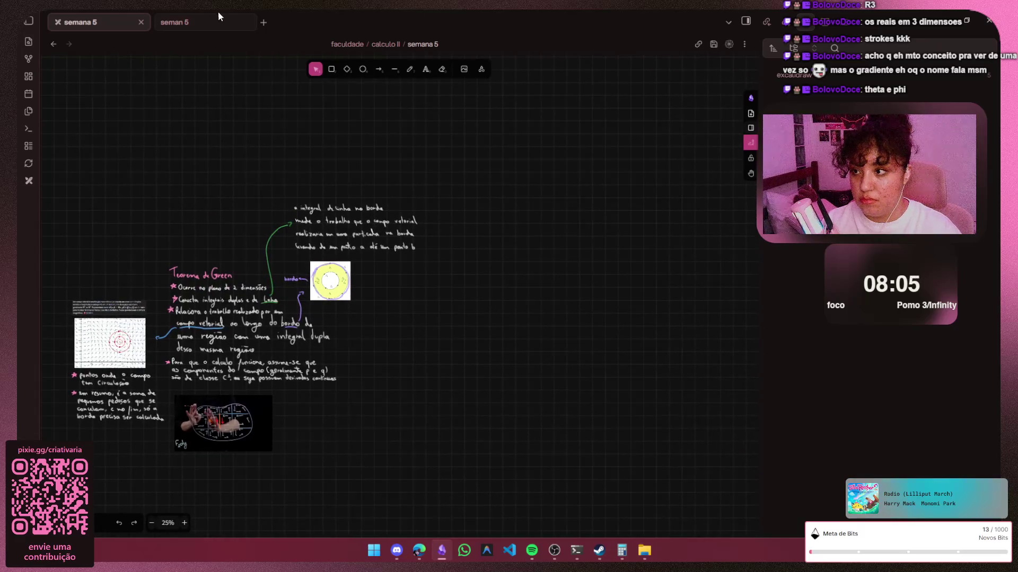
click(196, 15)
click(101, 23)
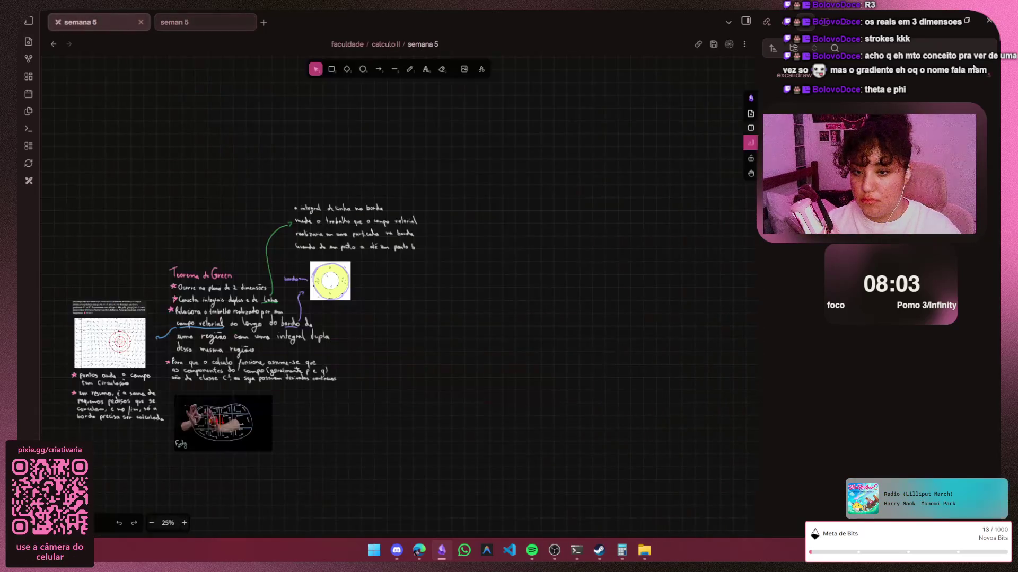
click(943, 24)
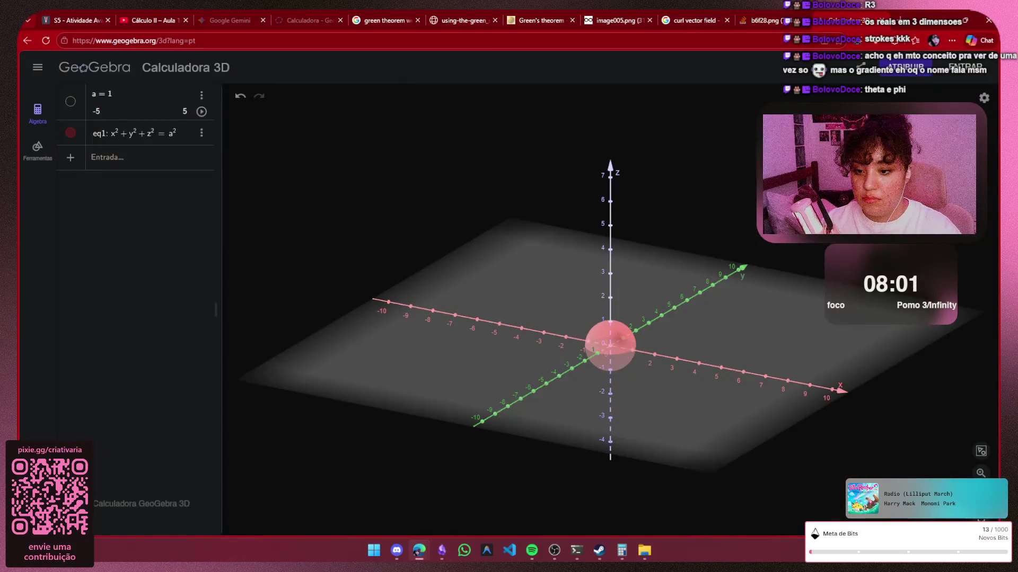
Orbit the 3D sphere, then close the GeoGebra 3D calculator page and confirm 'Sair'
drag(672, 329, 579, 311)
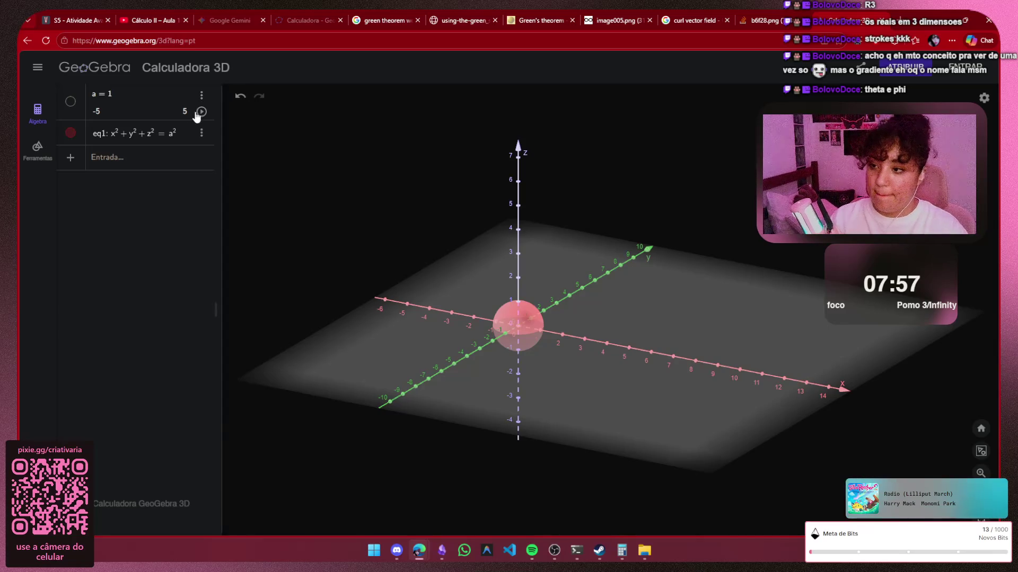
mouse_move(541, 331)
mouse_down()
mouse_move(526, 386)
mouse_move(523, 322)
mouse_move(492, 339)
mouse_move(469, 331)
mouse_up()
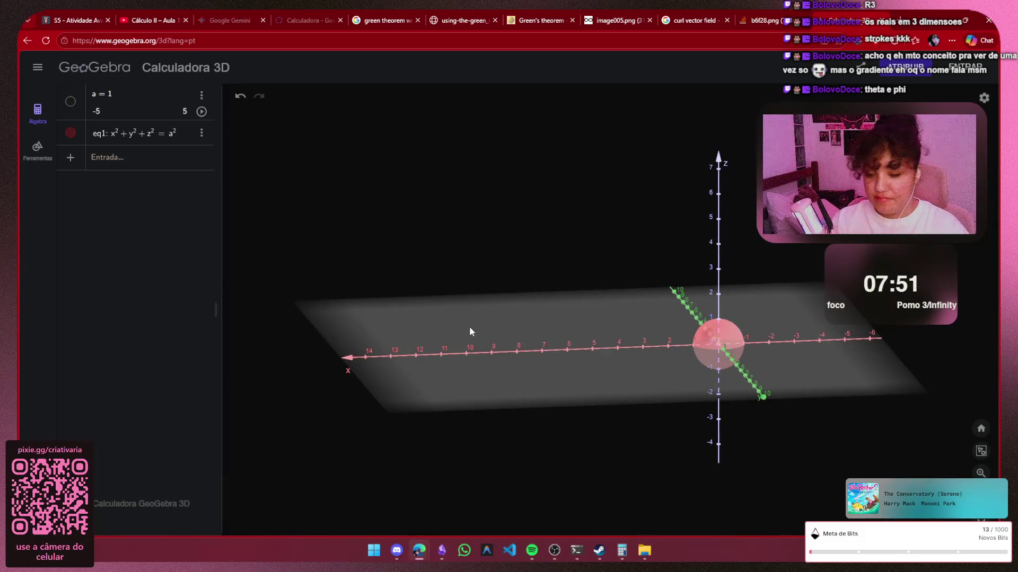
key(ctrl+w)
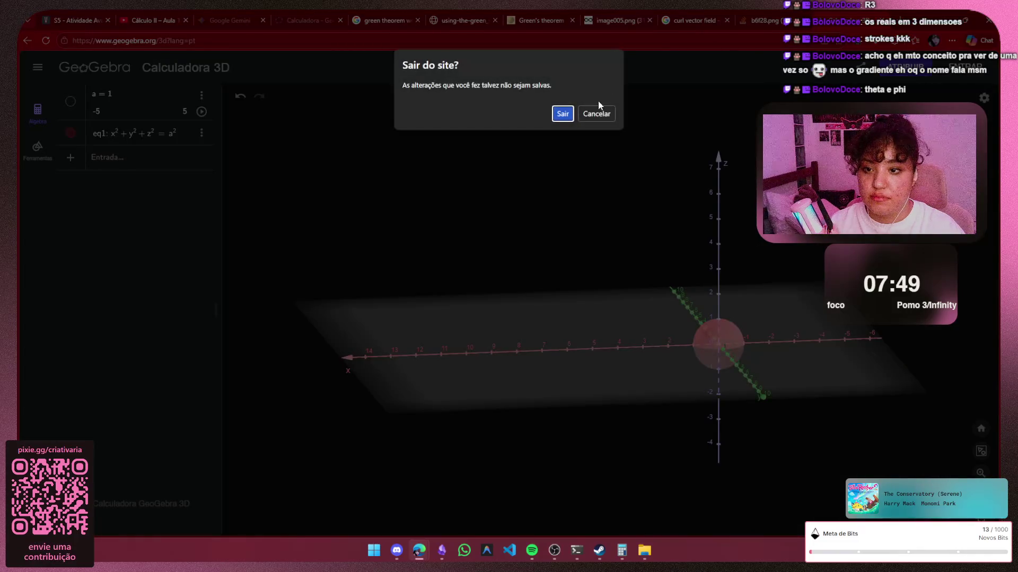
click(560, 113)
Close the curl search, Green's theorem image and GeoGebra calculator tabs, confirming the leave prompt
click(871, 26)
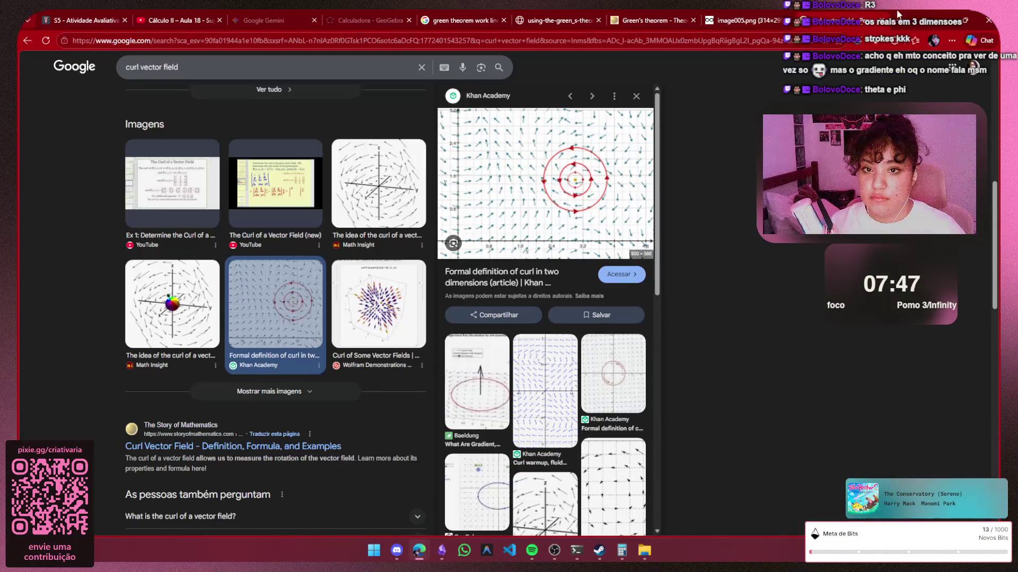
key(ctrl+w)
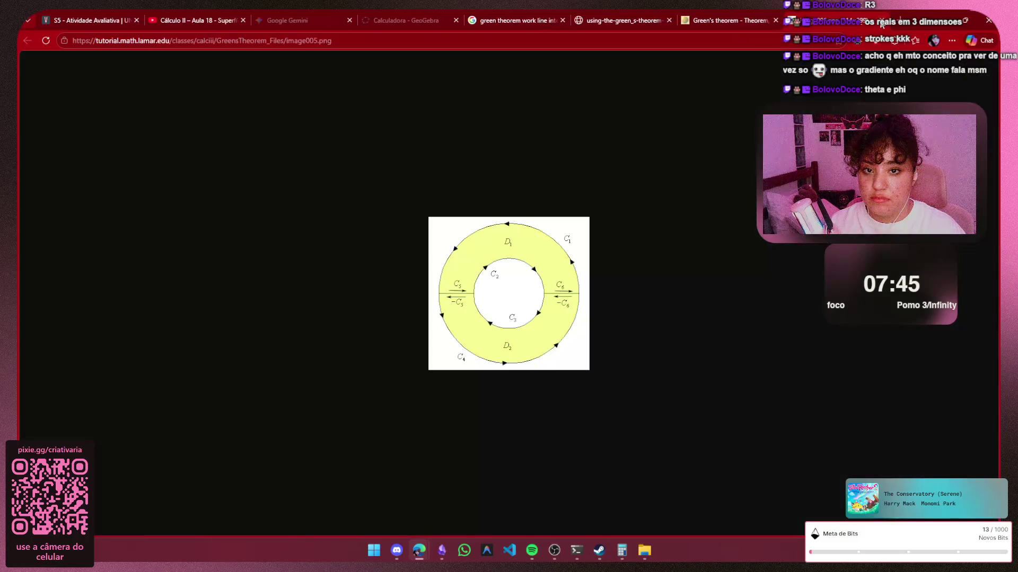
key(ctrl+w)
key(ctrl+w)
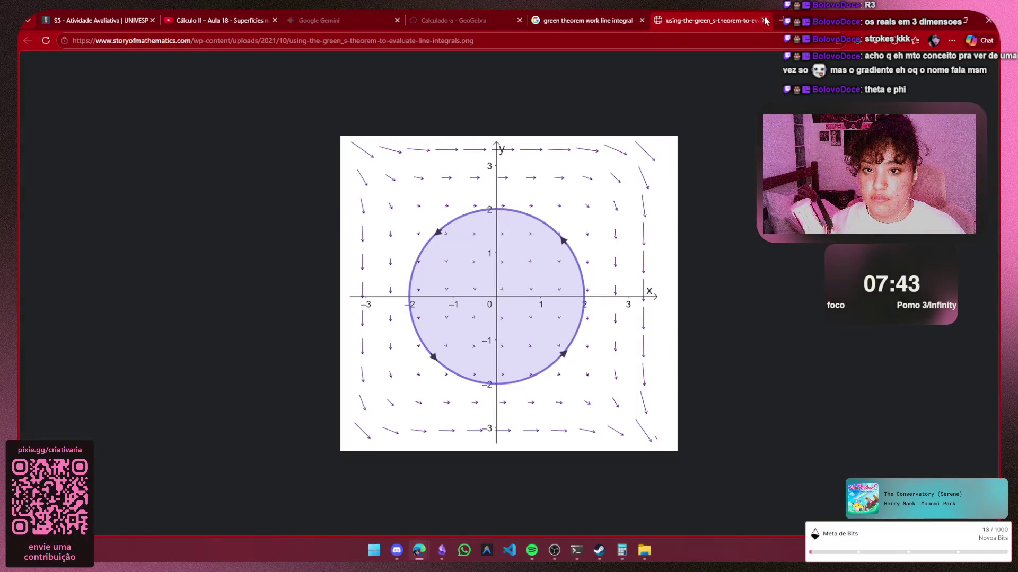
click(764, 20)
click(641, 20)
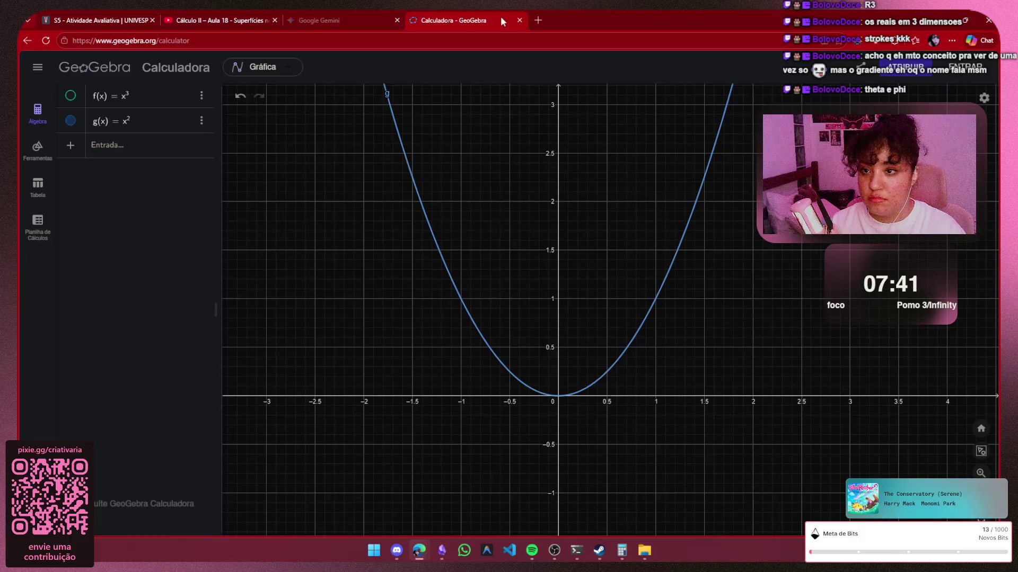
click(519, 20)
click(563, 113)
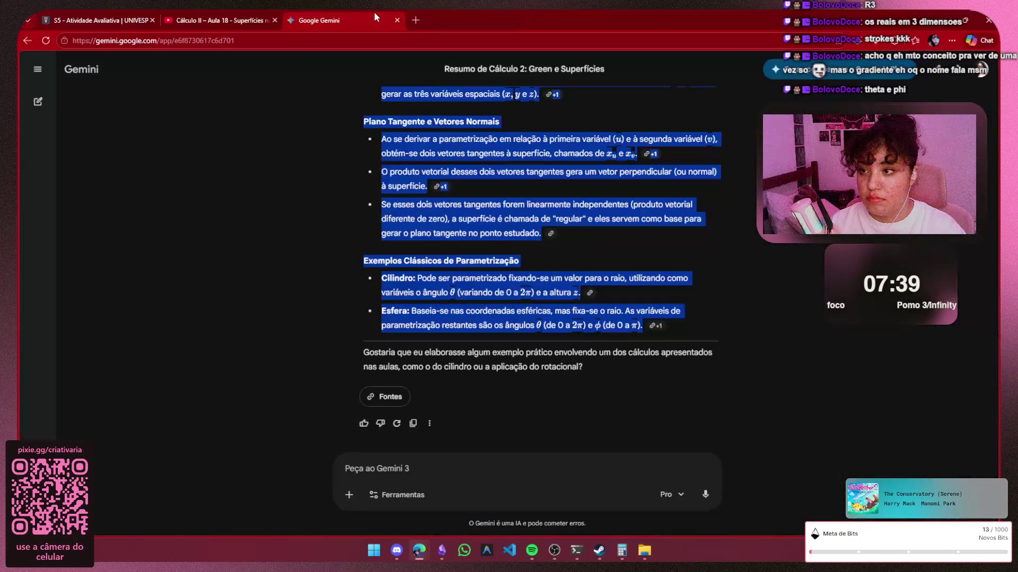
Switch to the 'S5 – Atividade Avaliativa | UNIVESP' quiz tab
click(132, 19)
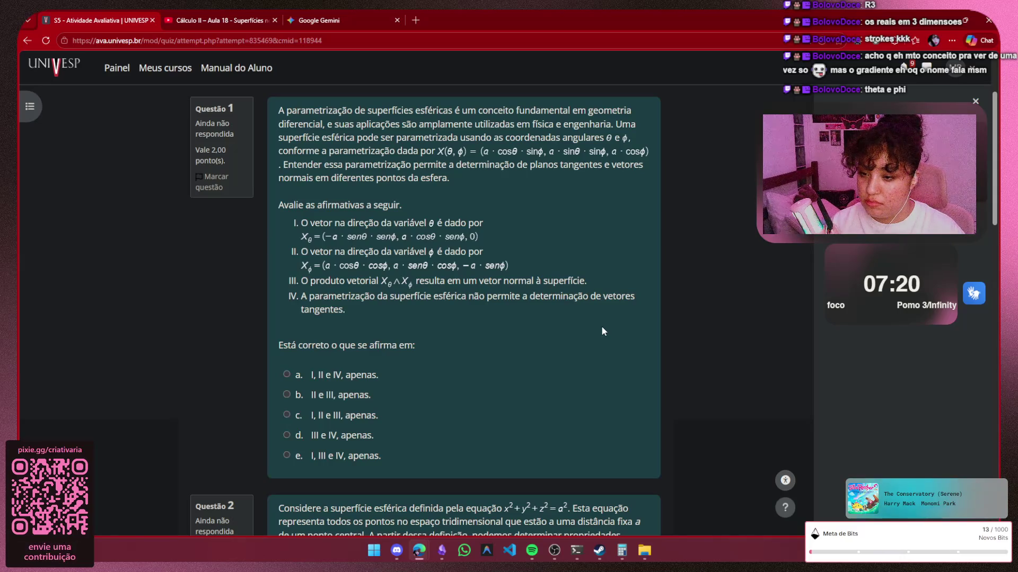
scroll(602, 331, down, 3)
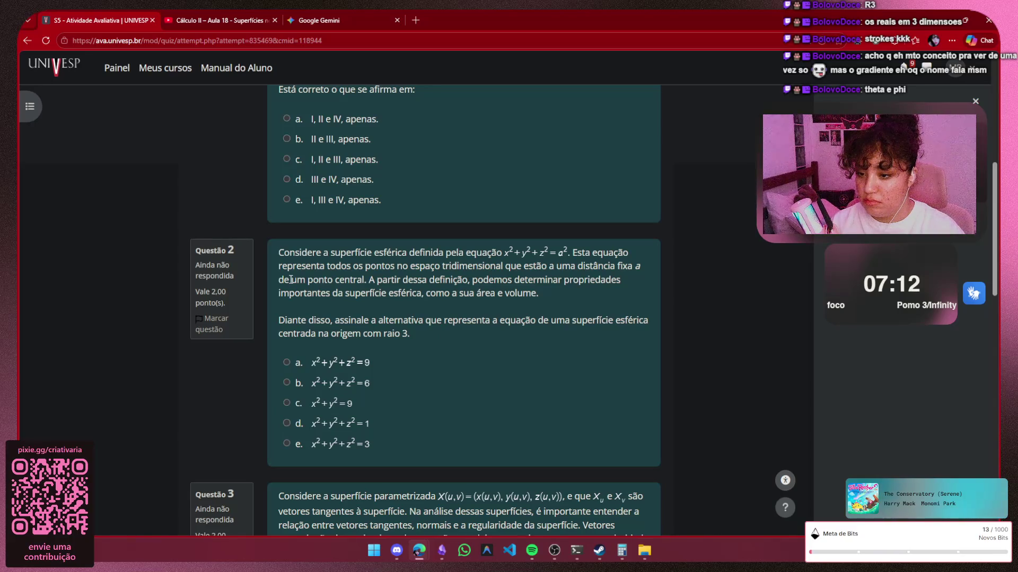
Highlight part of Question 2's description about volume while reading the quiz
drag(291, 280, 537, 294)
click(544, 302)
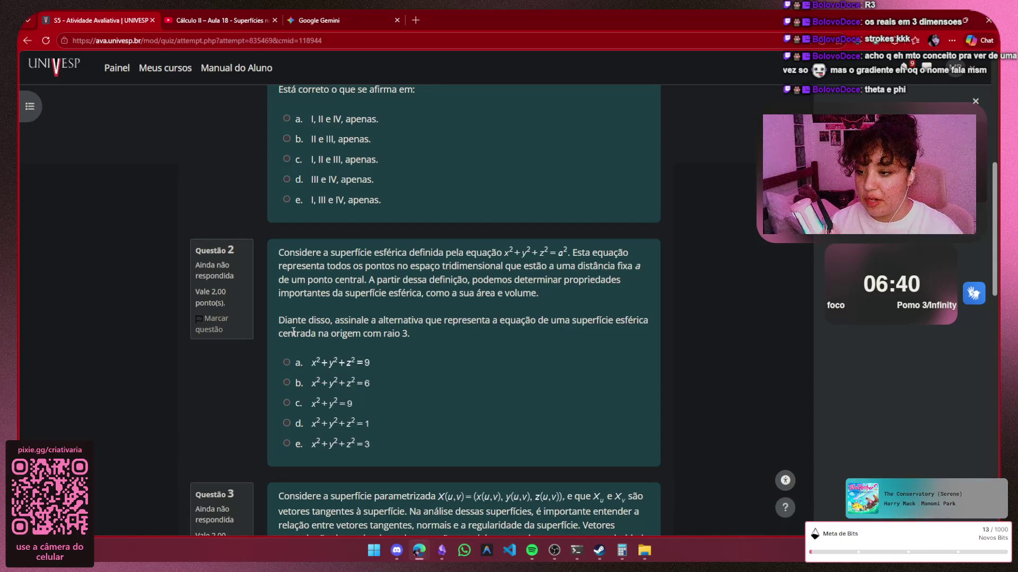
scroll(412, 311, down, 1)
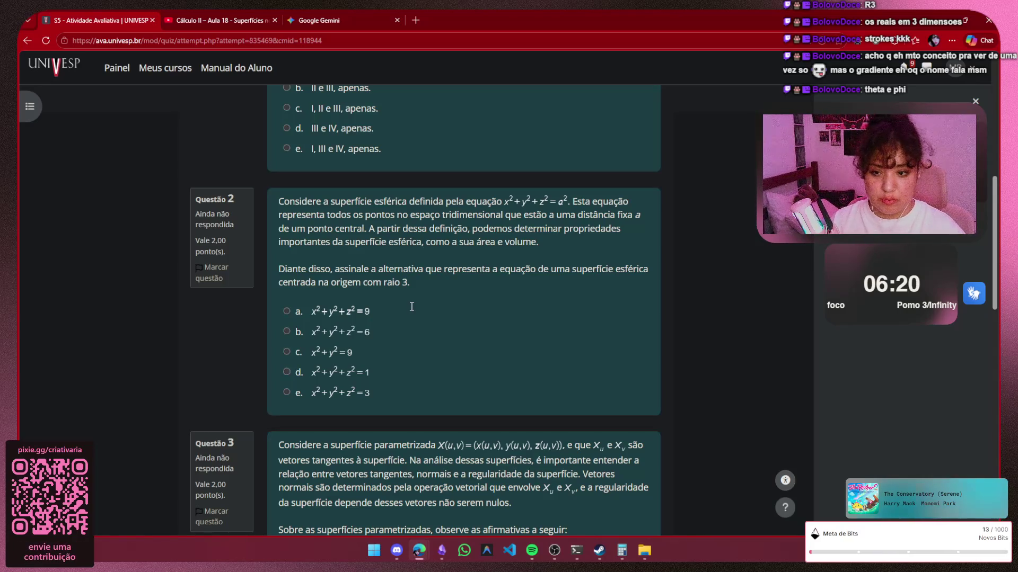
scroll(411, 310, down, 2)
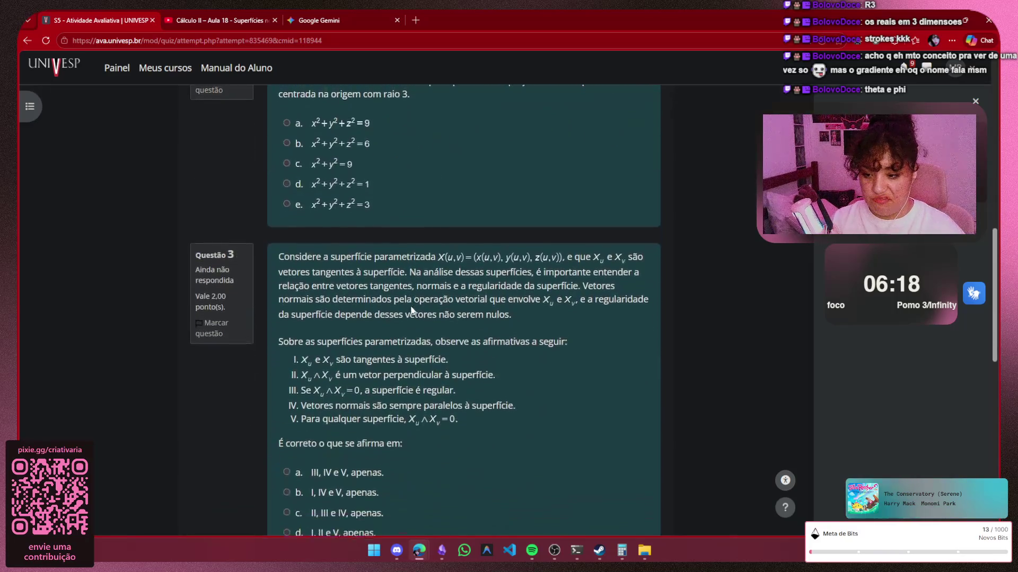
scroll(411, 311, down, 2)
scroll(412, 310, down, 2)
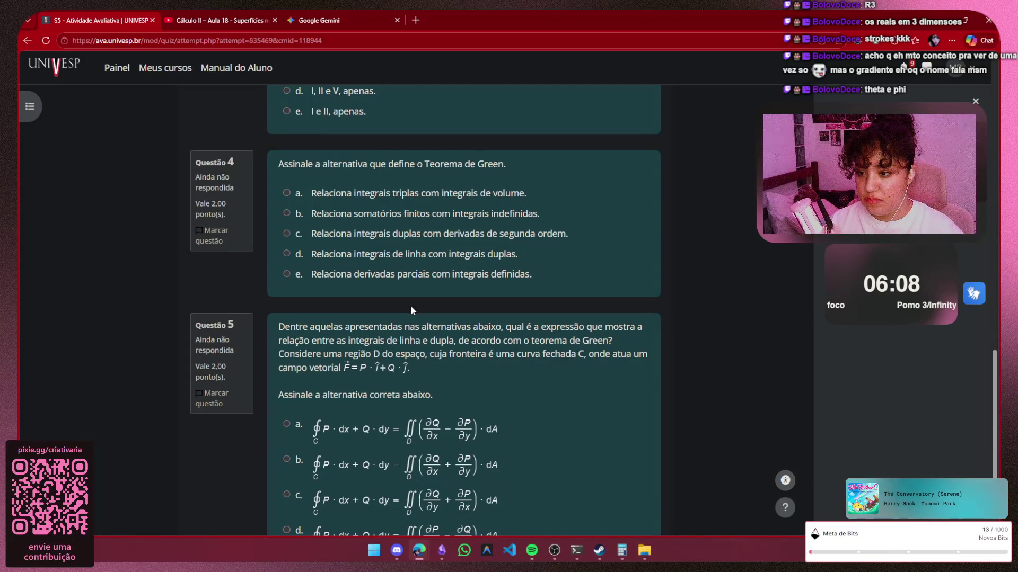
scroll(412, 310, up, 1)
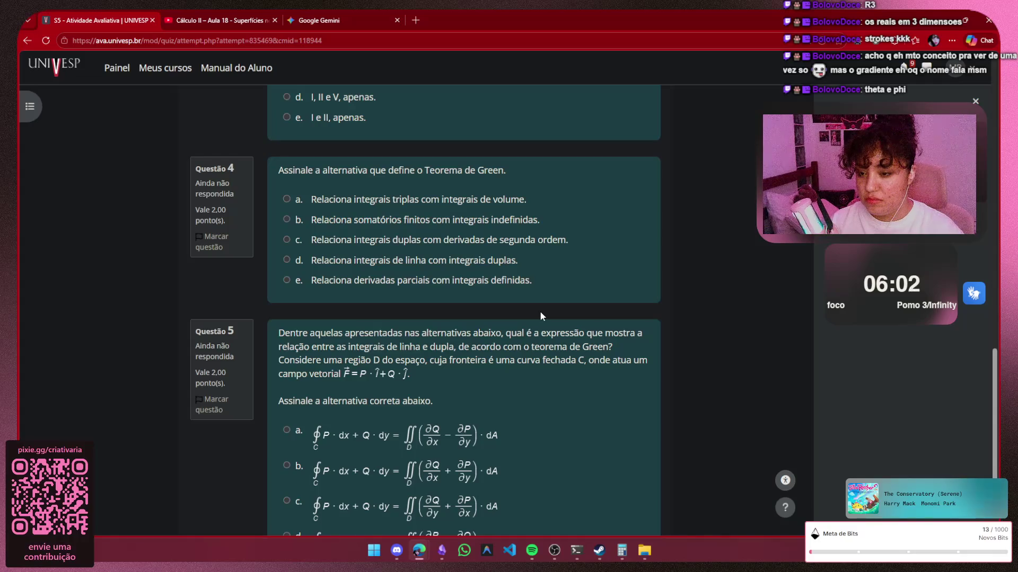
scroll(540, 315, up, 2)
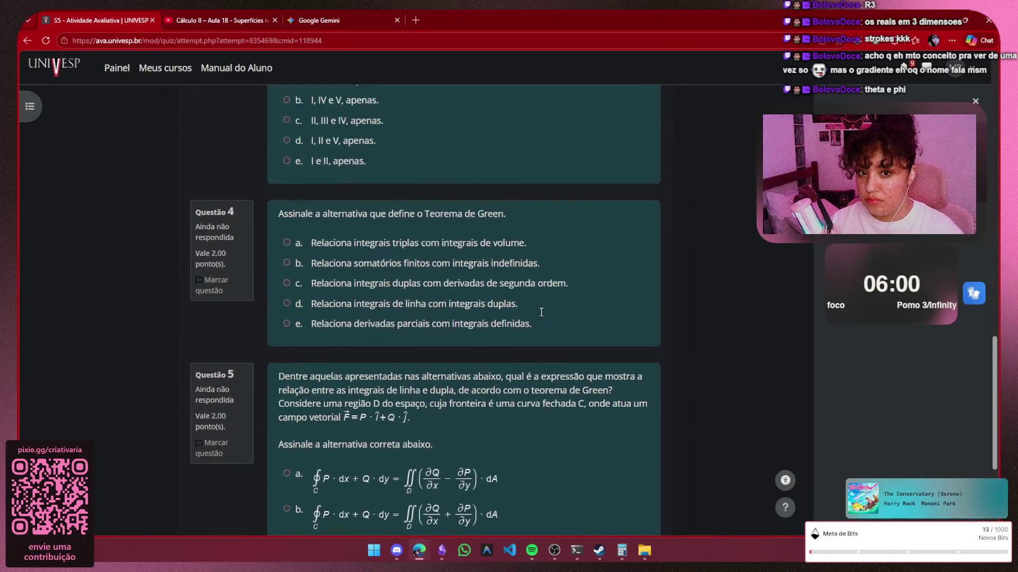
scroll(540, 316, up, 5)
scroll(540, 316, up, 3)
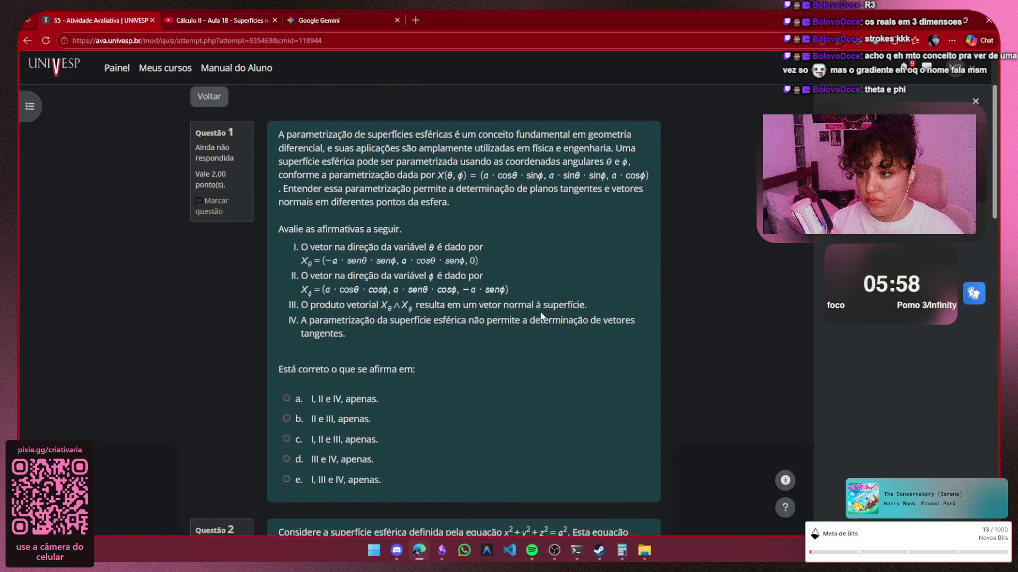
Capture Questão 1 on spherical surfaces as a region screenshot and return to Obsidian
key(super+shift+s)
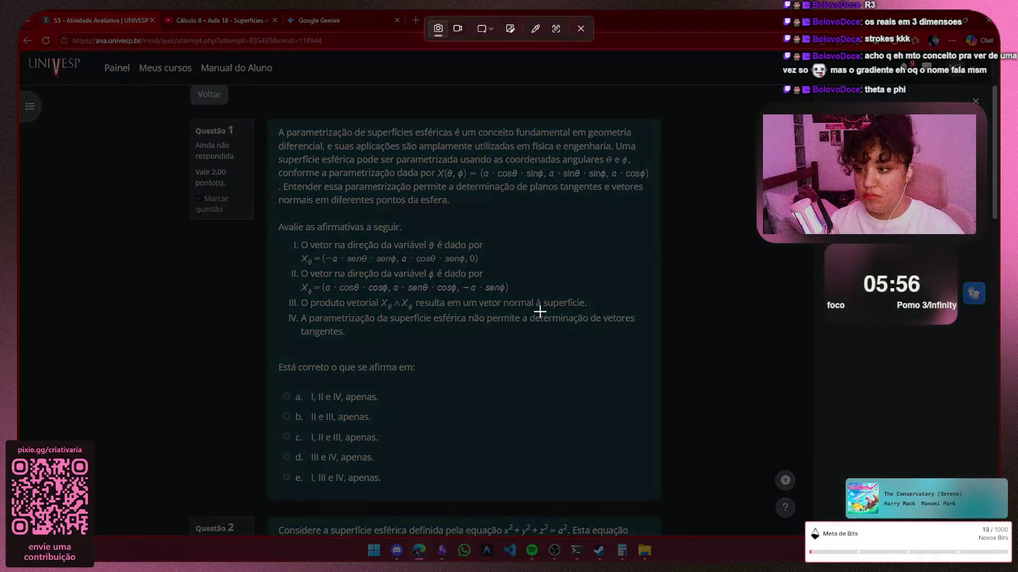
drag(268, 124, 659, 494)
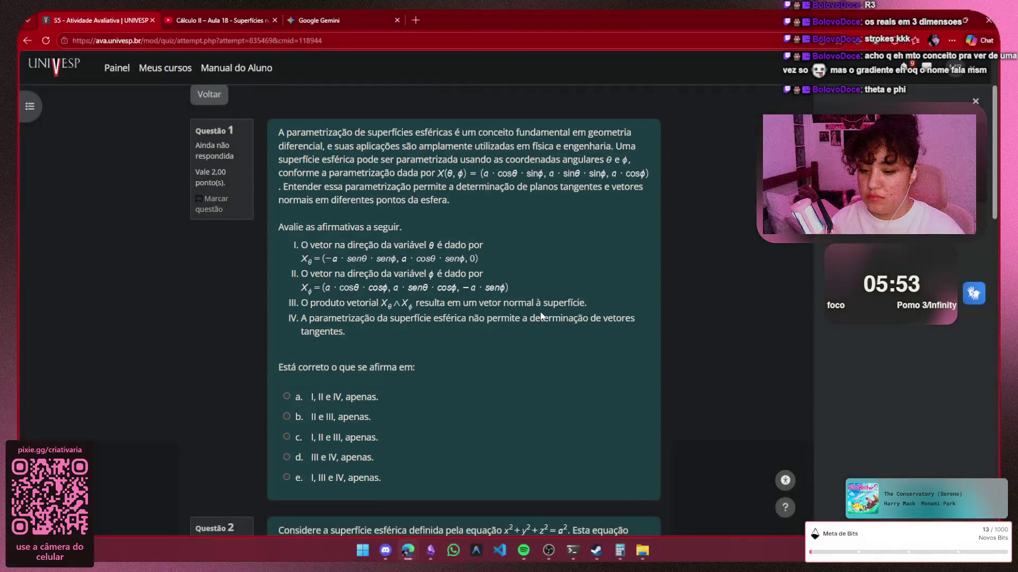
key(alt+Tab)
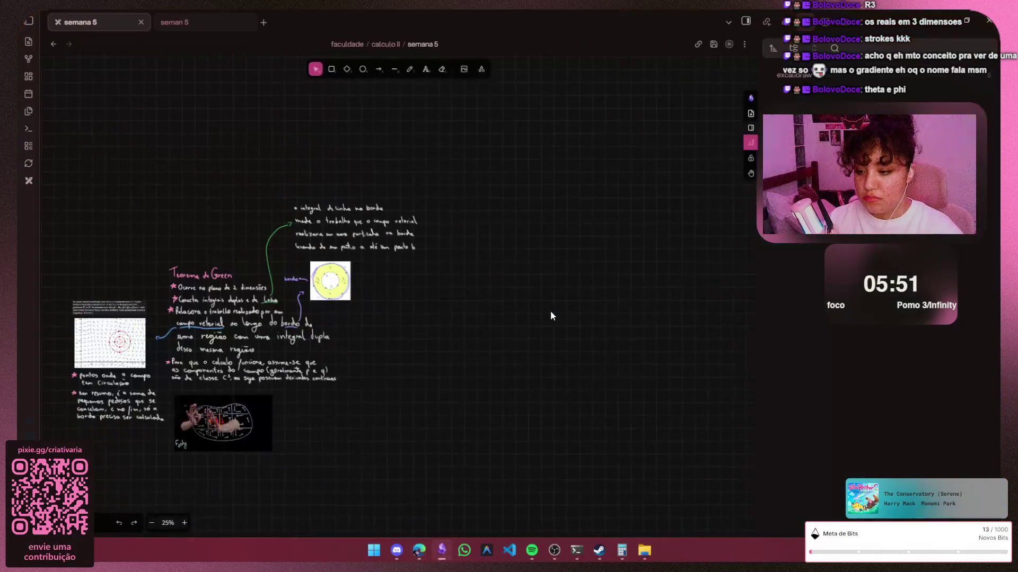
Paste the question 1 screenshot and draw a straight vertical divider line to its left
key(ctrl+v)
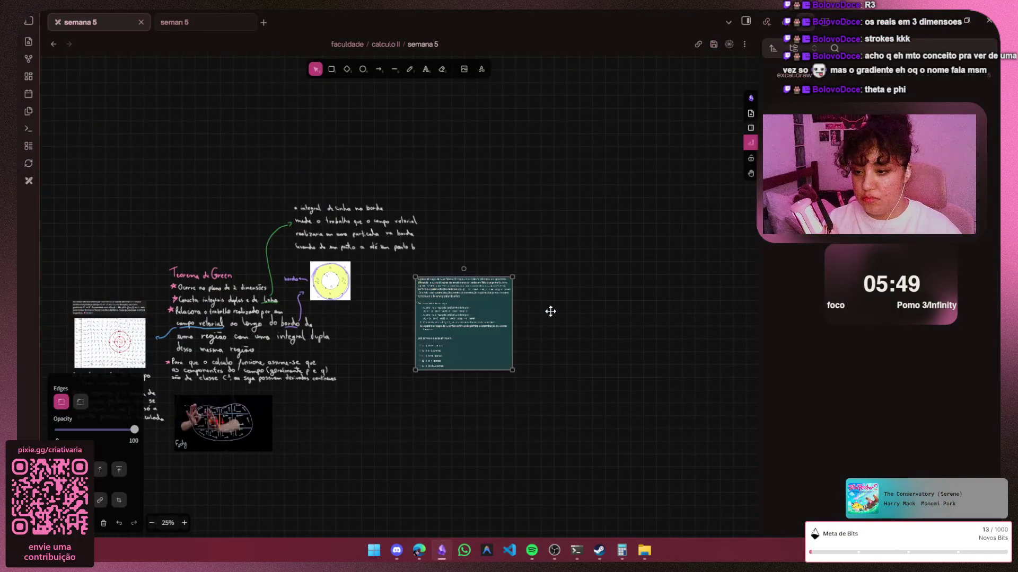
key(p)
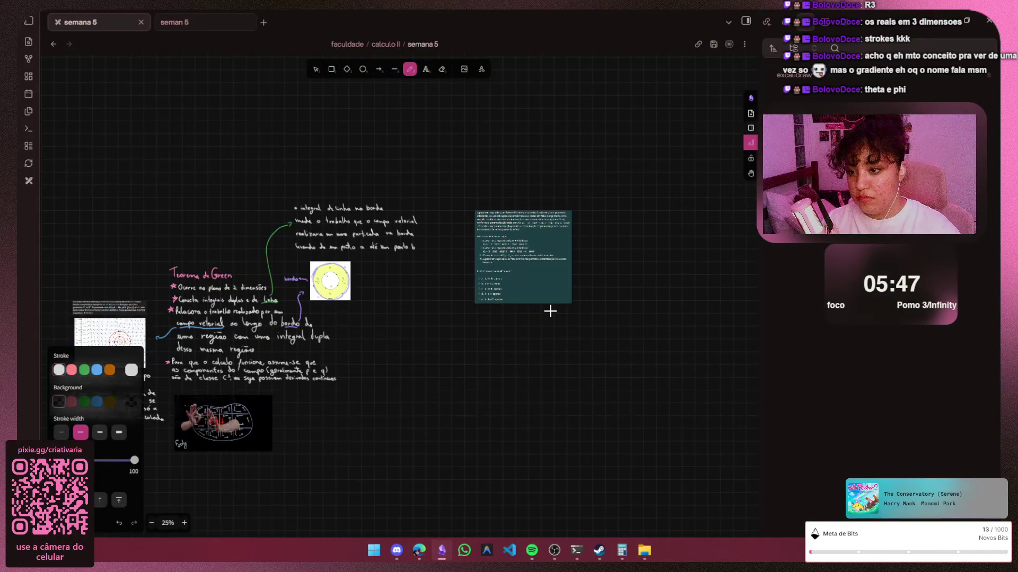
drag(431, 203, 463, 514)
key(ctrl+z)
key(ctrl+shift+z)
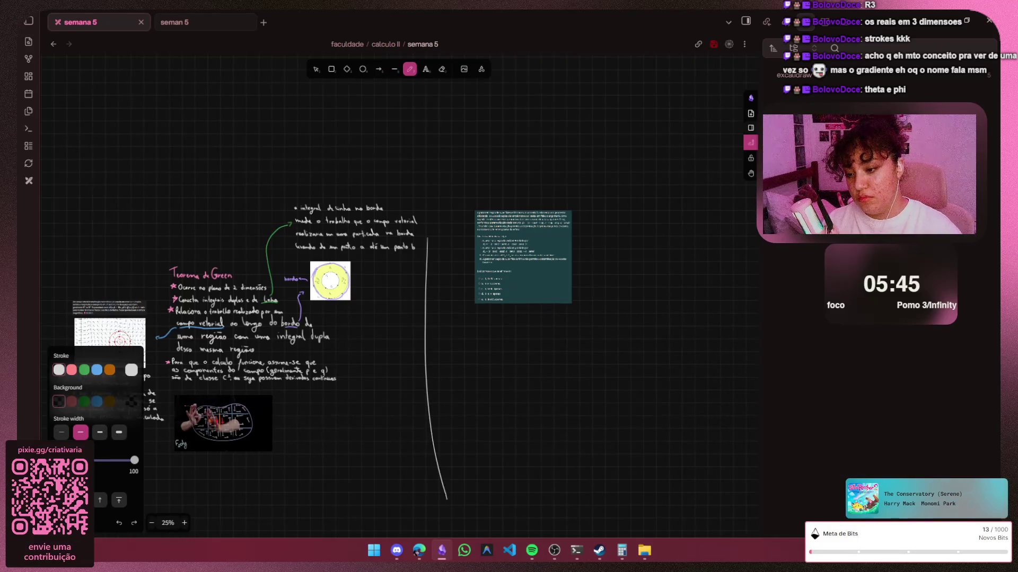
key(ctrl+z)
drag(431, 199, 450, 446)
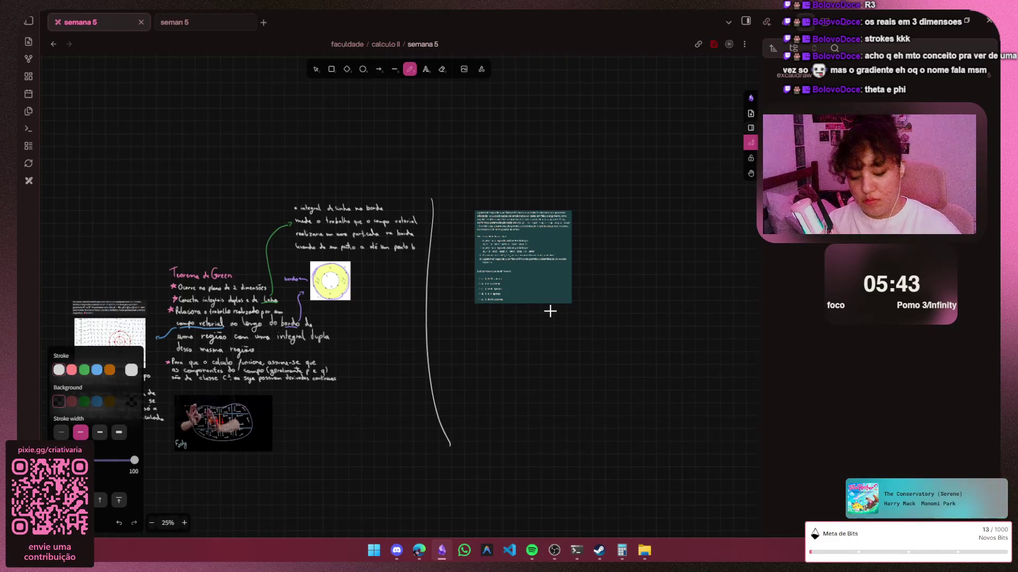
key(ctrl+z)
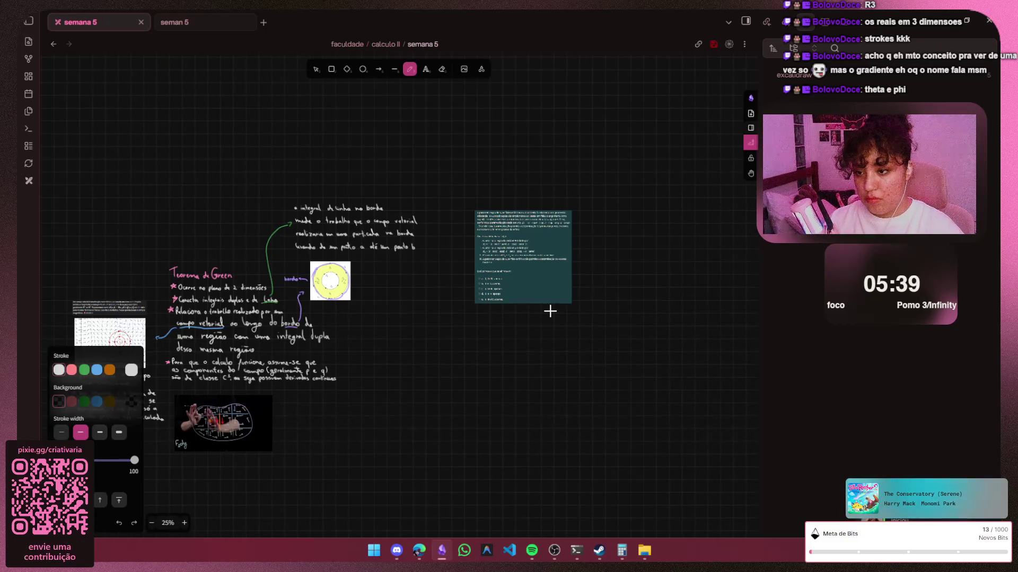
drag(436, 199, 452, 480)
key(ctrl+z)
drag(435, 201, 432, 477)
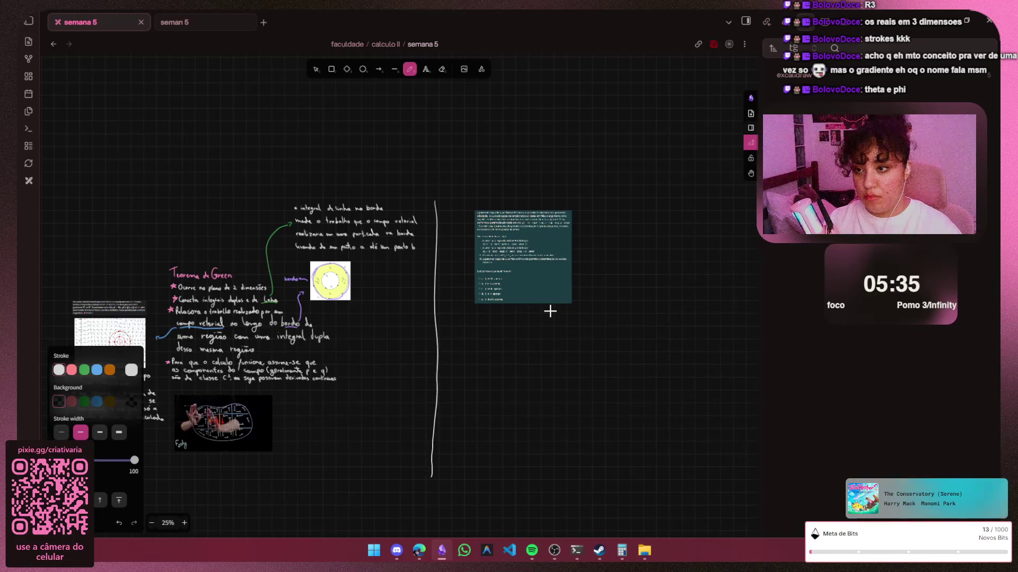
scroll(550, 311, up, 1)
scroll(539, 111, up, 1)
scroll(514, 198, up, 1)
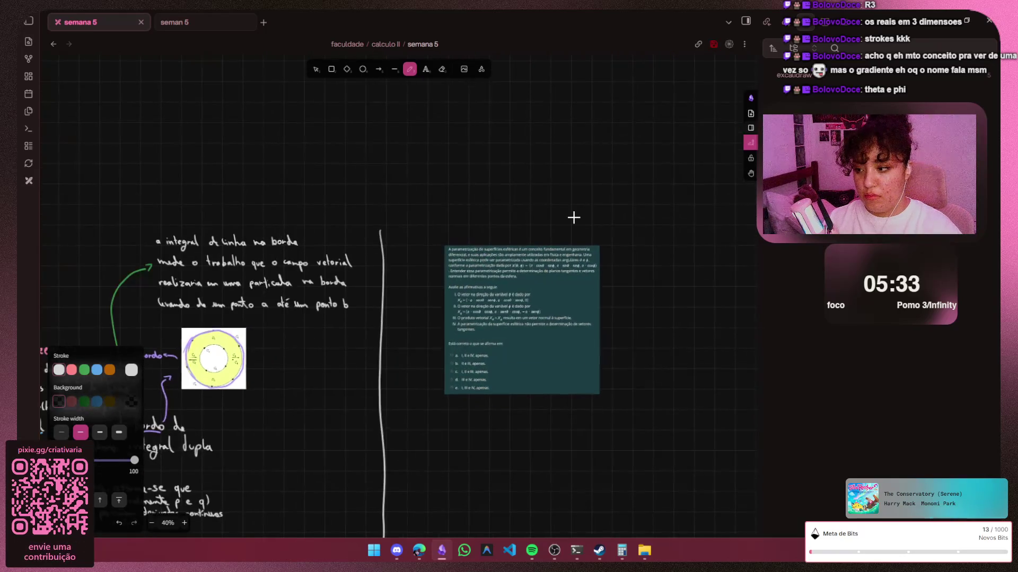
scroll(572, 218, up, 1)
scroll(416, 199, up, 1)
scroll(374, 227, up, 1)
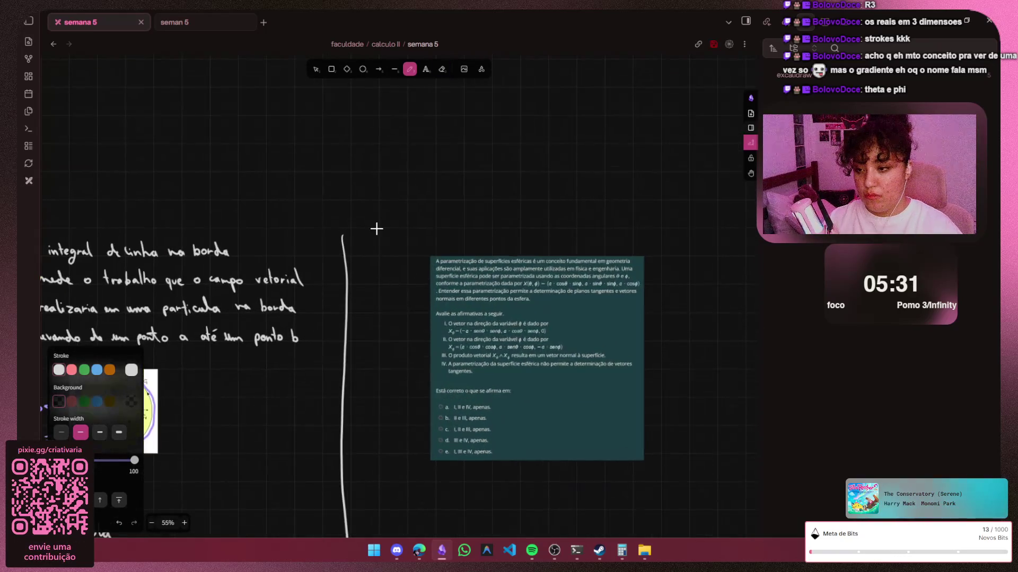
scroll(373, 229, up, 1)
scroll(381, 227, up, 1)
Set the freedraw stroke colour to the deep pink shade
key(s)
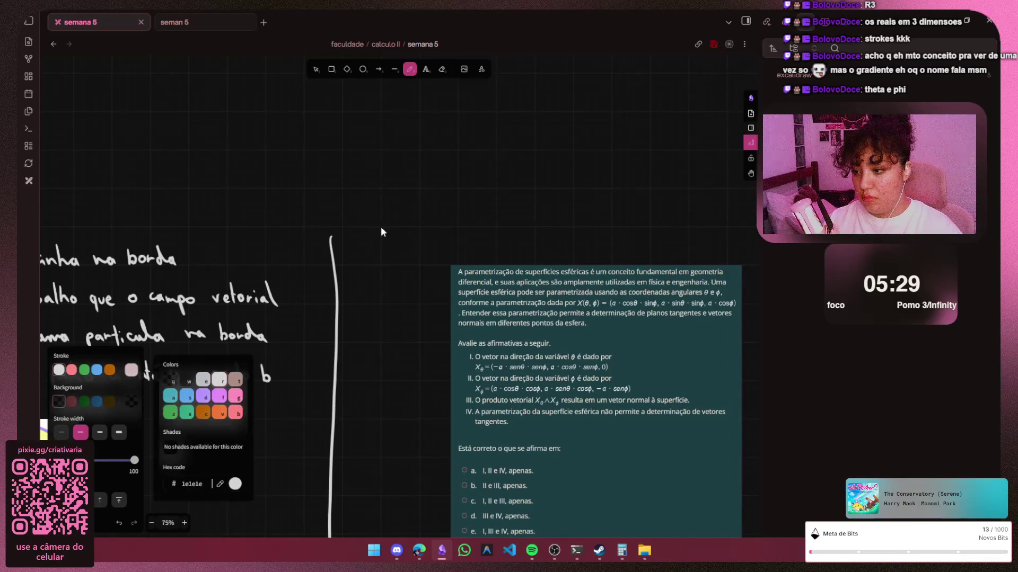
key(g)
key(shift+5)
scroll(348, 205, up, 1)
scroll(353, 212, up, 1)
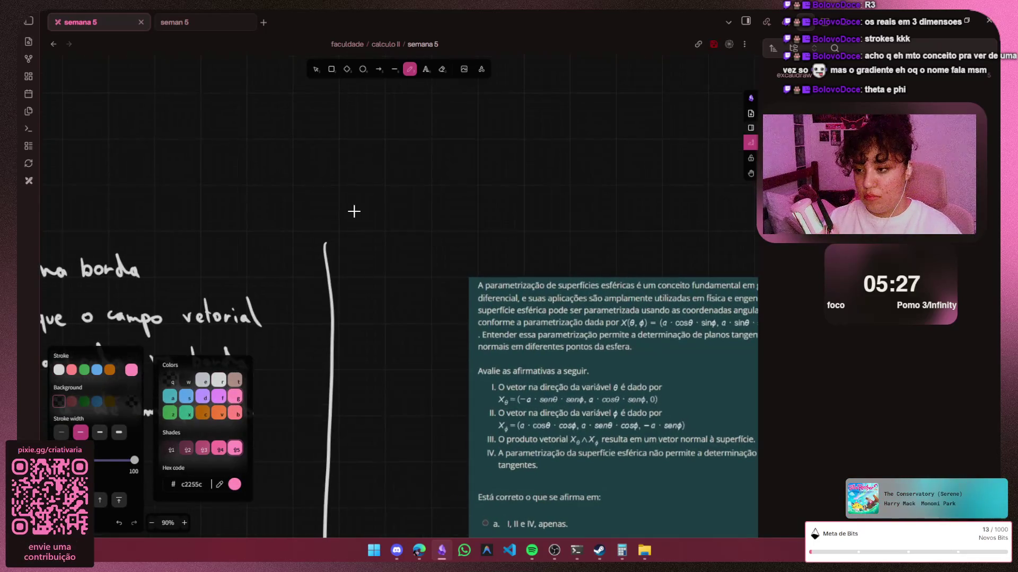
scroll(350, 204, up, 2)
scroll(341, 204, up, 2)
scroll(341, 204, up, 3)
scroll(338, 204, up, 2)
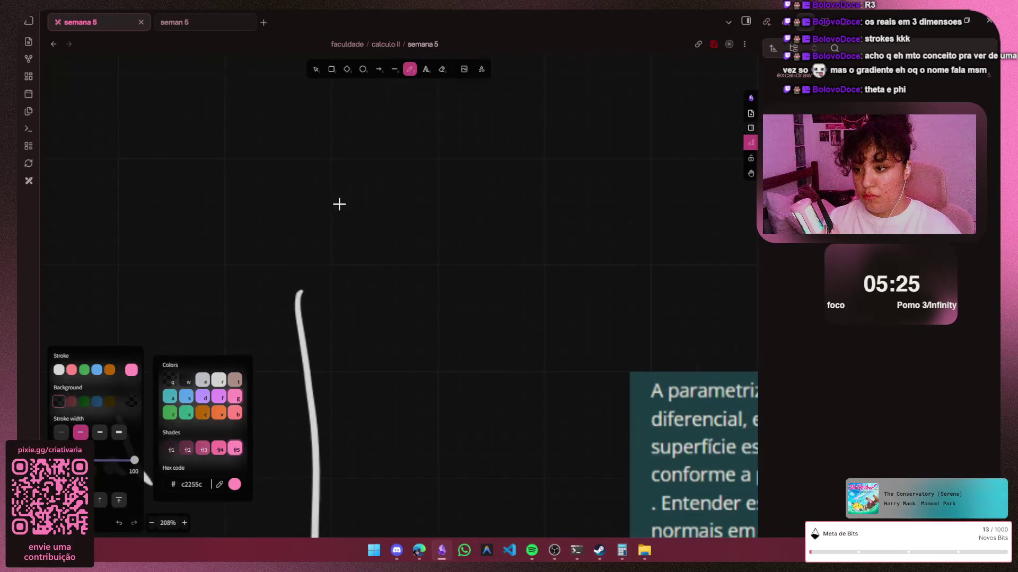
Handwrite the pink heading 'Questões' above the pasted image
mouse_move(348, 168)
mouse_down()
mouse_move(387, 208)
mouse_move(348, 171)
mouse_up()
drag(360, 228, 453, 252)
drag(487, 190, 483, 259)
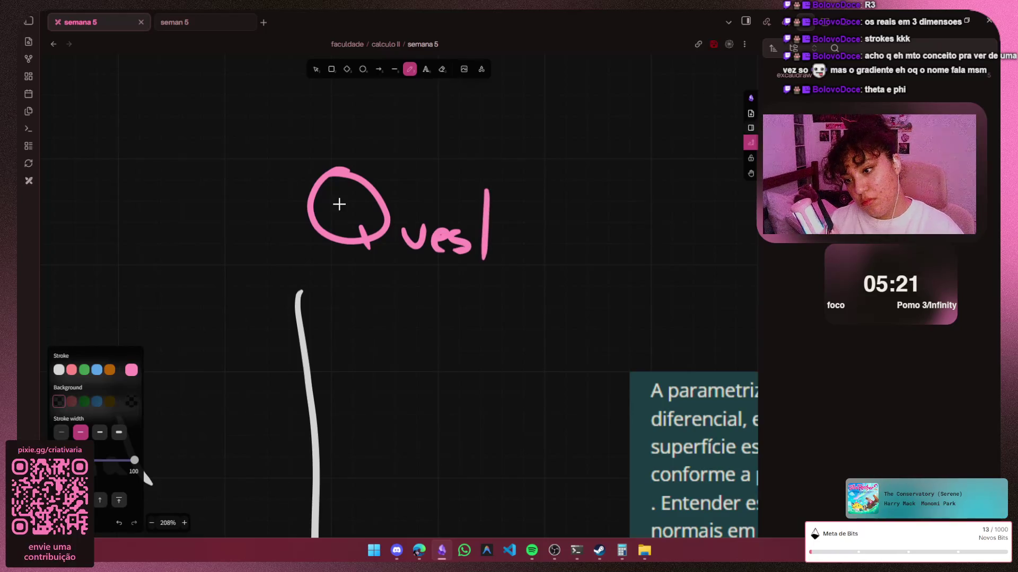
mouse_move(470, 224)
mouse_down()
mouse_move(502, 221)
mouse_move(562, 253)
mouse_up()
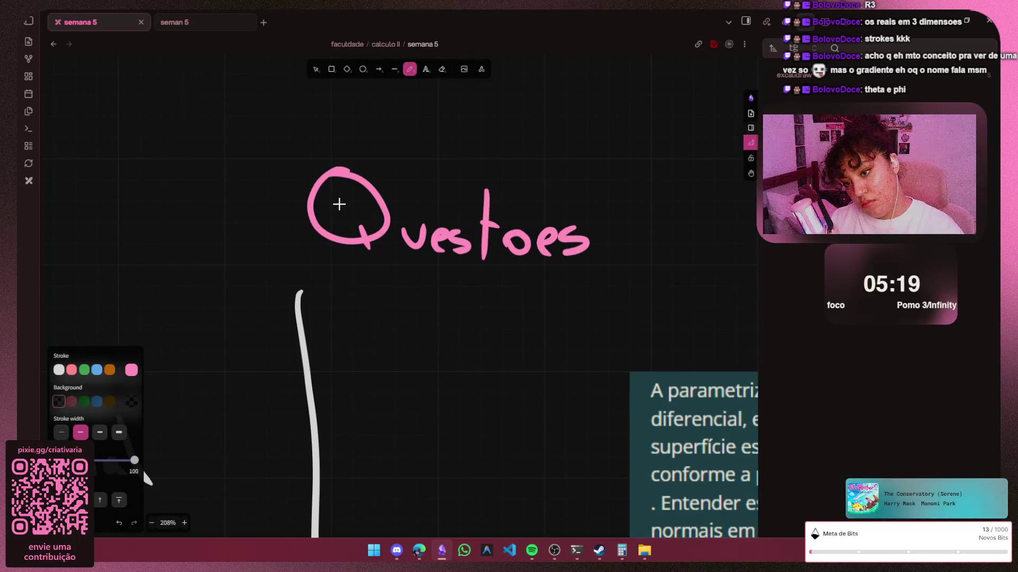
drag(506, 207, 546, 205)
scroll(614, 247, down, 3)
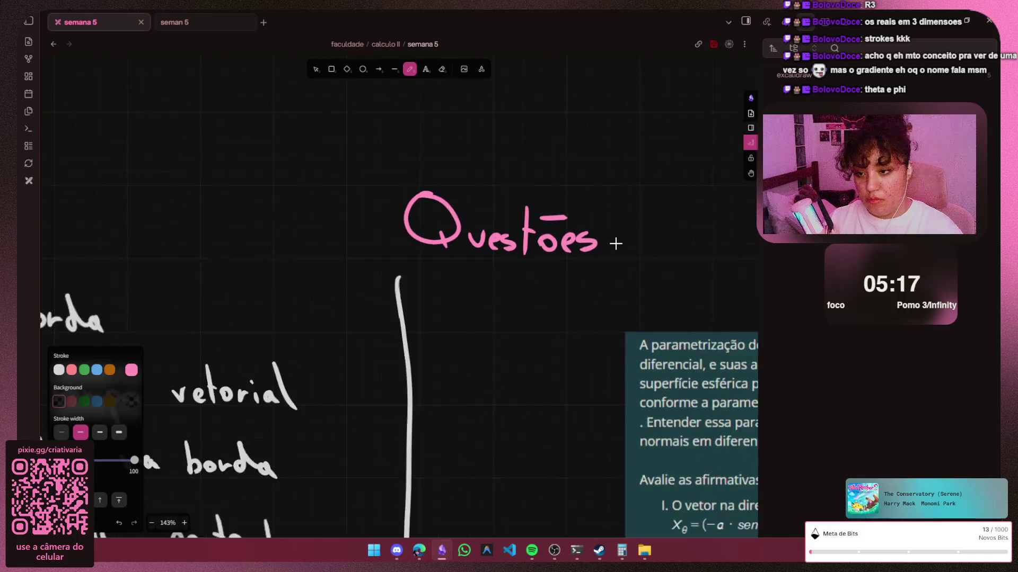
scroll(614, 246, down, 2)
key(v)
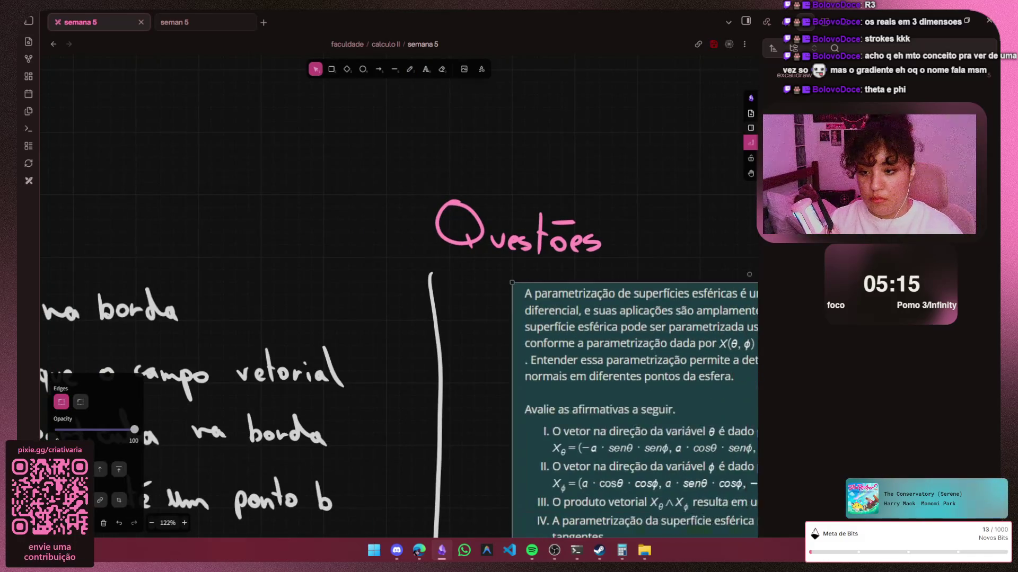
Bring the Gemini conversation to the front and switch the model to Rápido
click(939, 16)
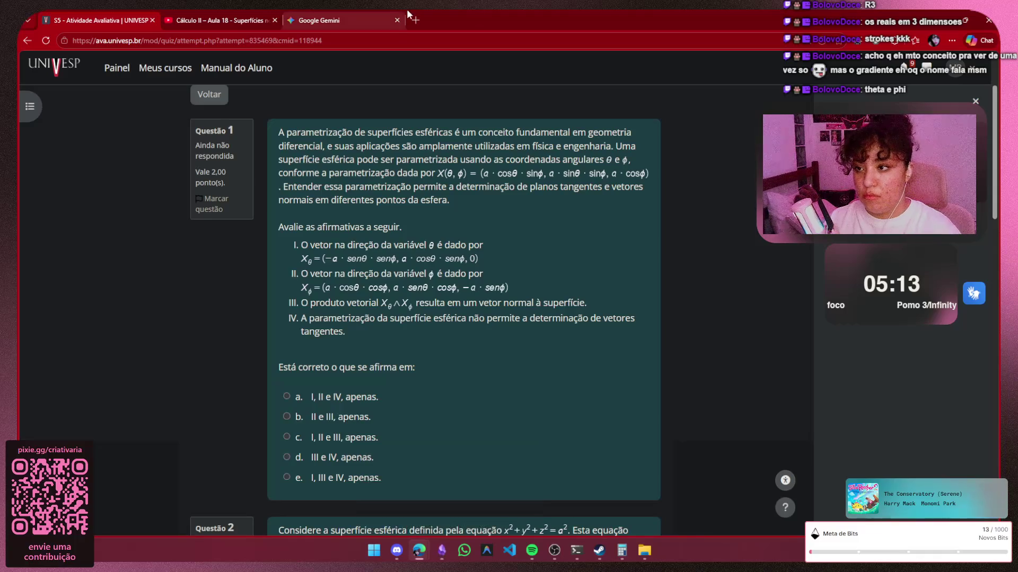
click(354, 14)
text(com )
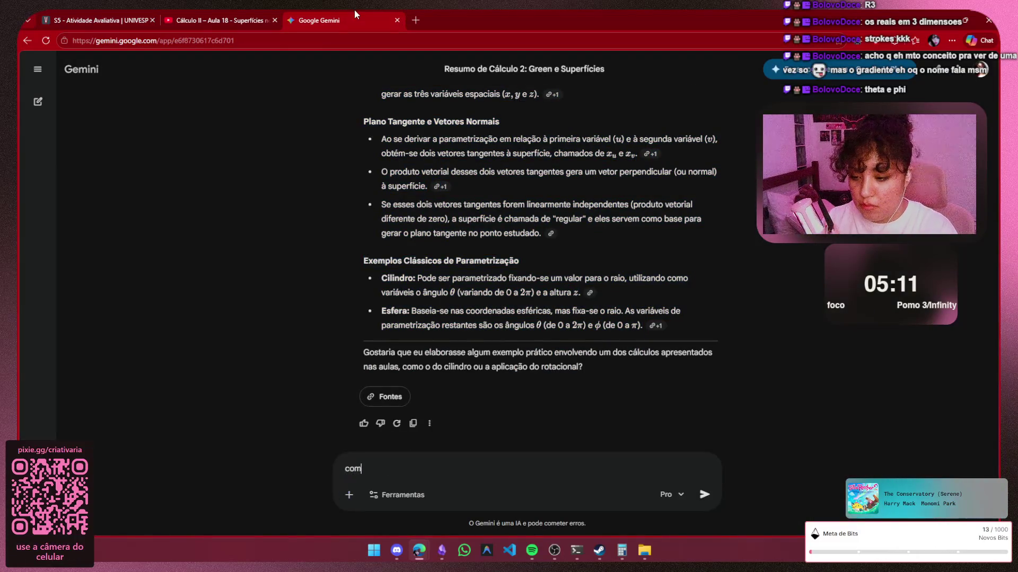
text( base no)
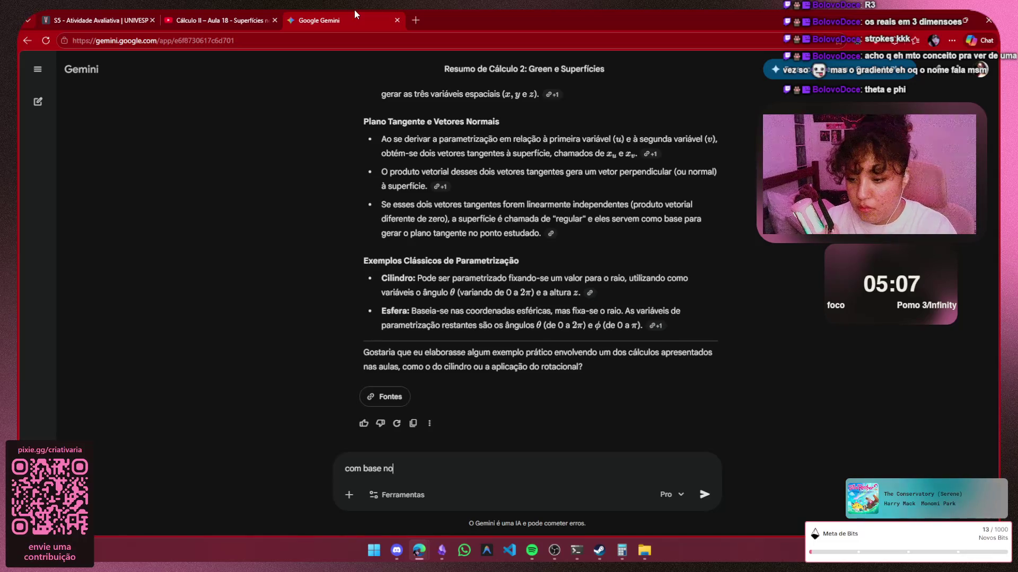
text( que a gentre)
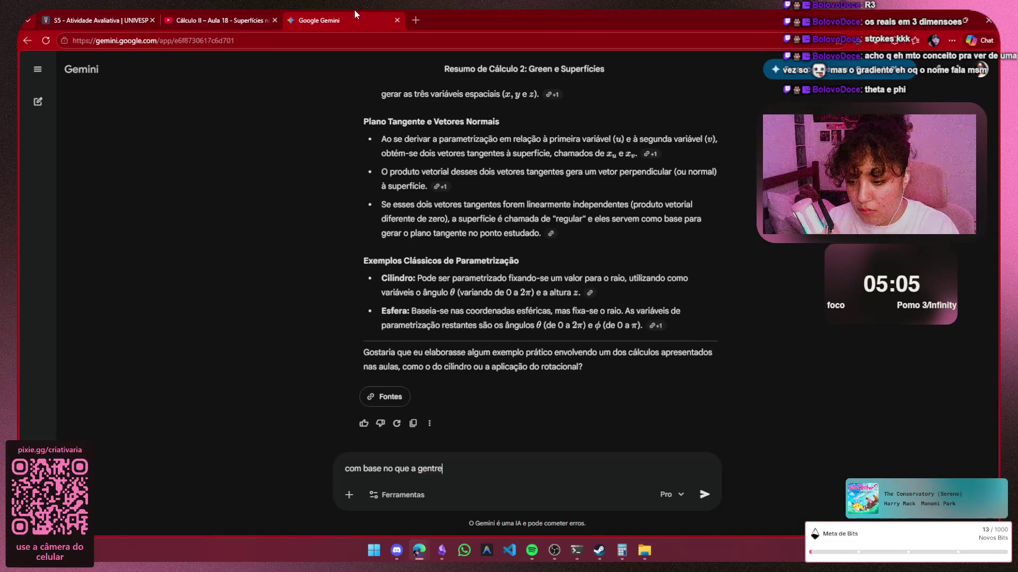
key(BackSpace)
key(BackSpace)
text(e conversou, tu)
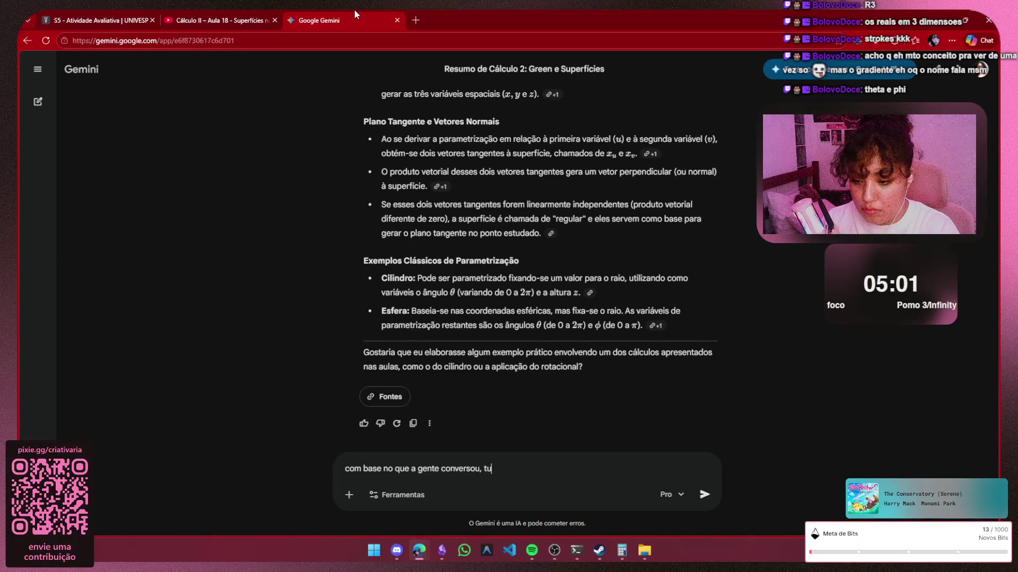
text( vai me ajuda)
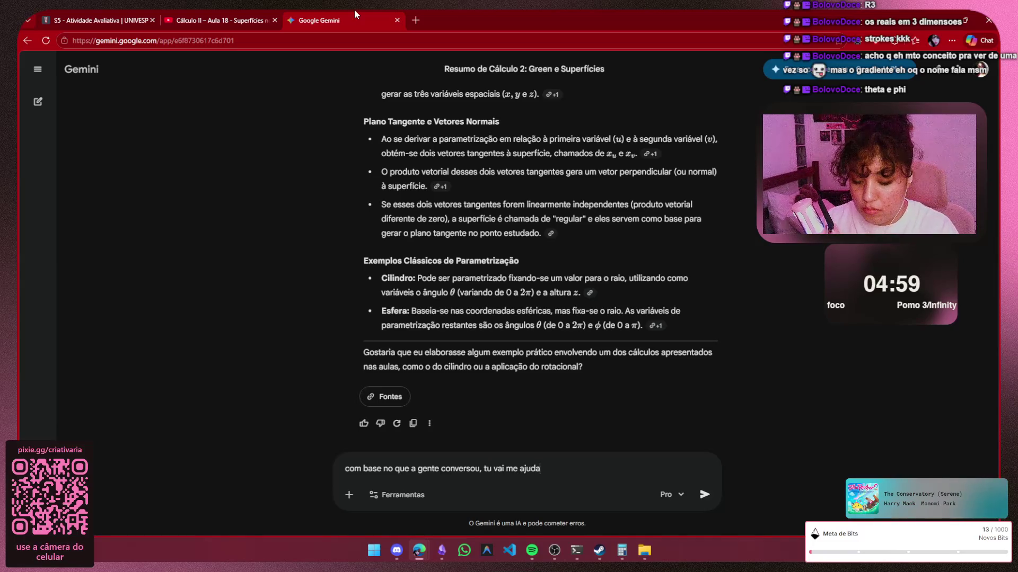
text(r a resolver ques)
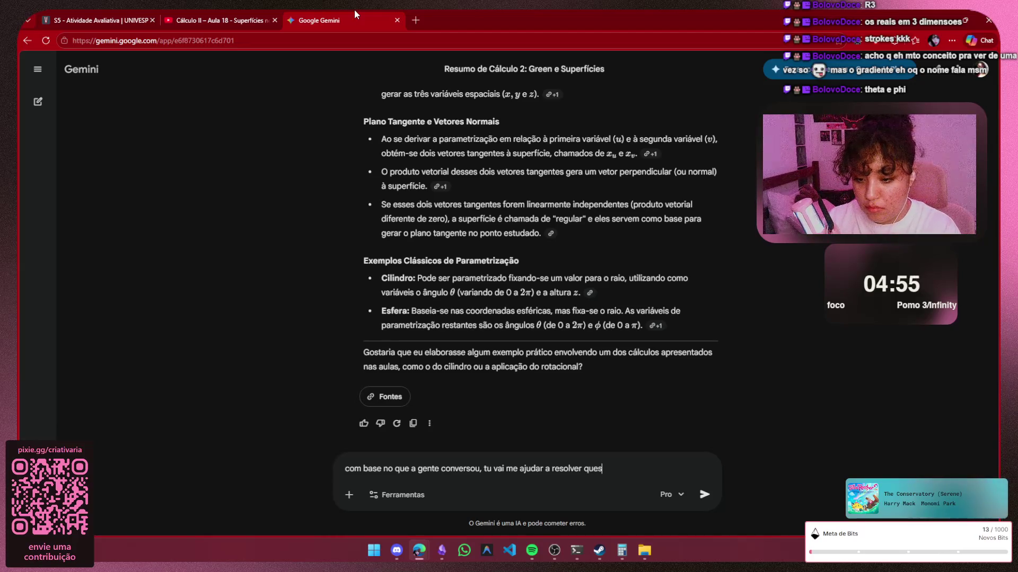
text(tões)
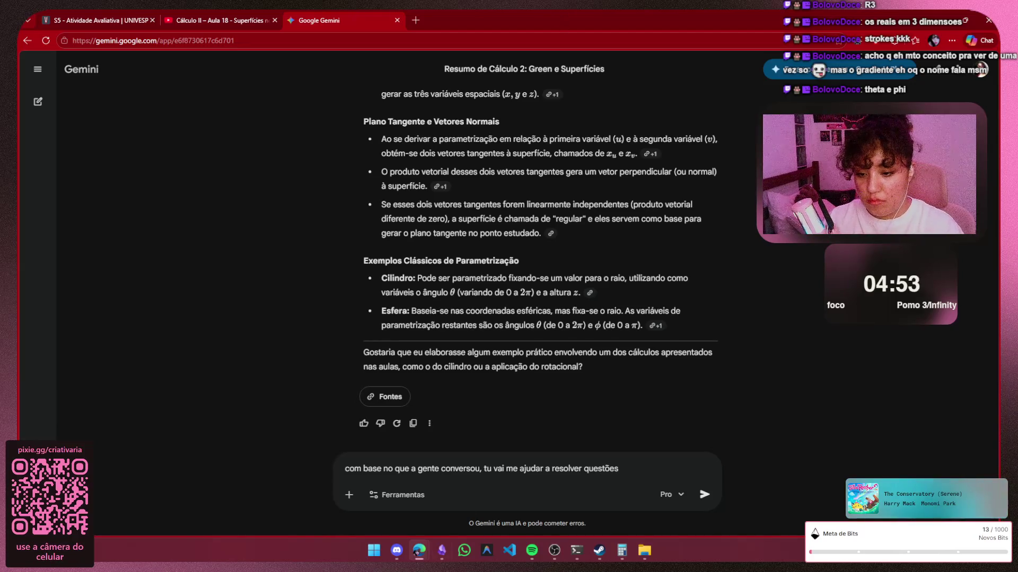
click(670, 496)
click(676, 371)
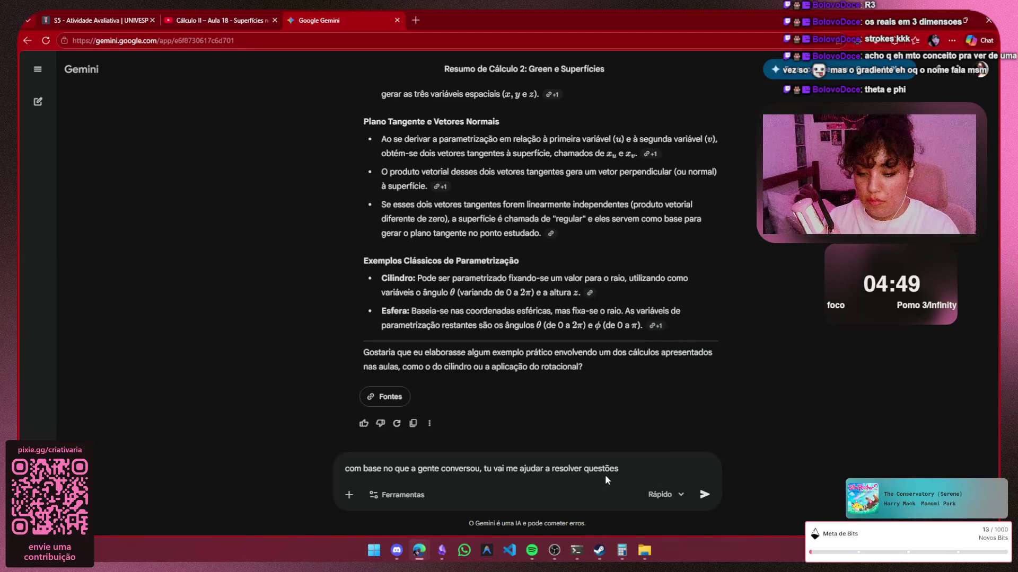
Reword the prompt to 'me ajude a resolver essa questão passo a passo.'
key(ctrl+shift+Left)
key(ctrl+shift+Left)
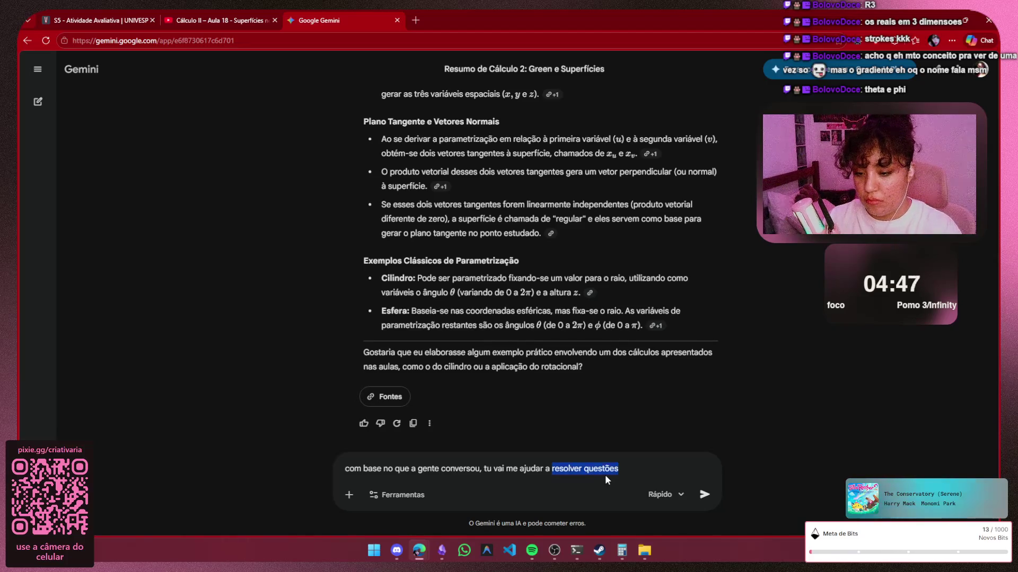
key(ctrl+shift+Left)
key(ctrl+shift+Left)
key(ctrl+shift+Left)
key(ctrl+shift+Left)
key(ctrl+shift+Left)
key(BackSpace)
text(me)
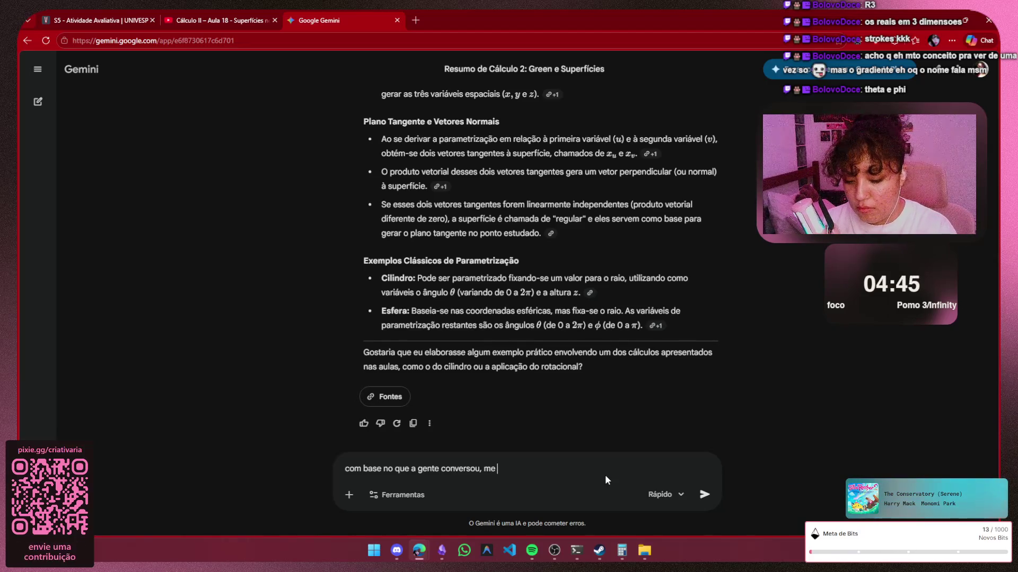
text( ajuda)
key(BackSpace)
key(BackSpace)
text(de a)
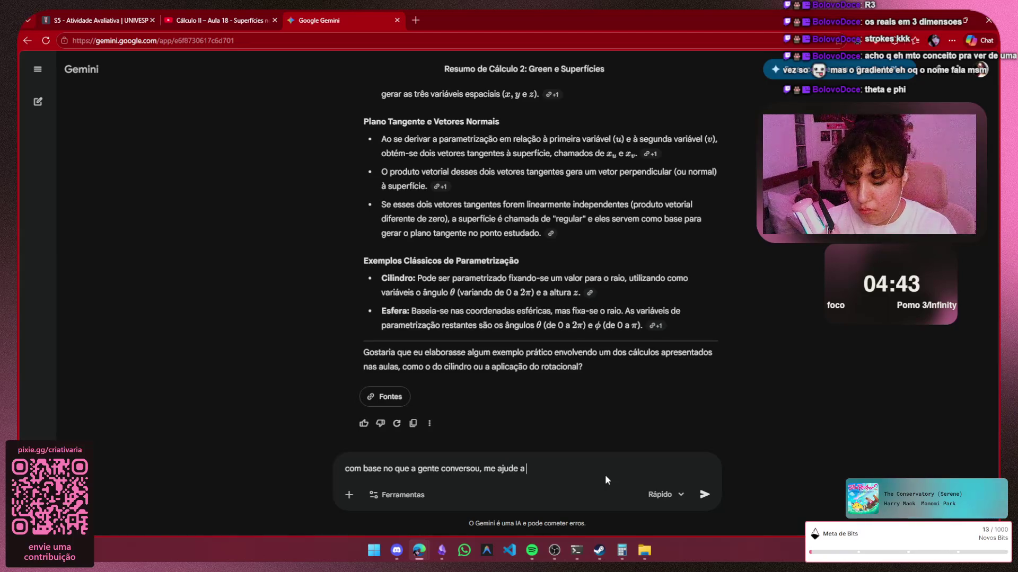
text( resolvb)
key(BackSpace)
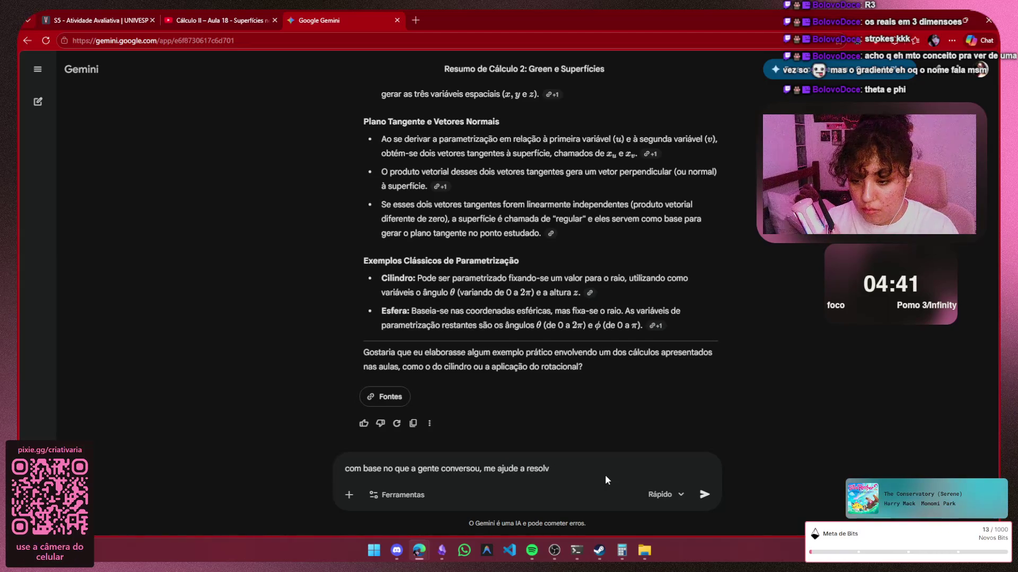
text(er essa questão p)
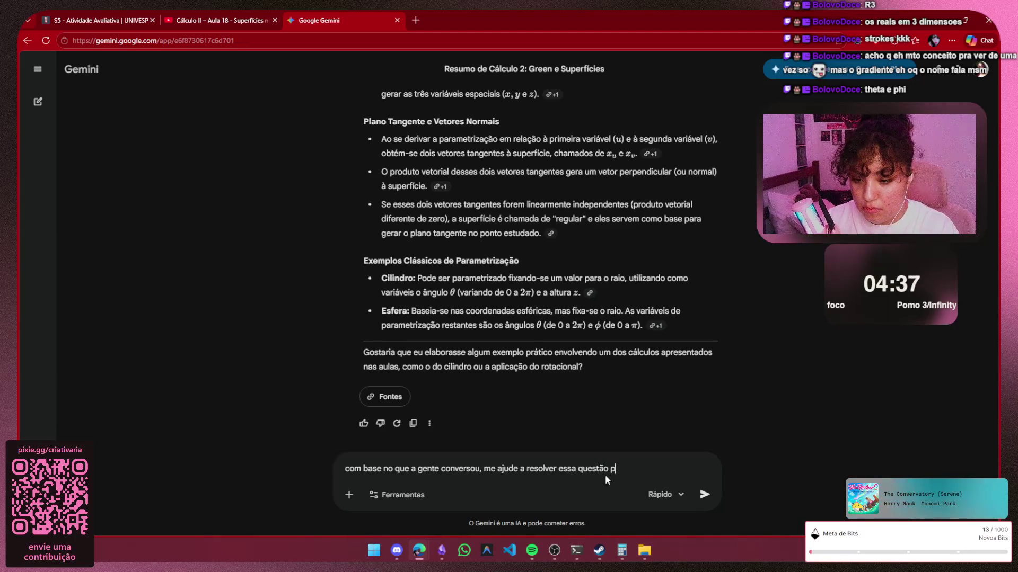
text(asso a passo)
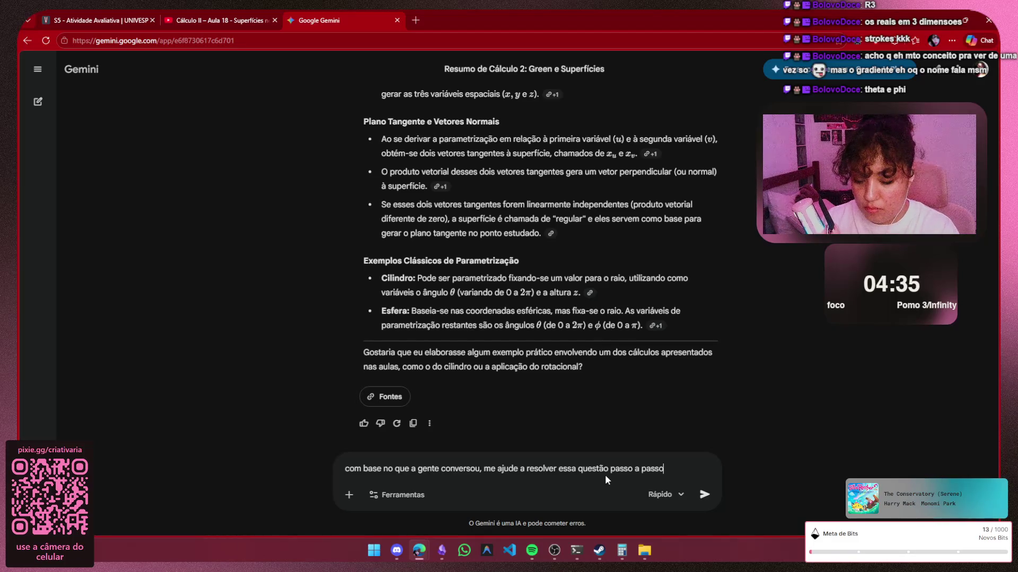
text(.)
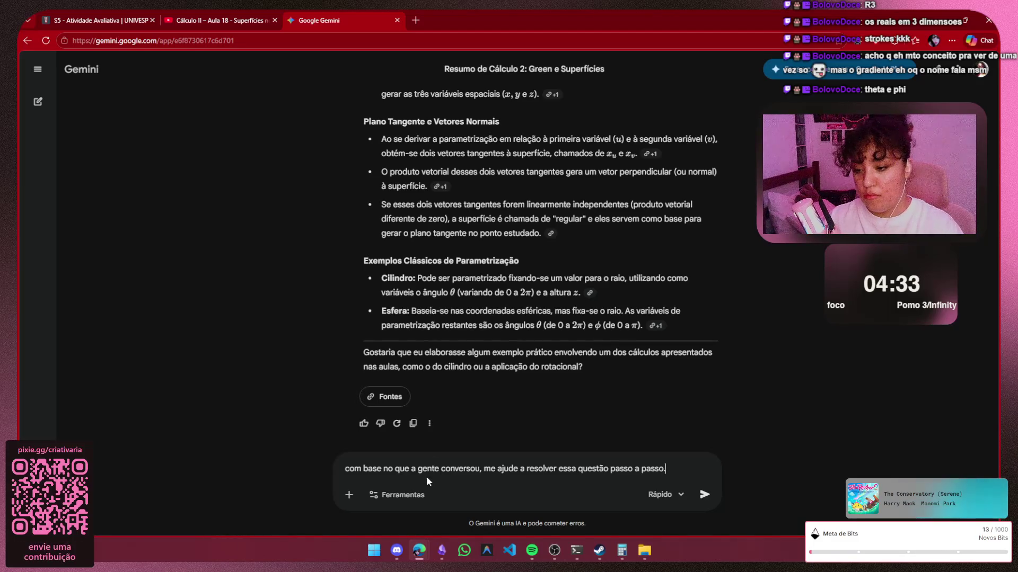
Turn on Aprendizado Guiado from the Ferramentas list
click(390, 493)
click(392, 465)
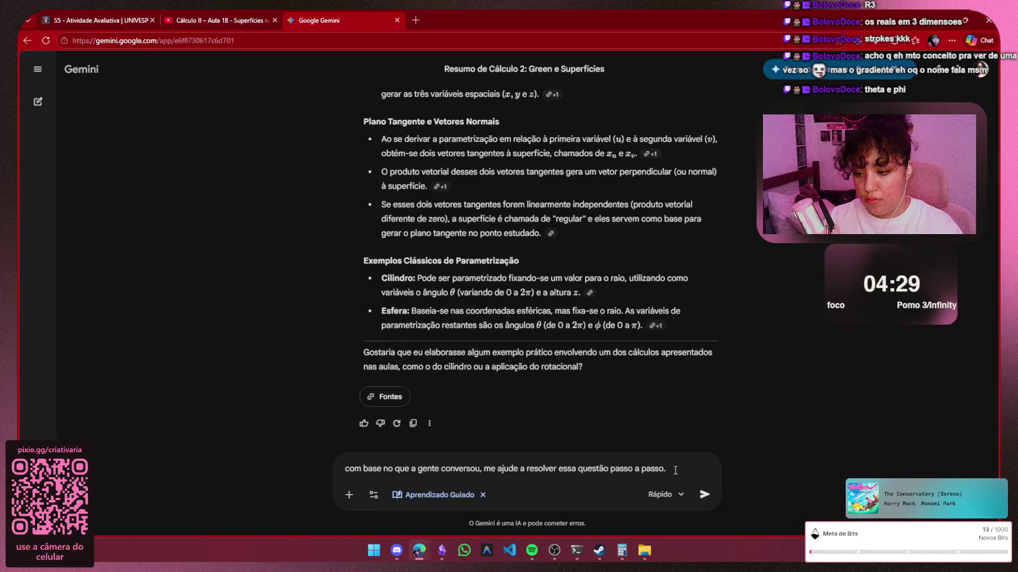
Send the request with the quiz screenshot pasted in, then bring Discord to the front
click(705, 494)
click(705, 494)
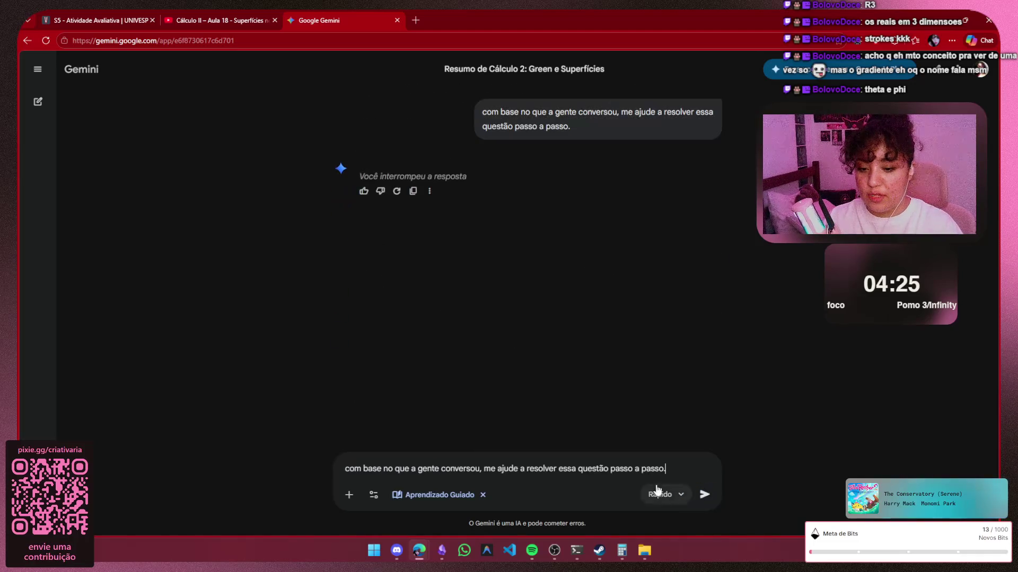
click(669, 461)
key(ctrl+v)
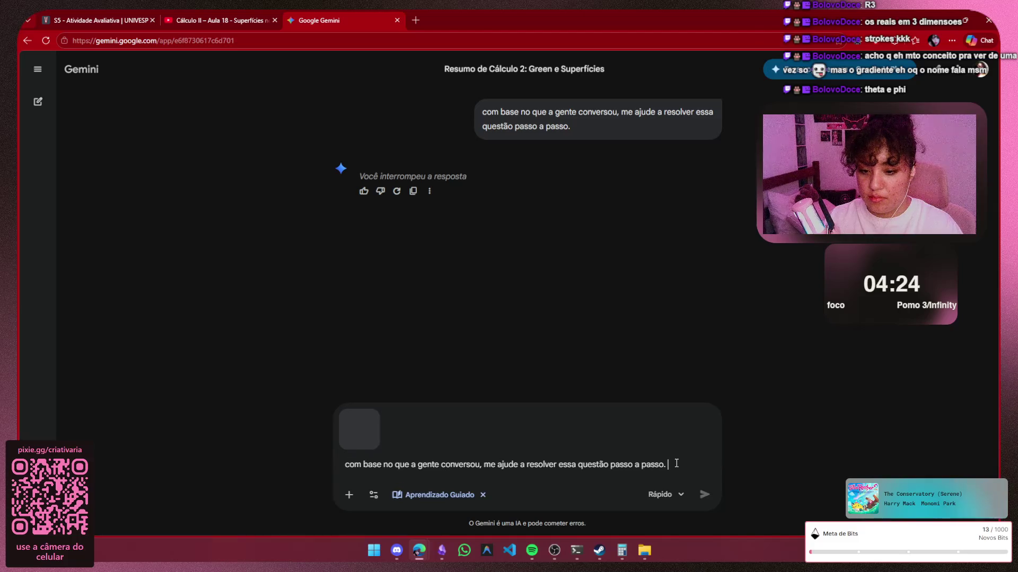
click(704, 495)
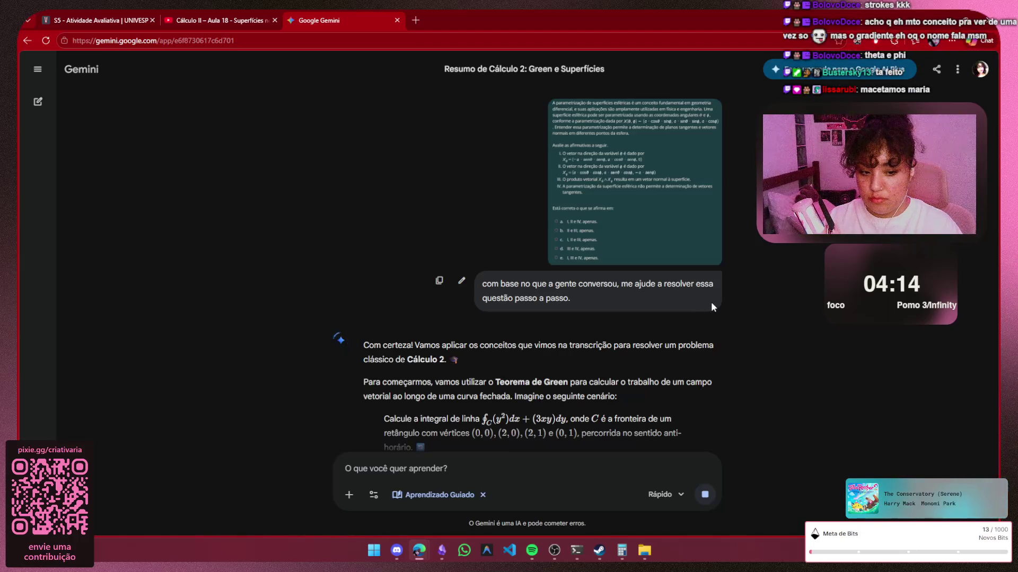
click(396, 551)
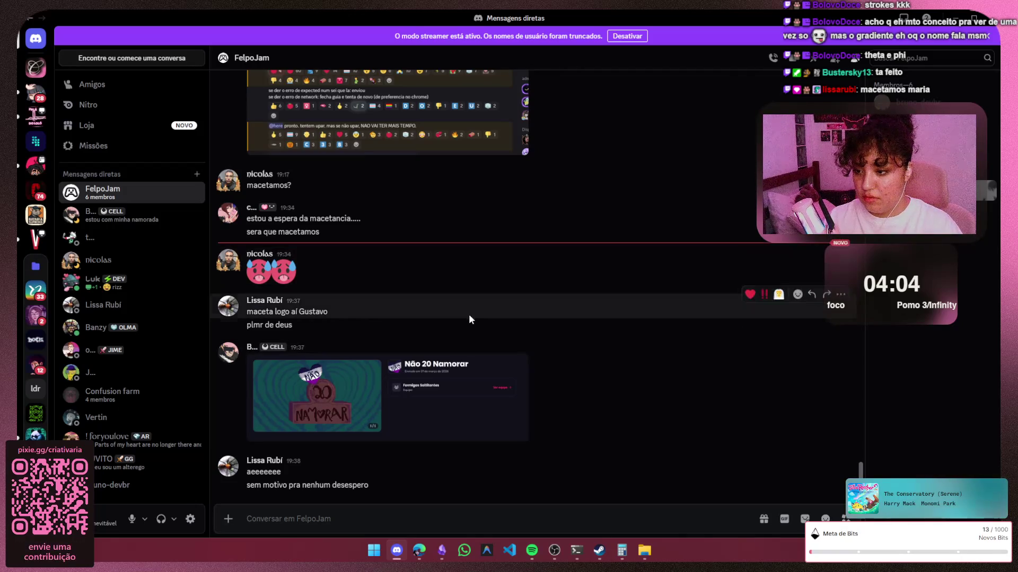
View the Não 20 Namorar submission preview and close it
click(424, 413)
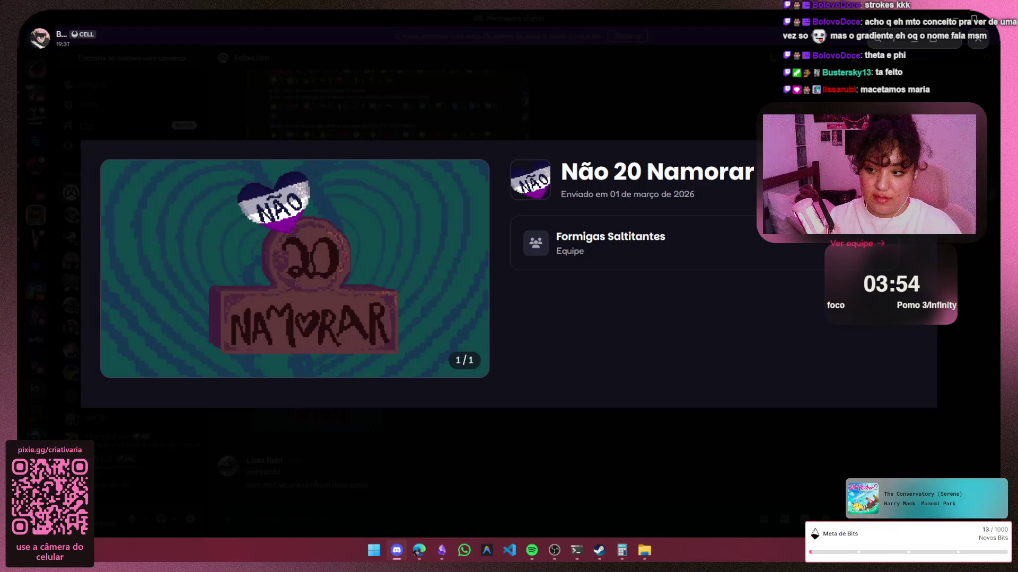
key(Escape)
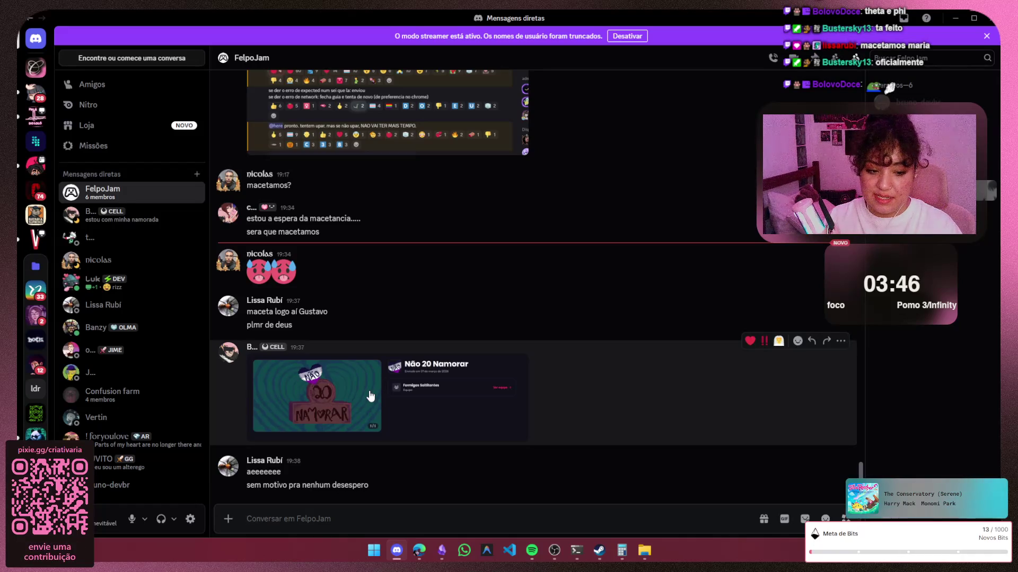
Return to the browser and land on the UNIVESP quiz tab
mouse_move(419, 550)
click(477, 498)
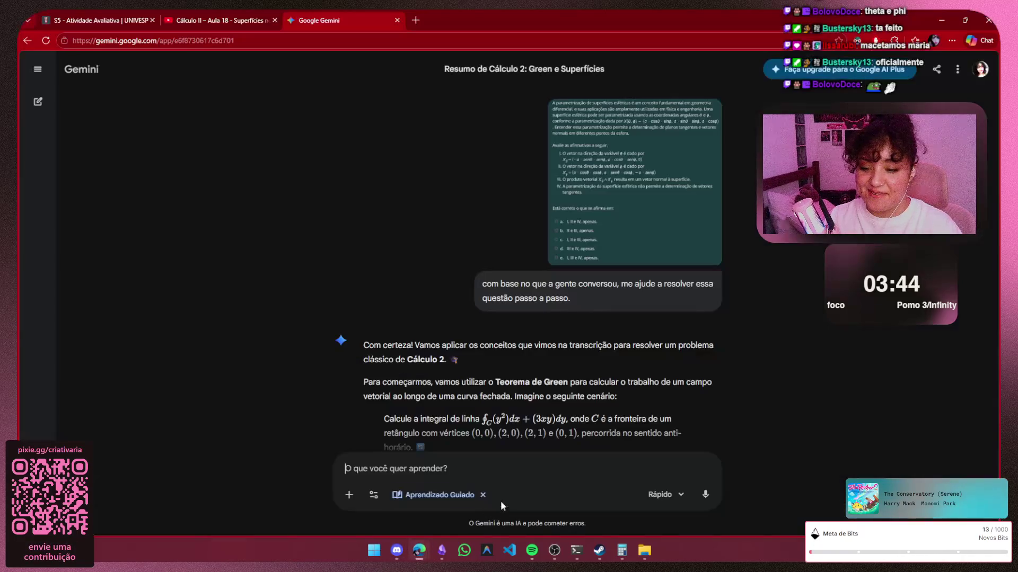
click(215, 20)
click(88, 19)
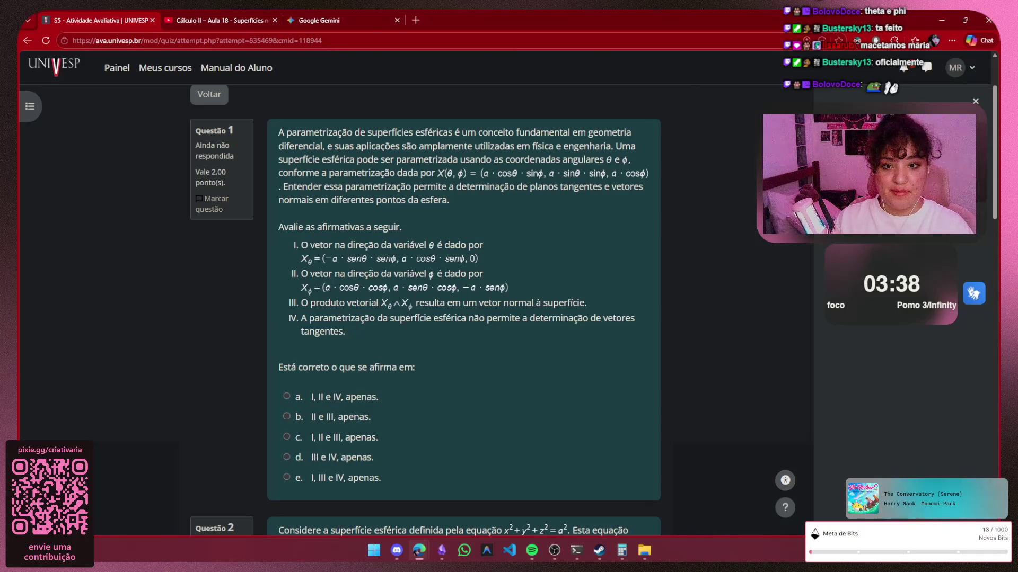
Switch from the quiz page back to the Discord FelpoJam chat
key(alt+Tab)
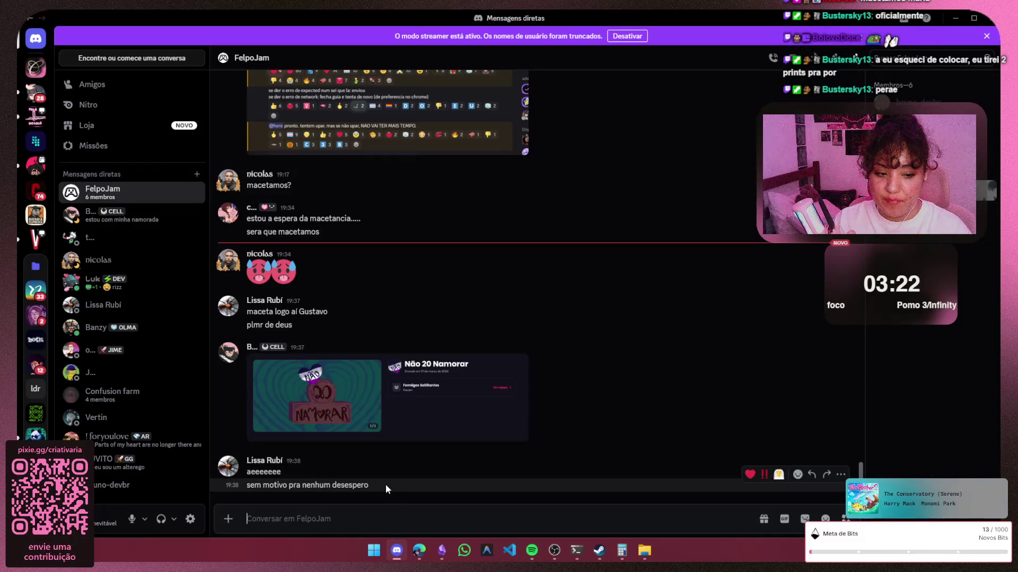
Enlarge the Não 20 Namorar image, close it, and hide Discord to show the quiz
click(336, 412)
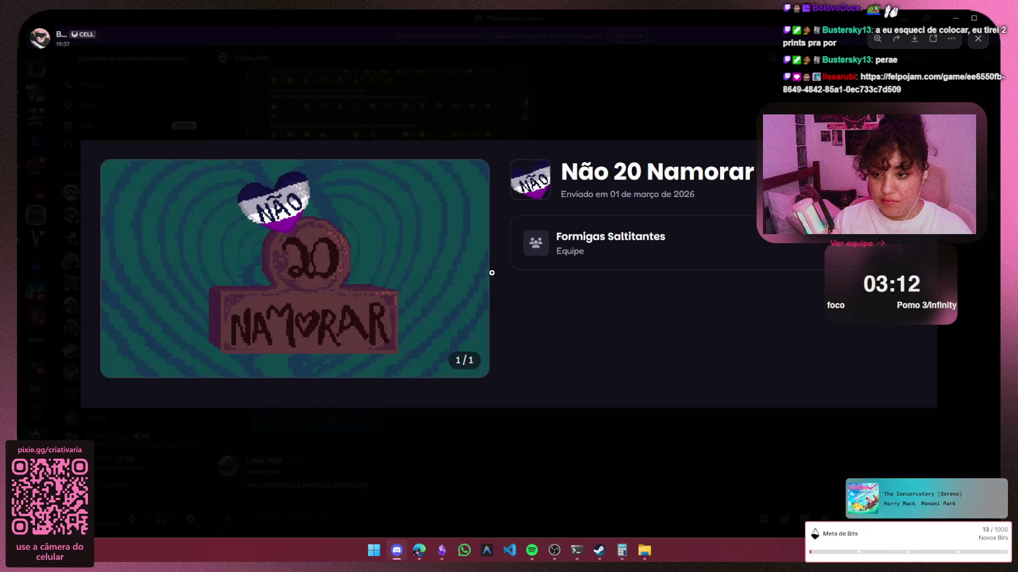
click(986, 46)
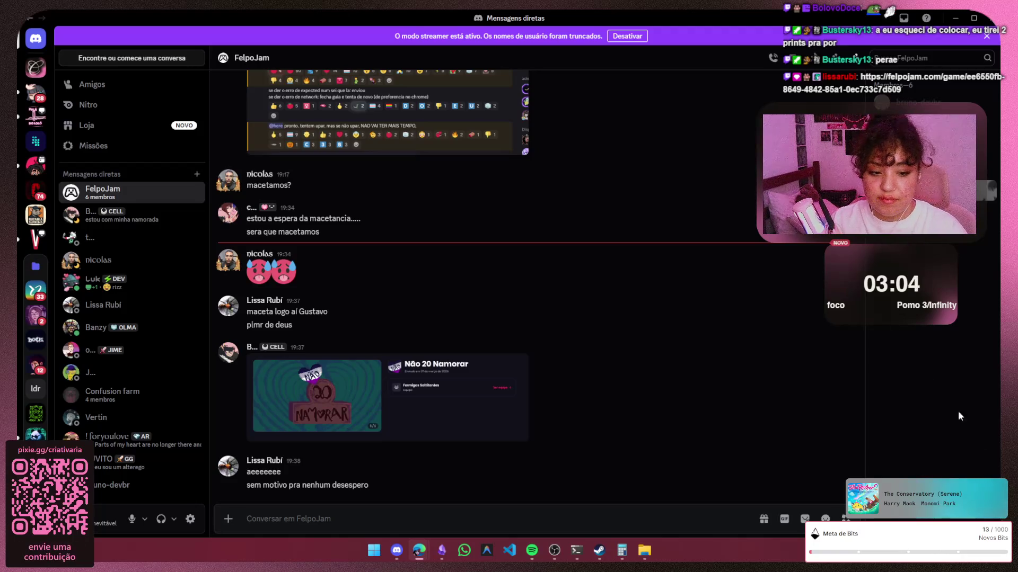
click(955, 17)
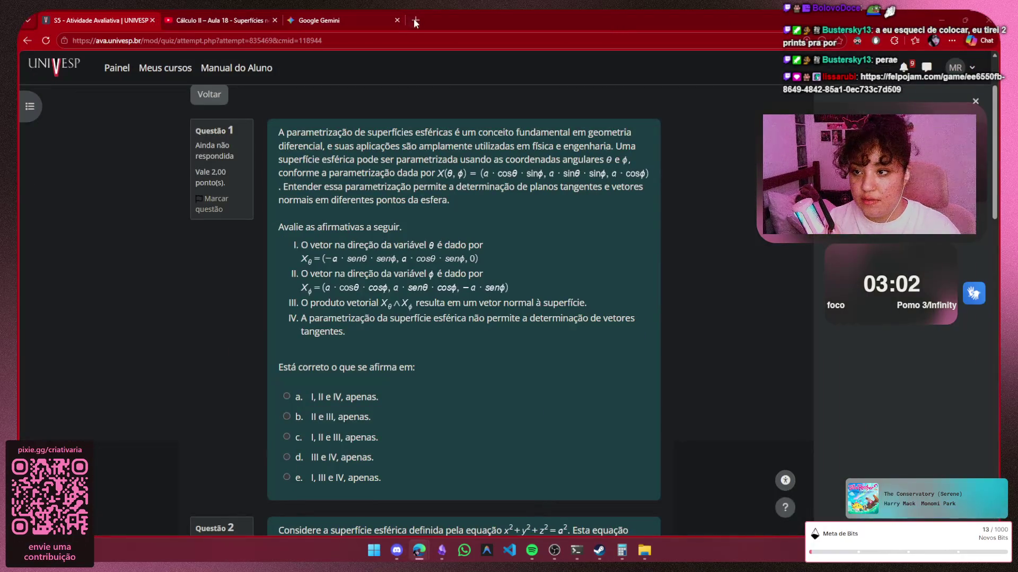
Load the pasted felpojam.com Não 20 Namorar link in a new tab
click(415, 19)
key(ctrl+v)
key(Return)
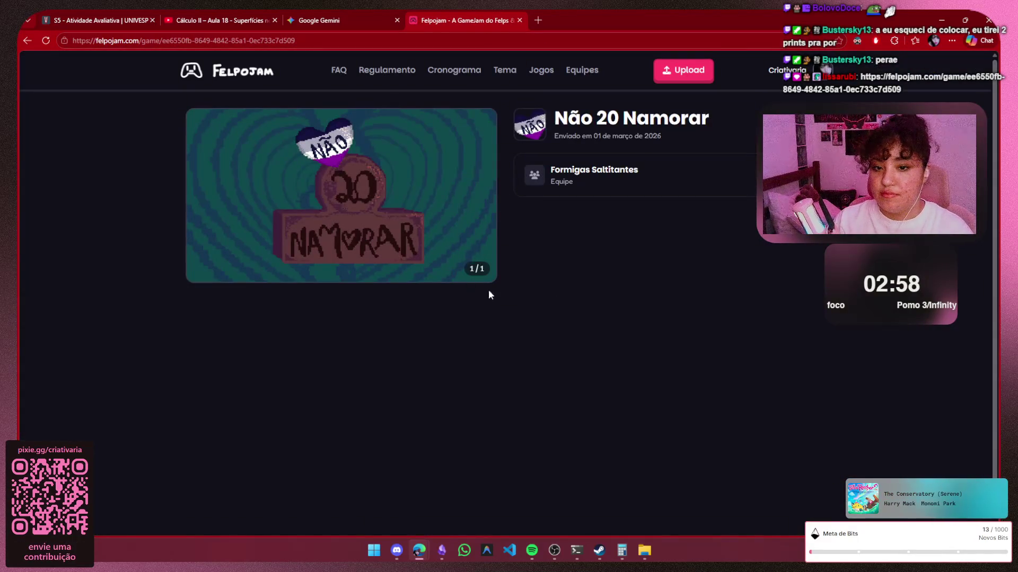
View the game's cover image full size, then go to the Regulamento page
click(491, 262)
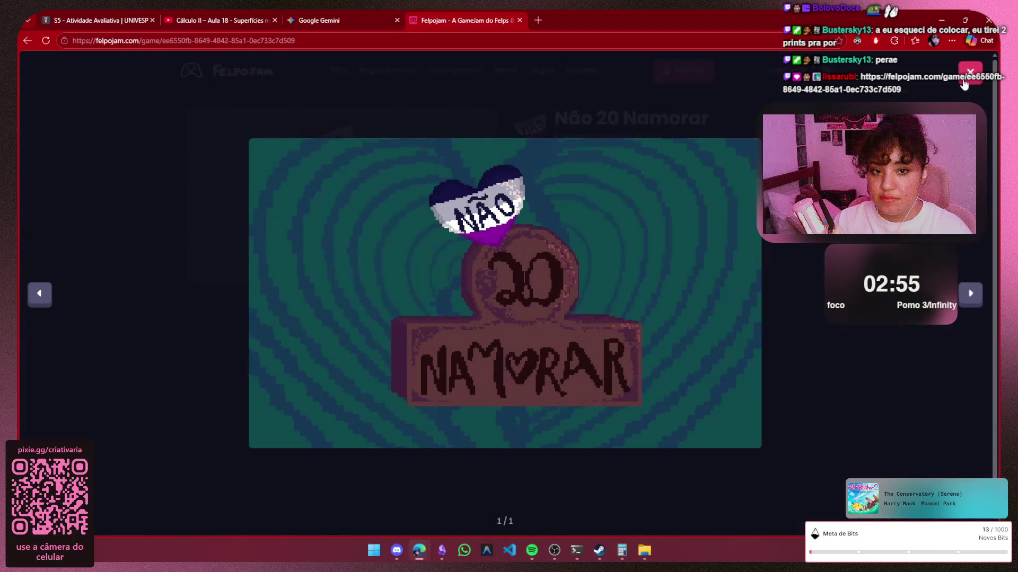
click(967, 77)
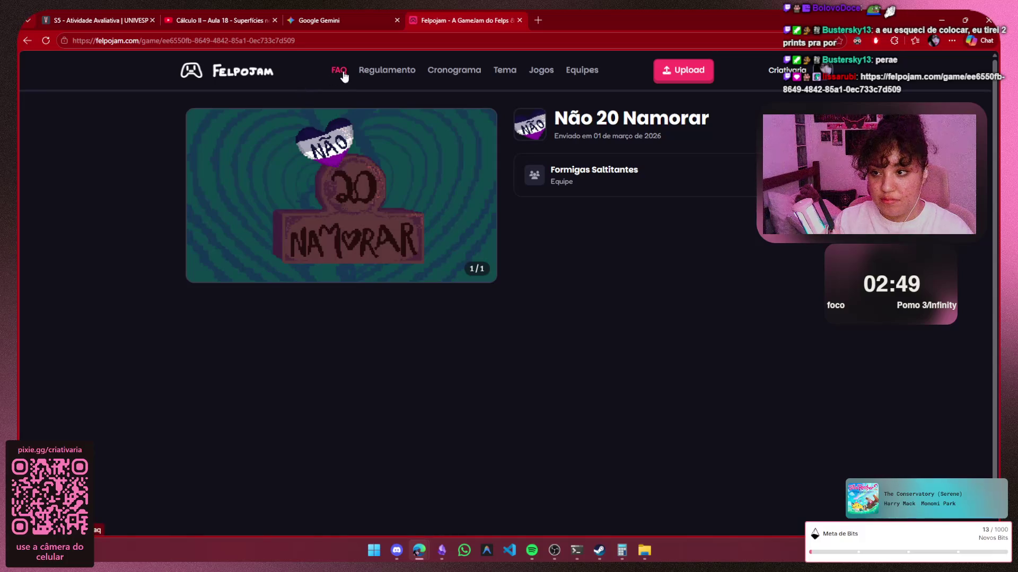
click(375, 72)
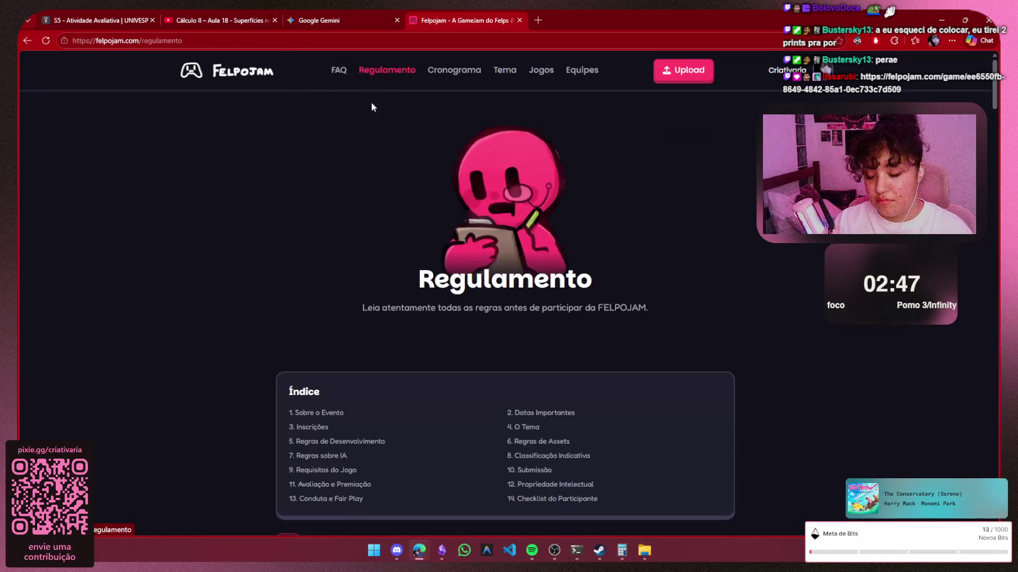
scroll(381, 263, down, 2)
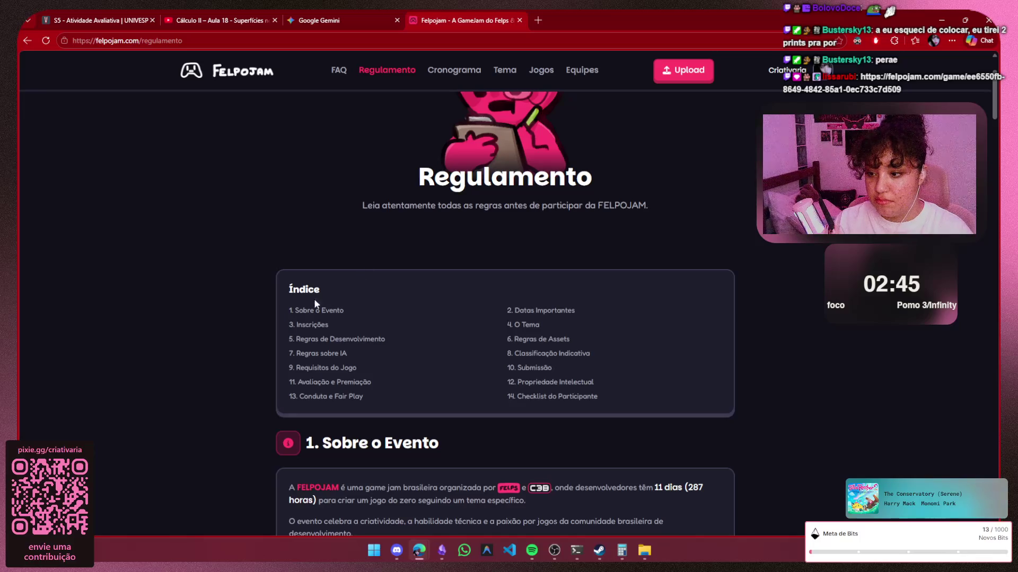
Jump to the development rules and highlight lines in the Obrigatório list, including Relação clara com o tema
click(315, 339)
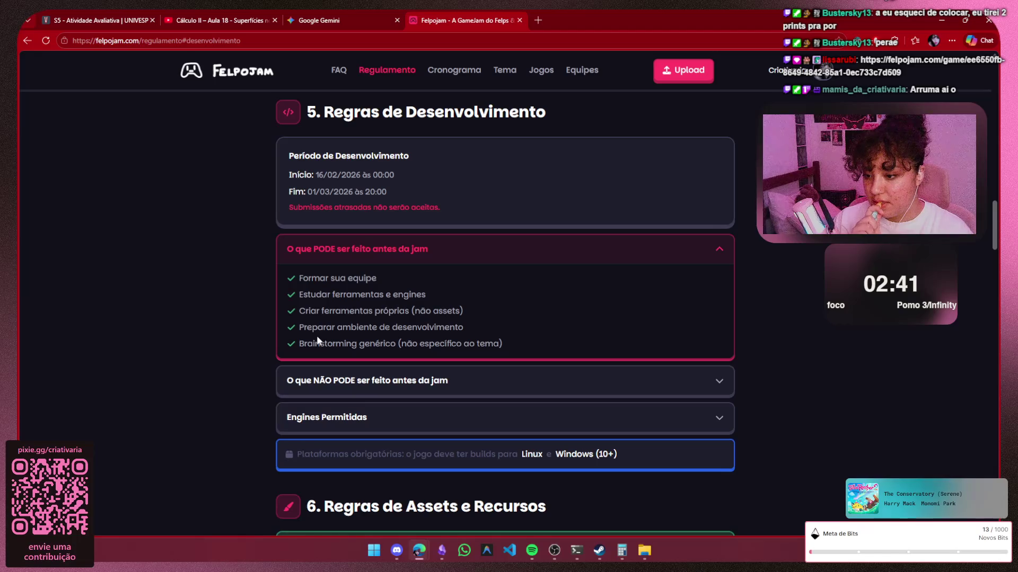
scroll(358, 397, down, 3)
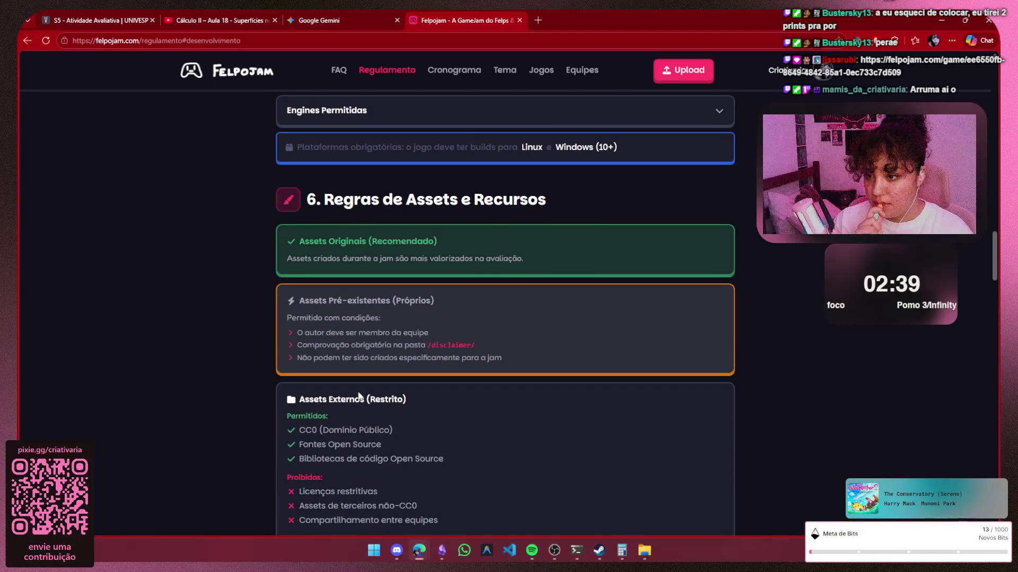
scroll(358, 394, down, 1)
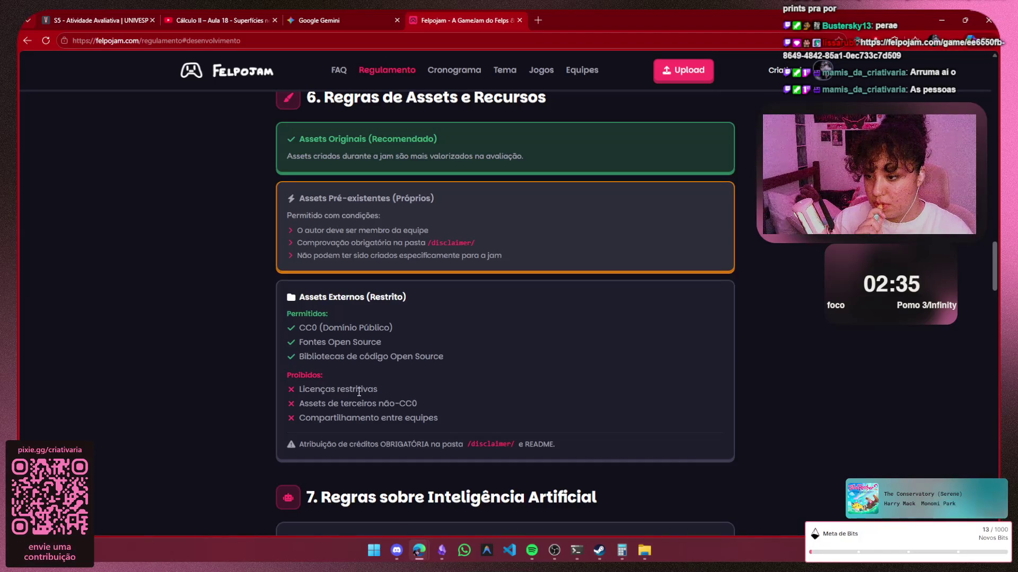
scroll(359, 392, up, 2)
scroll(359, 392, down, 3)
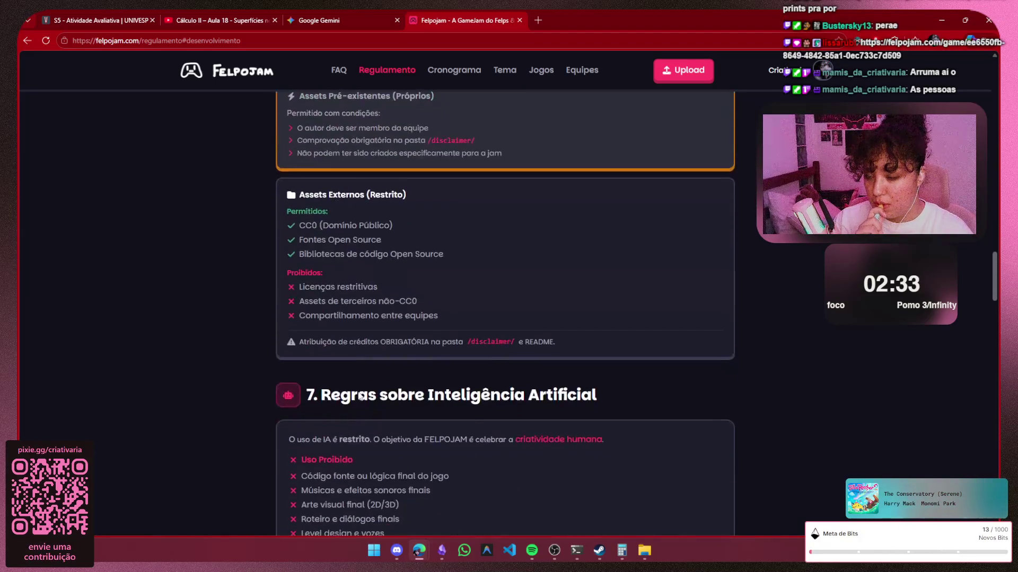
scroll(358, 396, up, 1)
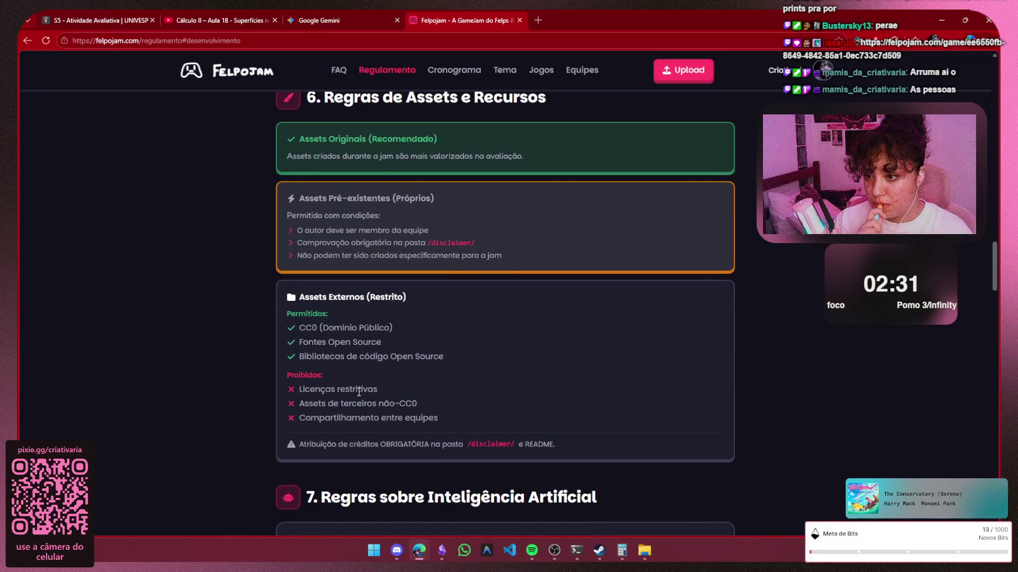
scroll(358, 391, down, 5)
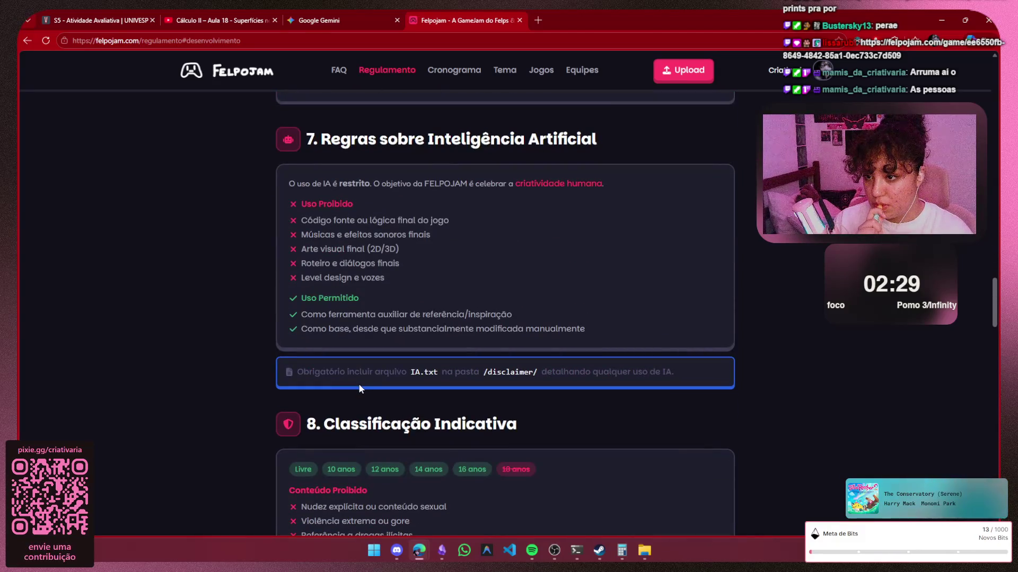
scroll(359, 383, down, 3)
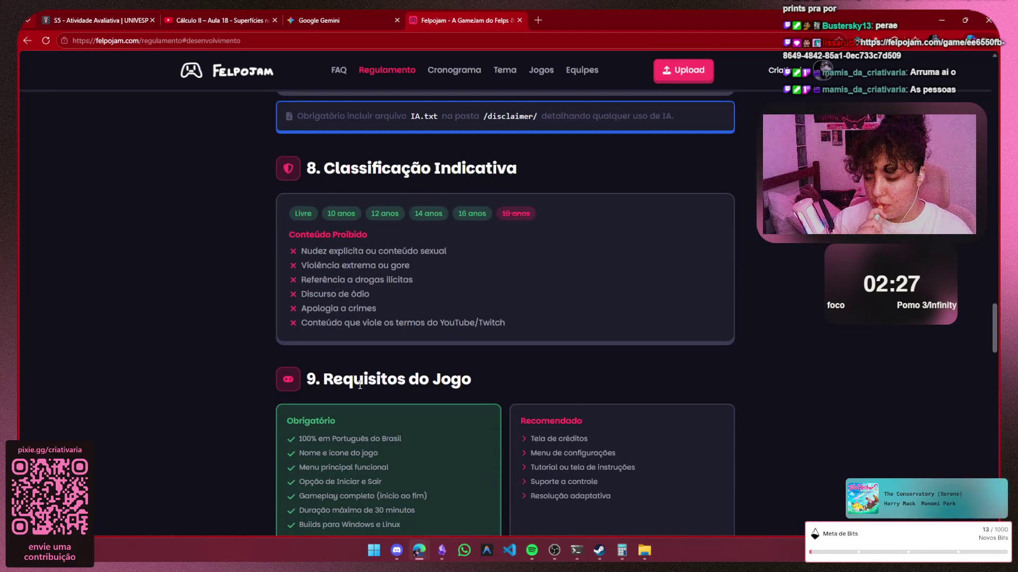
scroll(358, 383, down, 2)
scroll(359, 384, down, 2)
scroll(358, 383, up, 3)
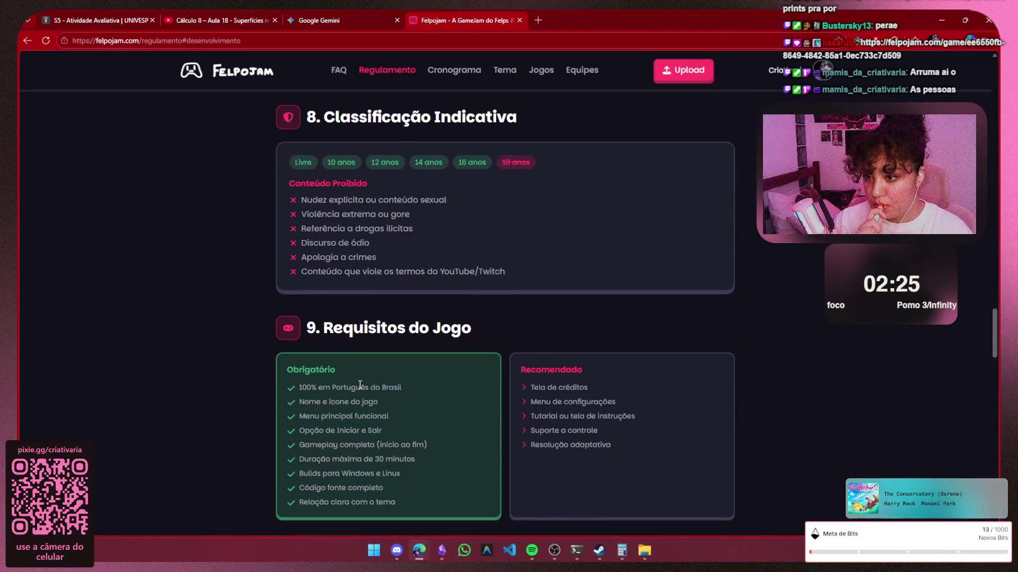
scroll(358, 383, down, 3)
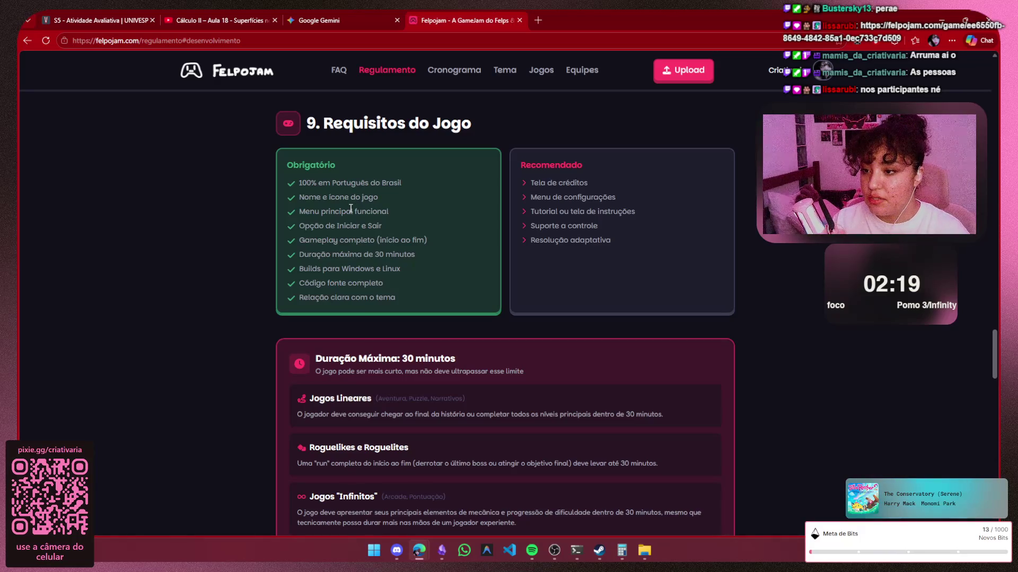
mouse_move(327, 213)
mouse_down()
mouse_move(389, 211)
mouse_move(338, 231)
mouse_move(300, 228)
mouse_move(435, 244)
mouse_move(297, 257)
mouse_move(414, 259)
mouse_up()
click(394, 208)
click(414, 259)
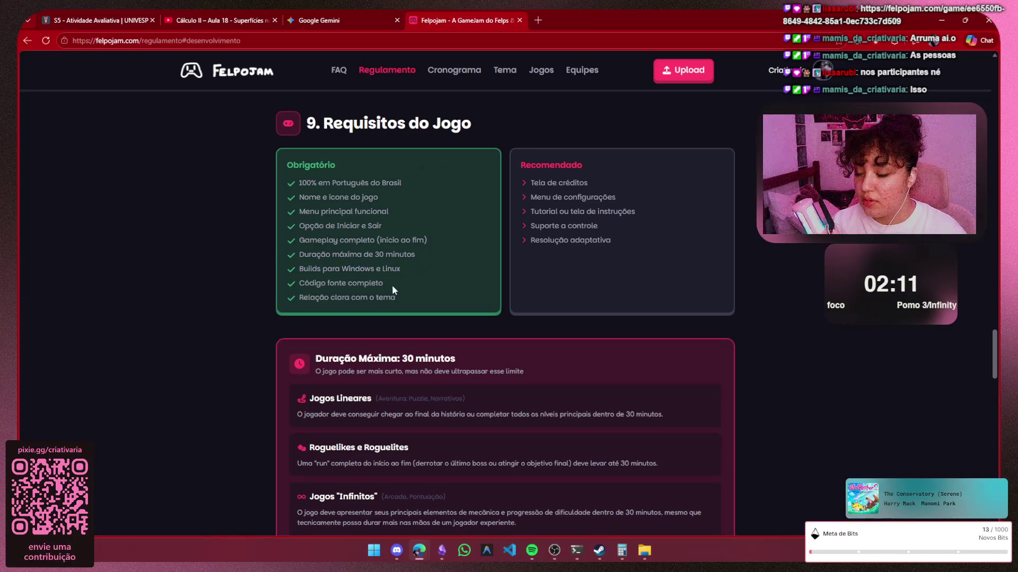
drag(308, 296, 412, 293)
click(419, 298)
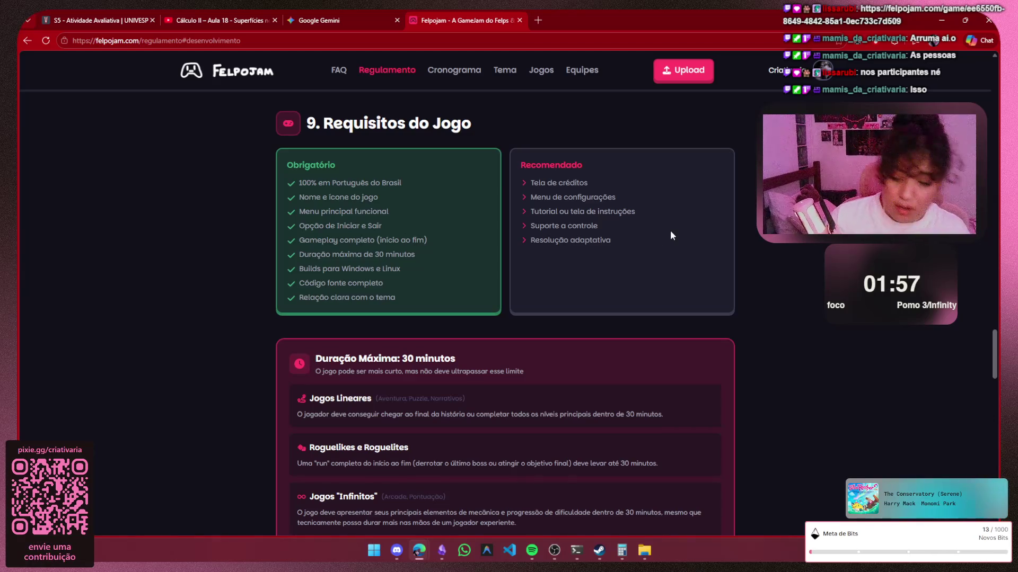
scroll(547, 280, down, 1)
scroll(546, 280, down, 2)
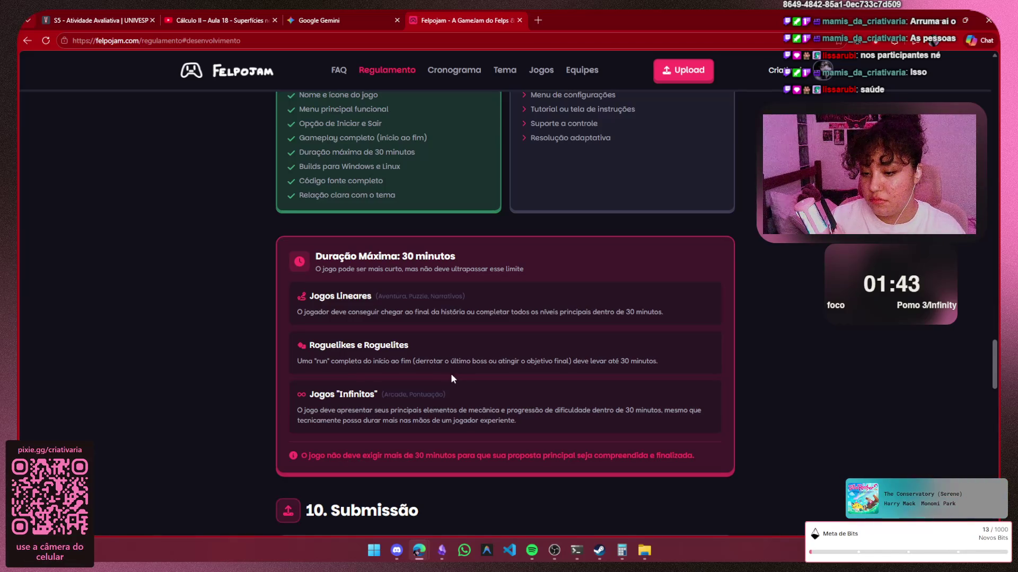
scroll(451, 380, down, 3)
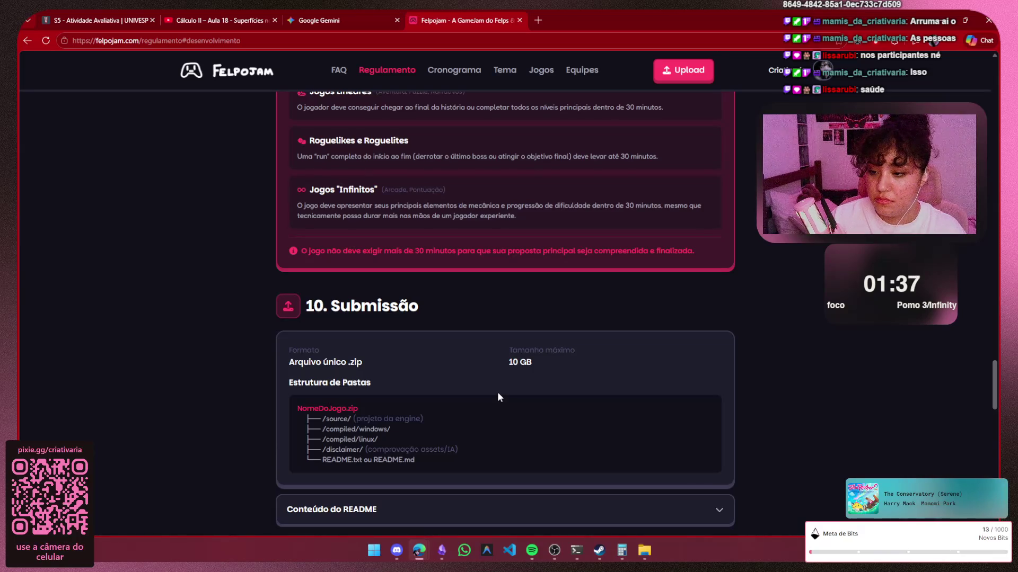
scroll(496, 392, down, 1)
scroll(497, 391, down, 4)
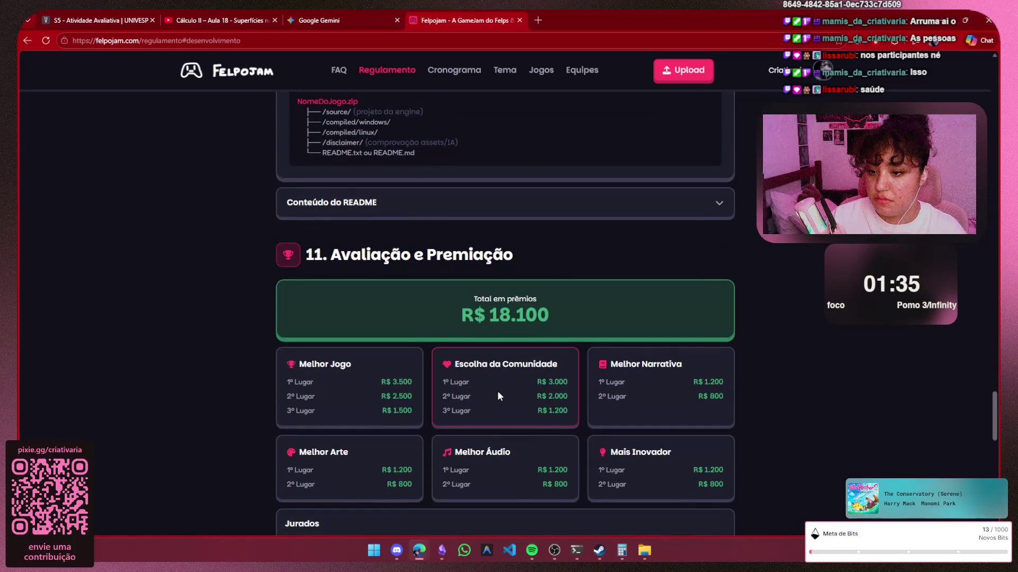
scroll(875, 241, down, 1)
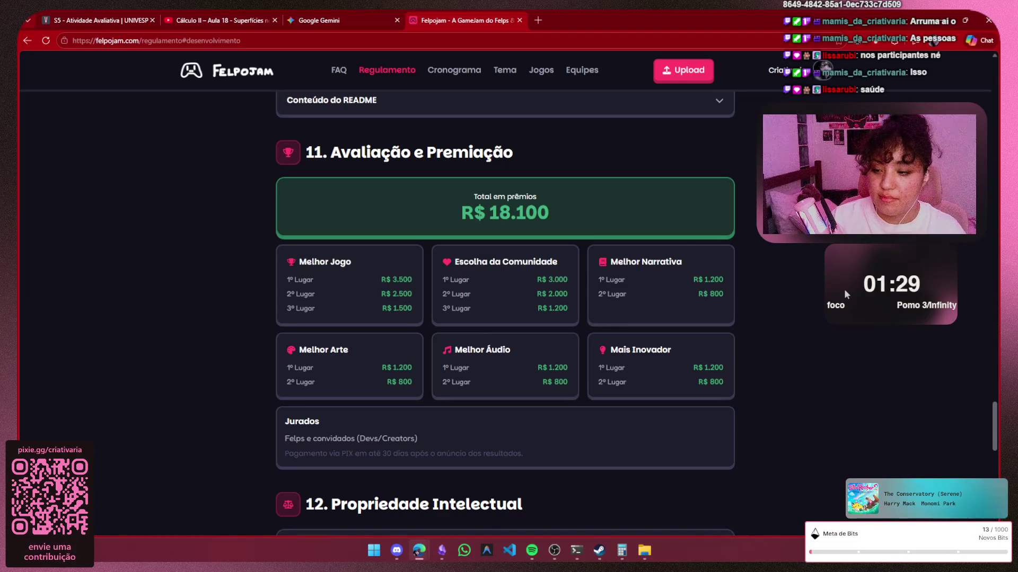
scroll(846, 291, down, 3)
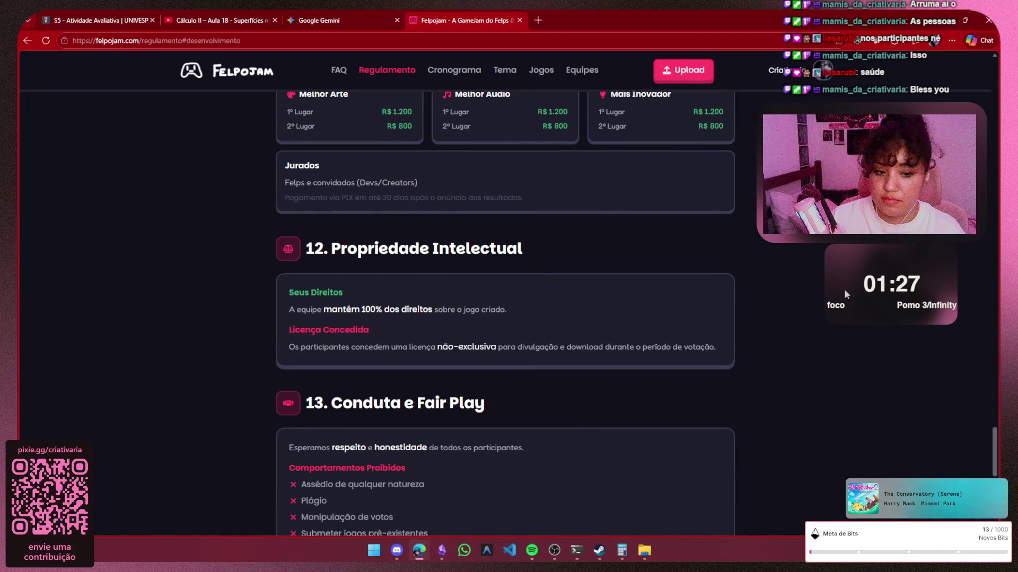
scroll(845, 294, down, 4)
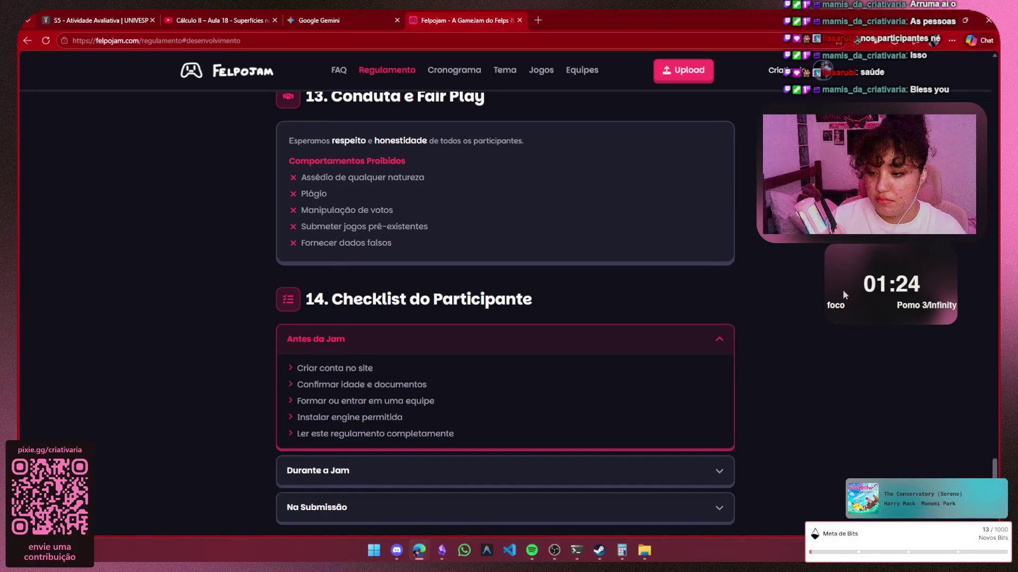
scroll(842, 290, down, 3)
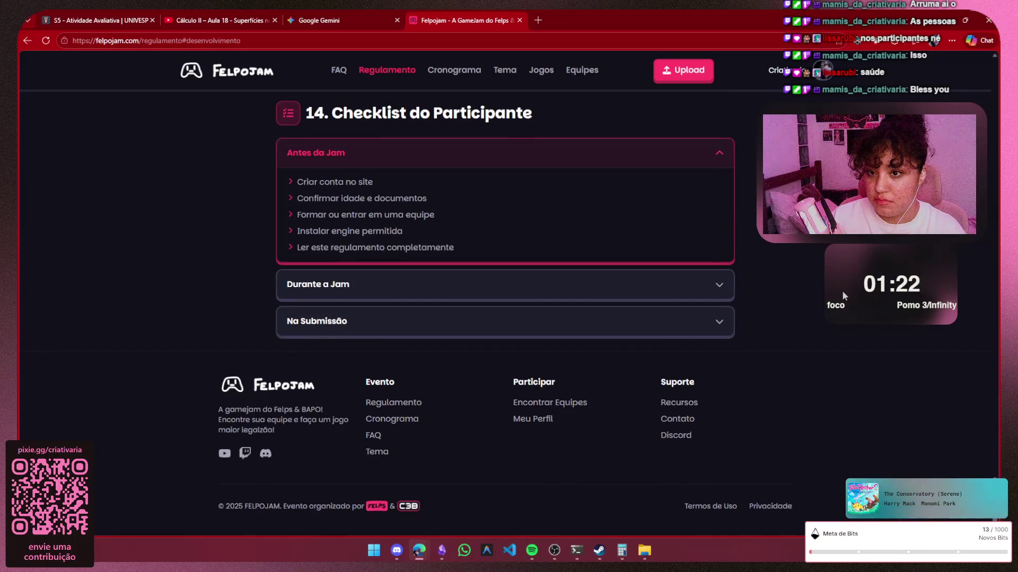
scroll(841, 291, up, 4)
scroll(842, 289, up, 5)
scroll(843, 296, up, 5)
scroll(843, 295, up, 5)
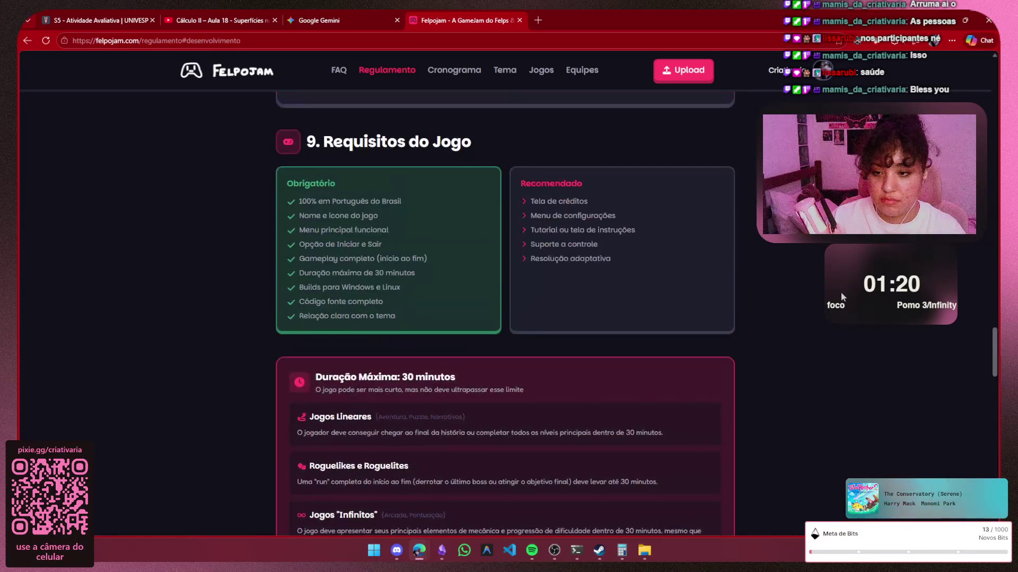
scroll(841, 296, up, 5)
scroll(837, 300, up, 4)
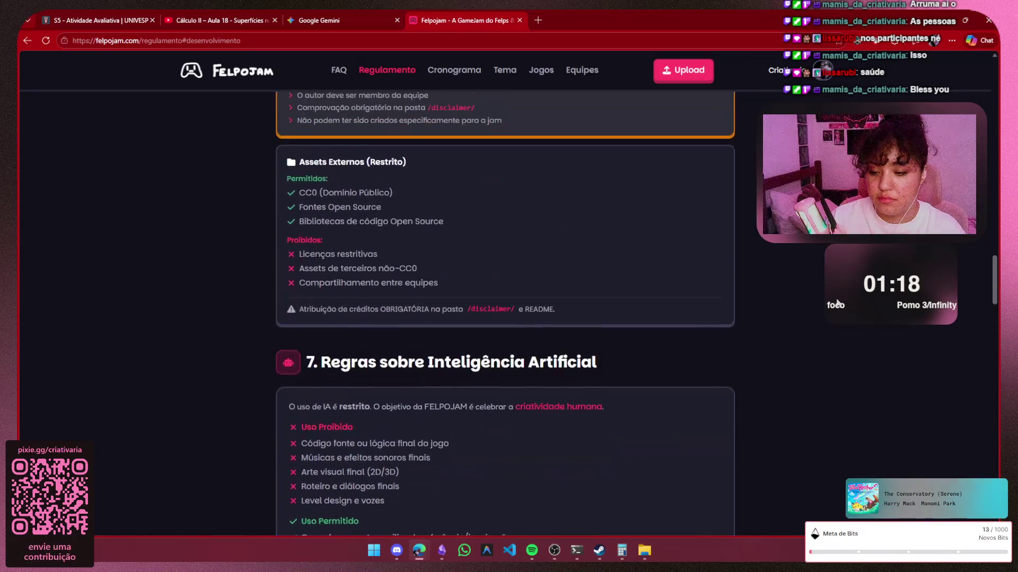
scroll(839, 304, down, 4)
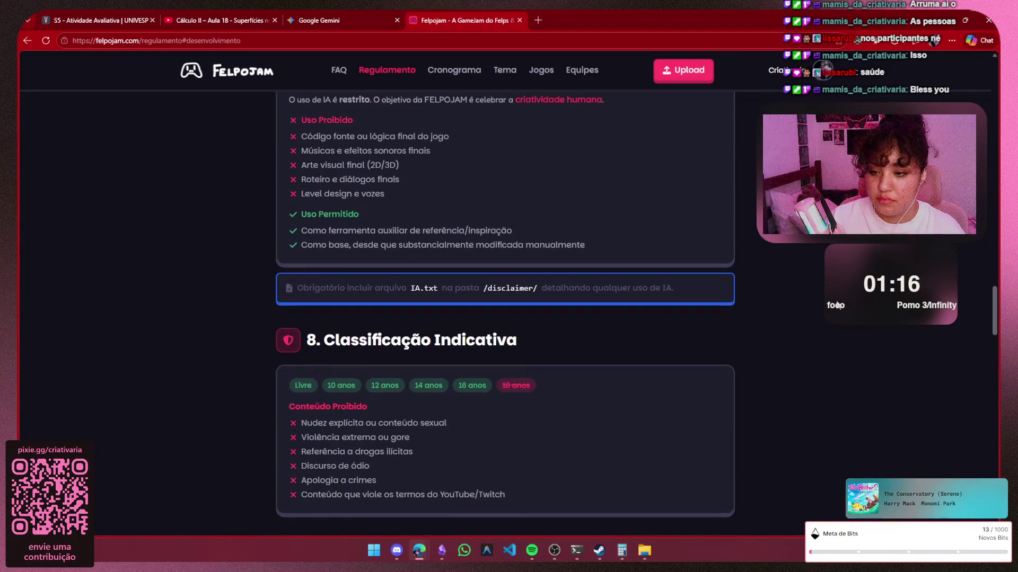
scroll(836, 304, up, 3)
scroll(837, 304, up, 4)
scroll(837, 304, up, 4)
scroll(837, 304, up, 4)
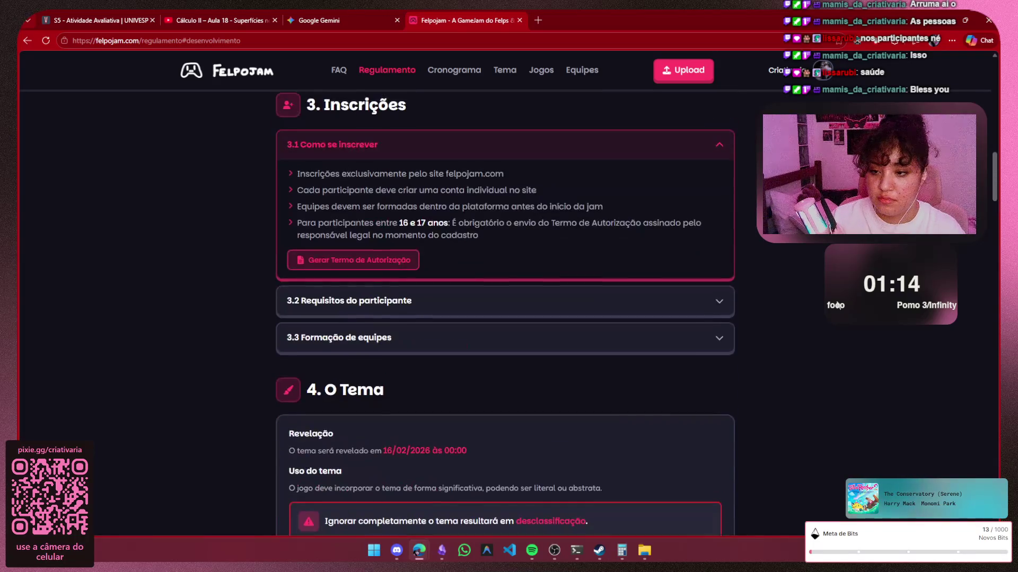
scroll(843, 295, up, 4)
scroll(842, 294, up, 5)
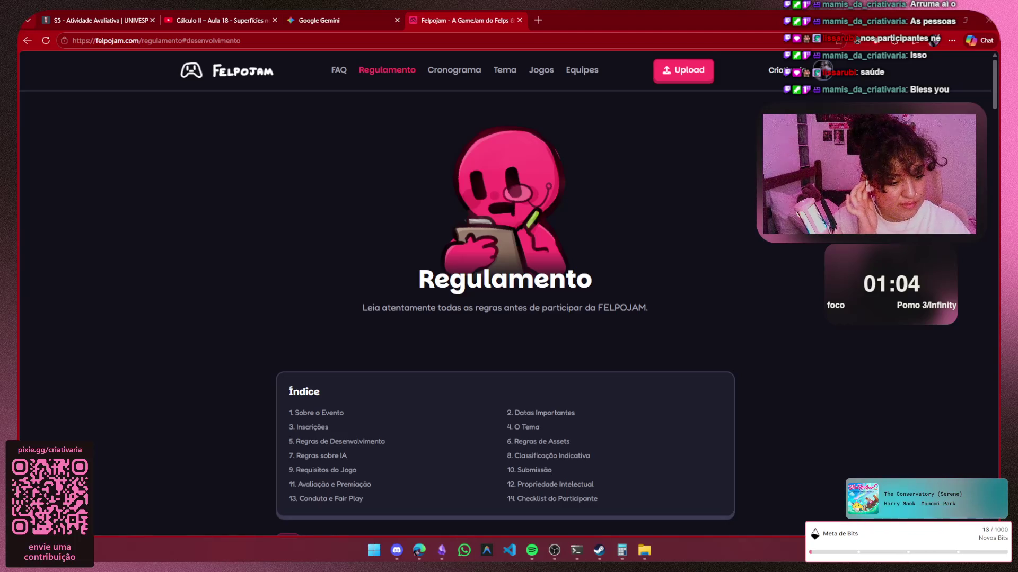
Switch from the rules page back to the Discord chat
key(alt+Tab)
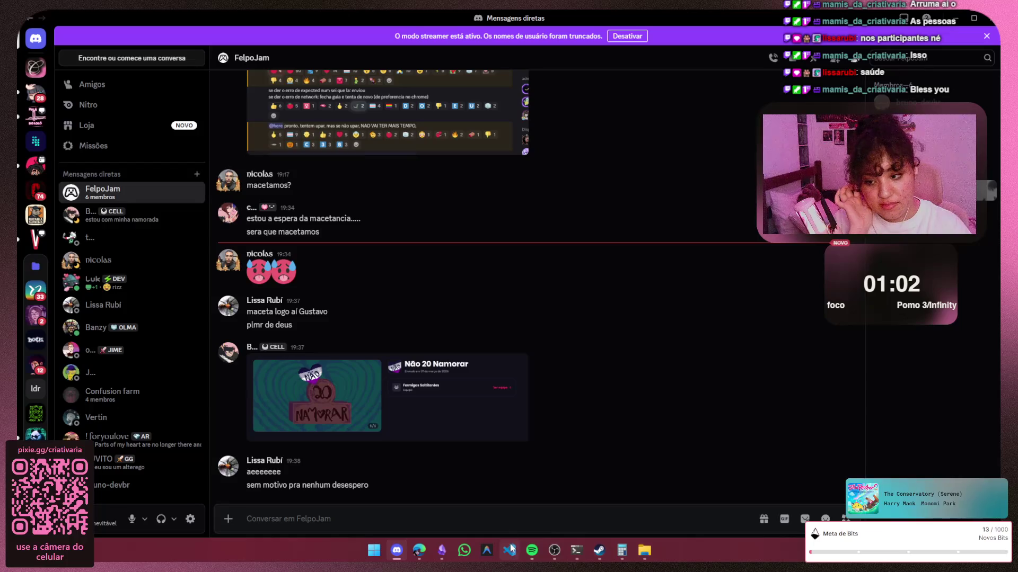
Send 'macetamos galera‼' with the :bangbang: emoji to the FelpoJam chat, then send 'oficialmente'
click(311, 528)
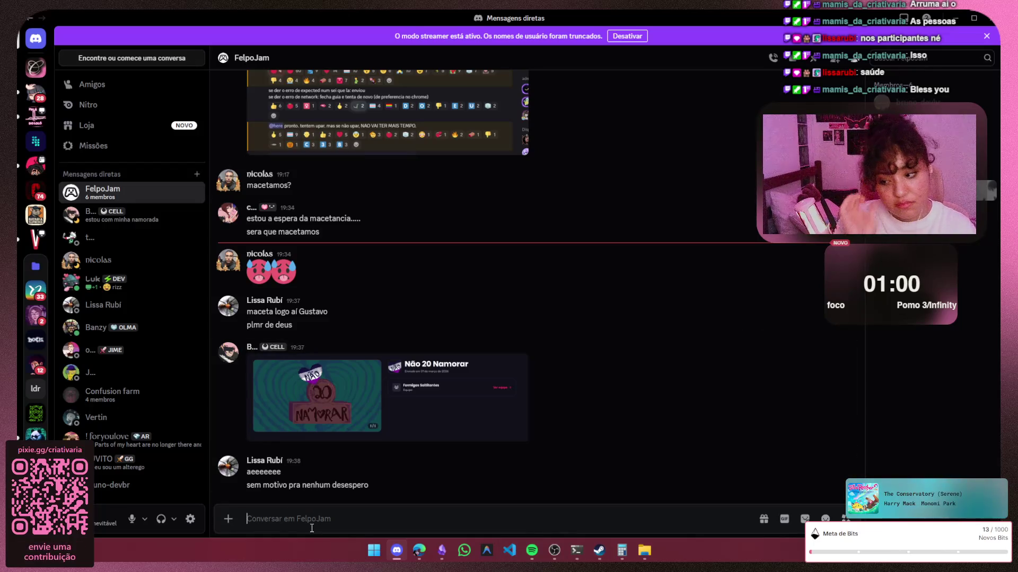
text(ma)
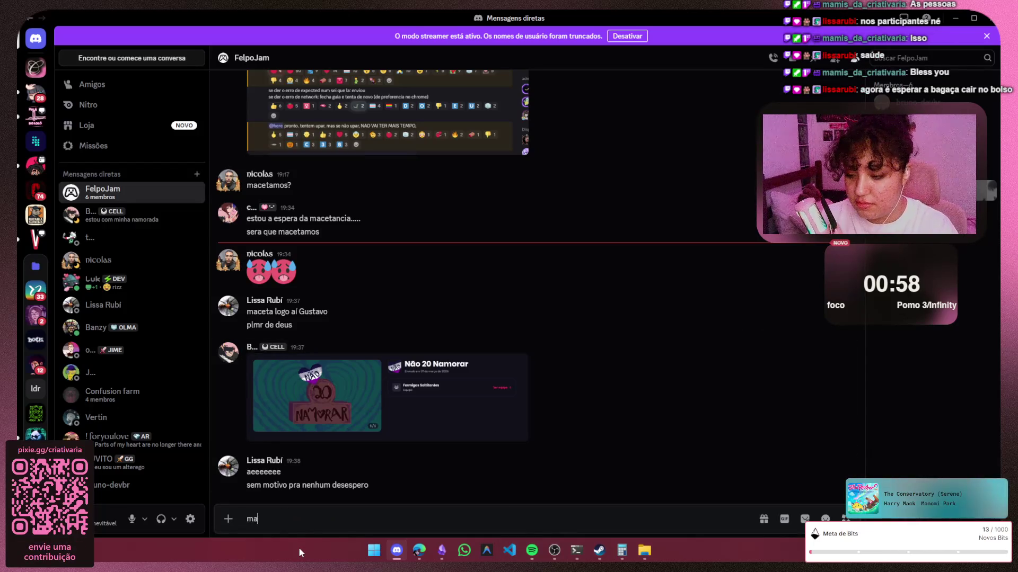
text(cetamos )
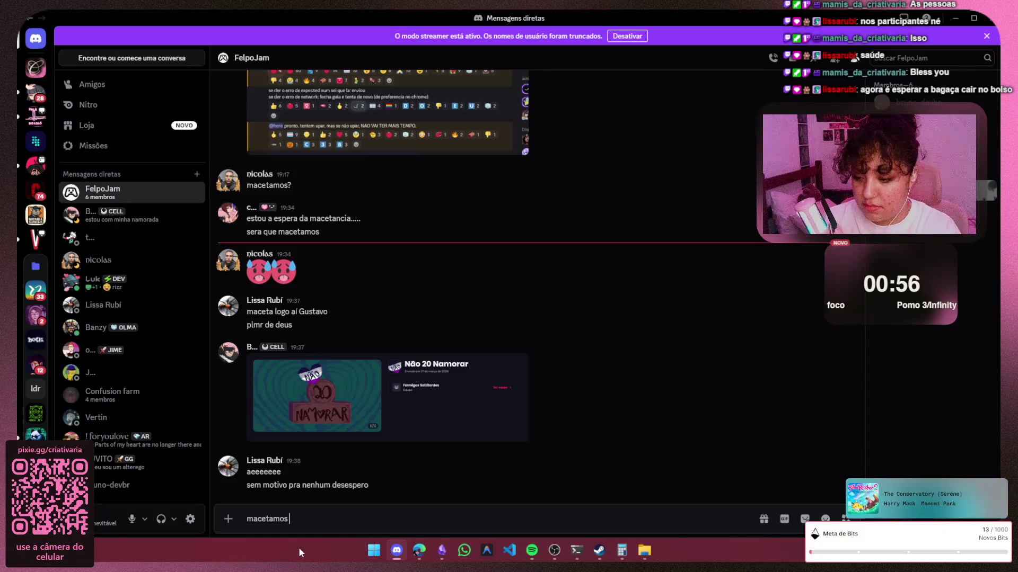
text(galera)
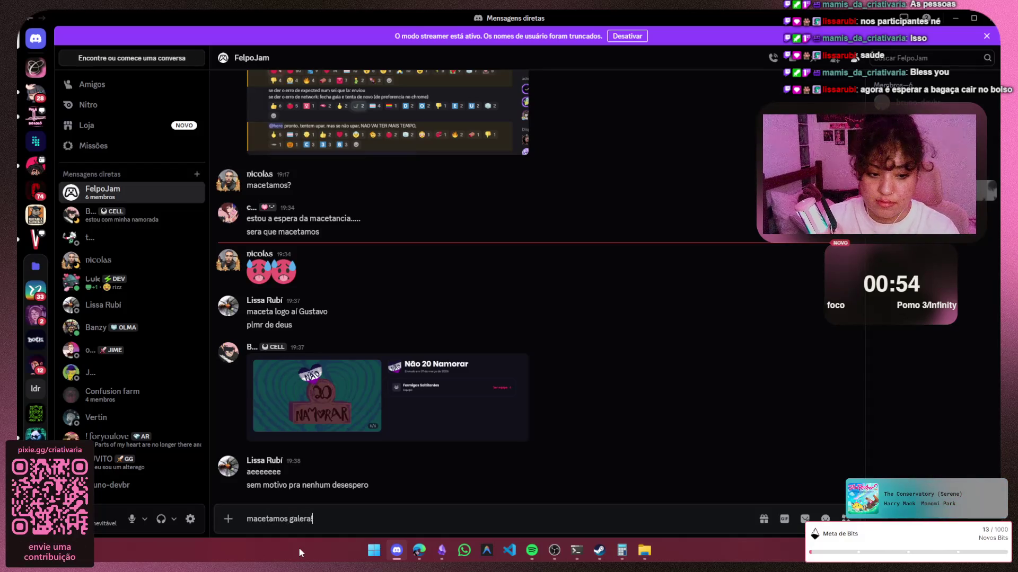
text(!!!!!!!!!!!)
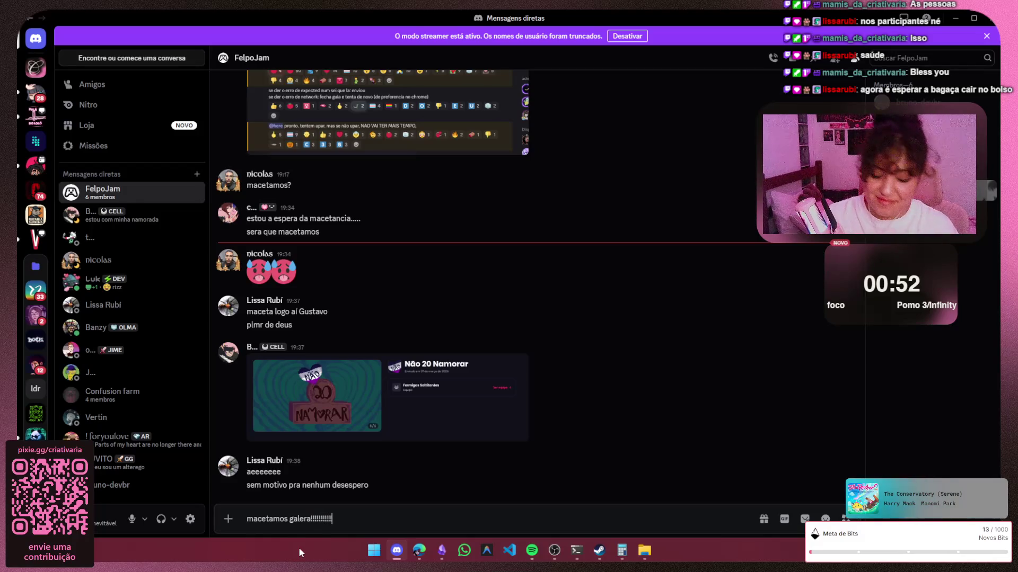
key(ctrl+e)
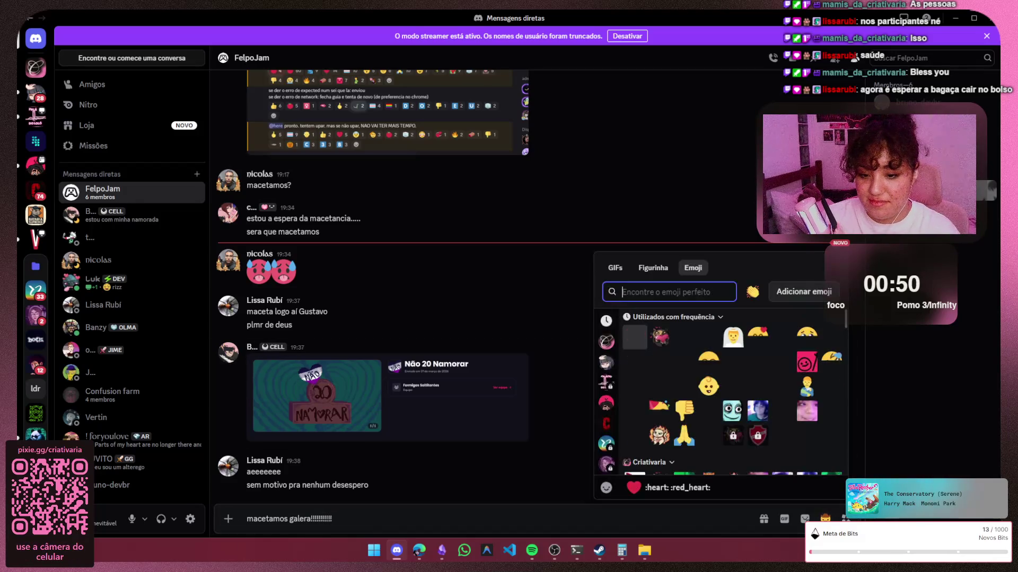
text(bangbang)
key(Return)
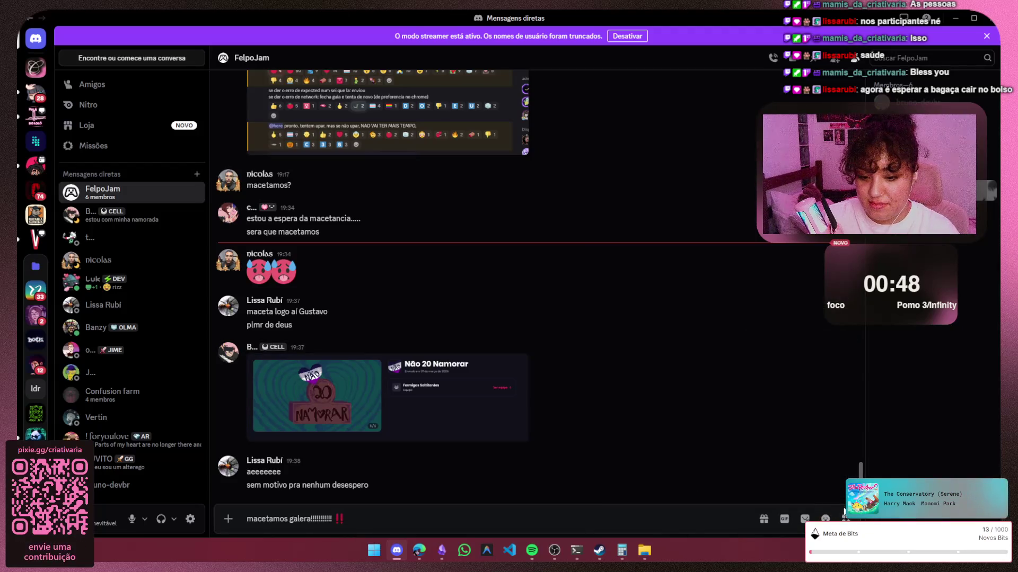
click(334, 519)
key(BackSpace)
key(BackSpace)
key(BackSpace)
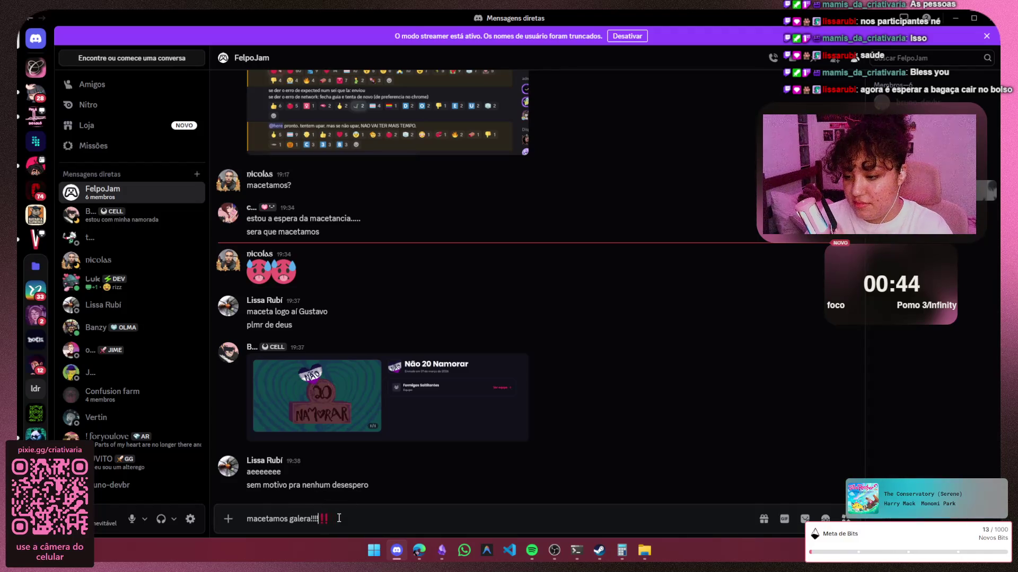
key(BackSpace)
key(BackSpace)
key(Return)
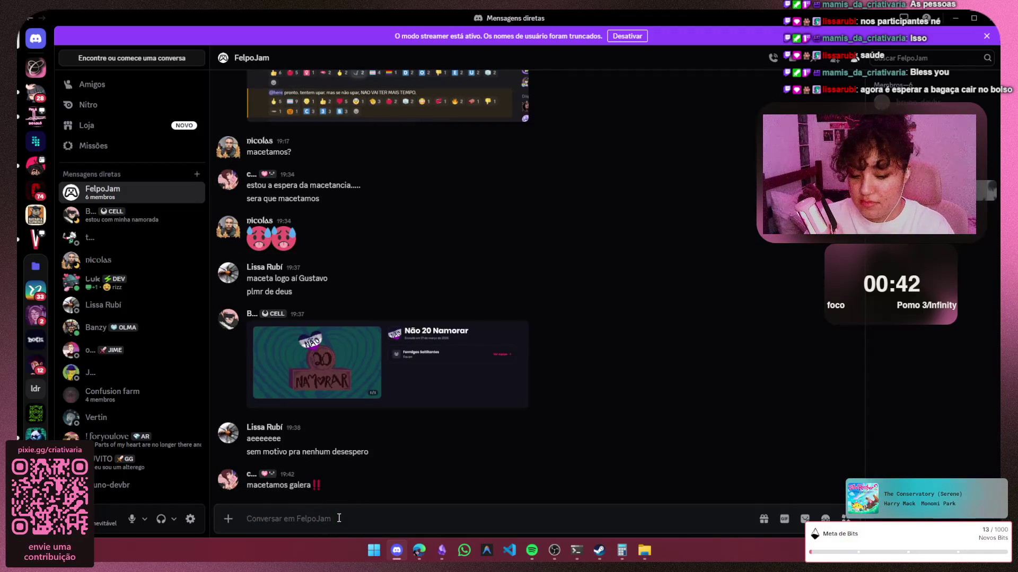
text(oficialmente)
key(Return)
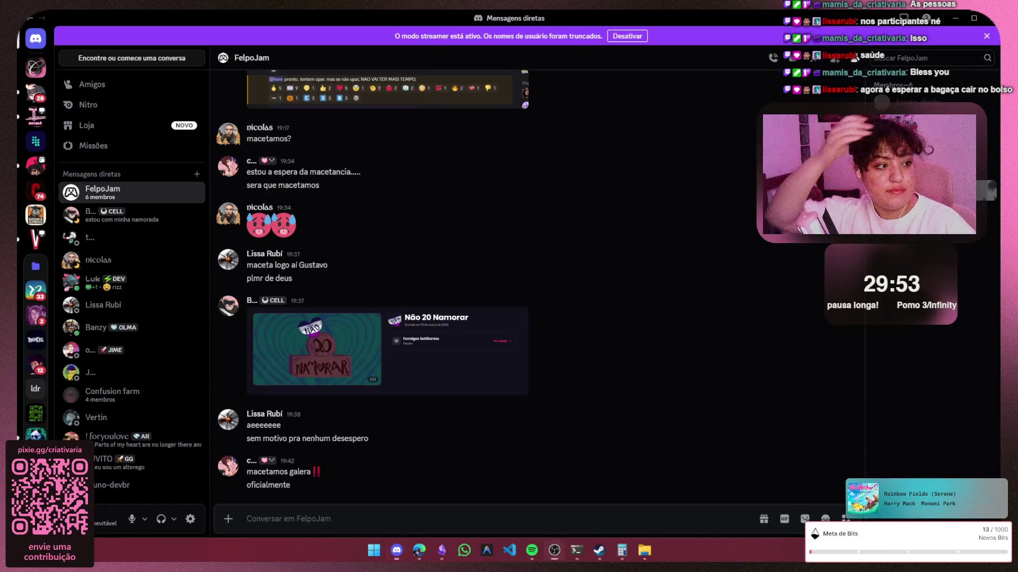
Bring Discord forward briefly and switch back to the browser's FelpoJam Regulamento page
click(572, 509)
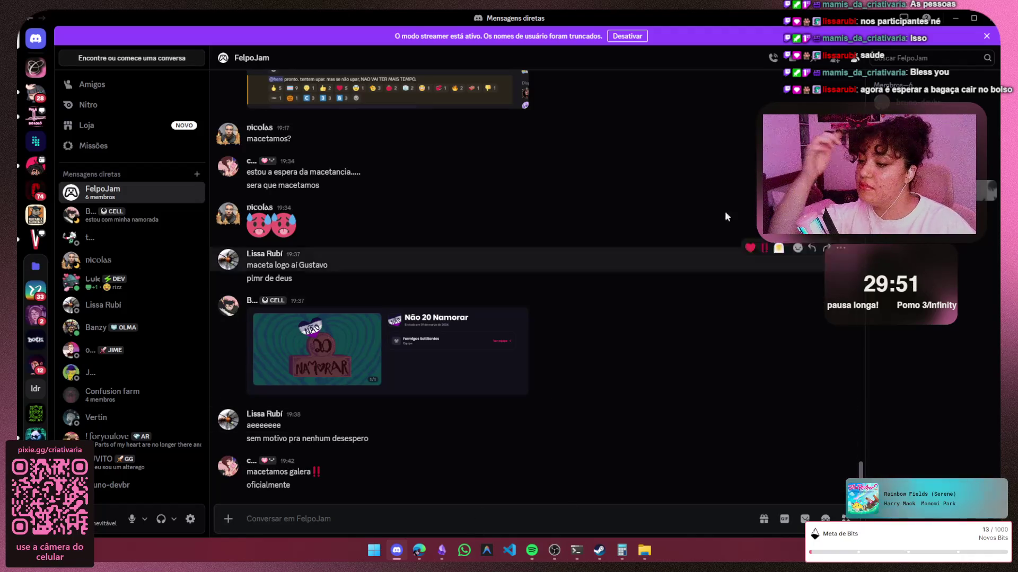
key(alt+Tab)
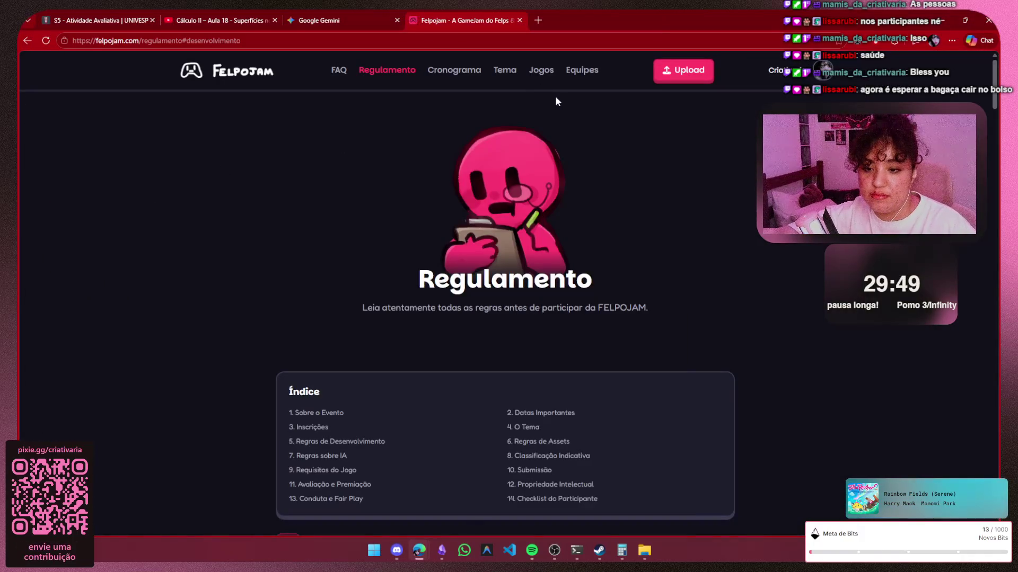
Close the FelpoJam tab, review the Gemini Green's theorem chat, then switch to Discord
click(519, 21)
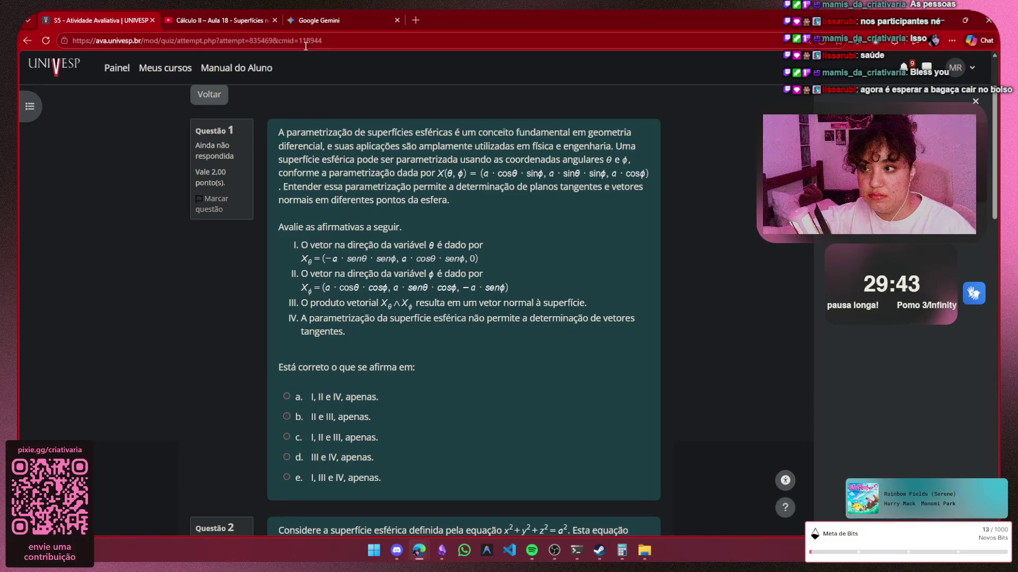
click(326, 20)
scroll(768, 284, down, 2)
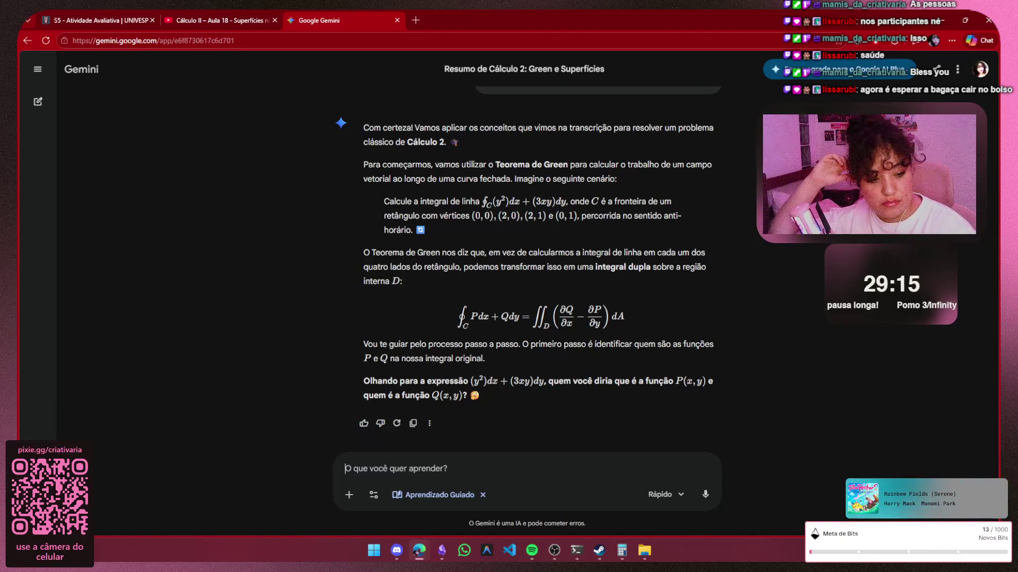
key(alt+Tab)
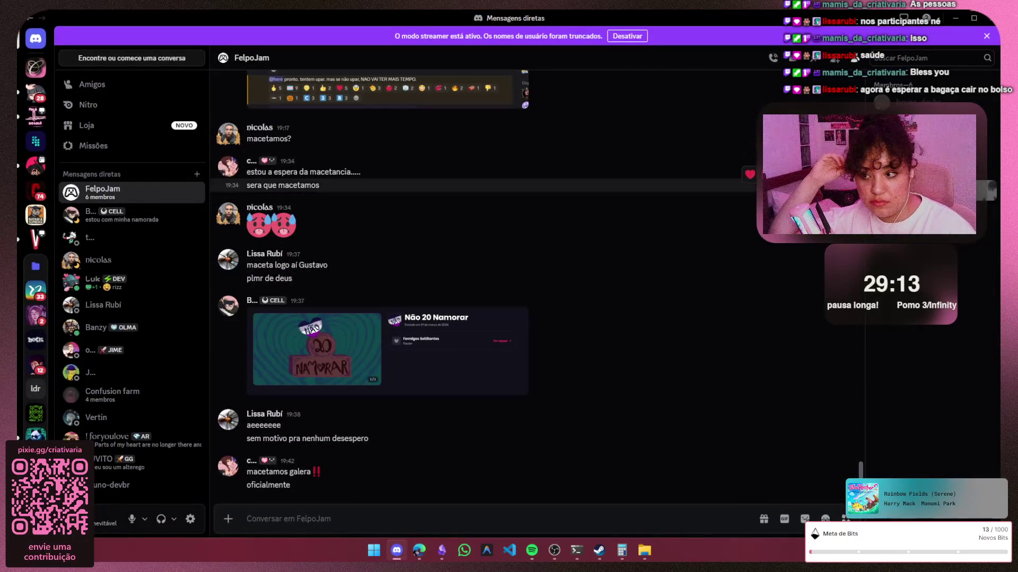
click(954, 16)
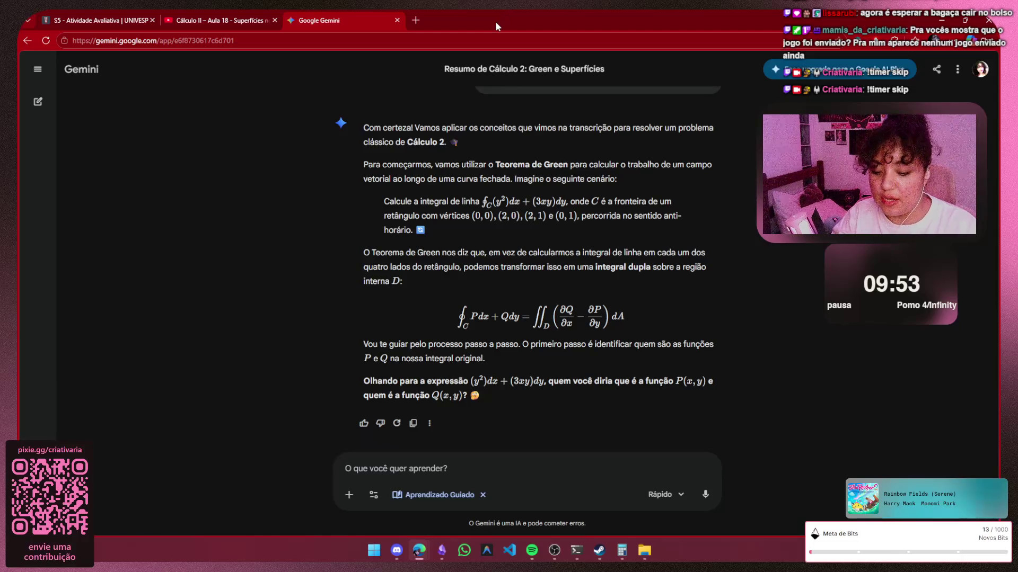
key(ctrl+shift+t)
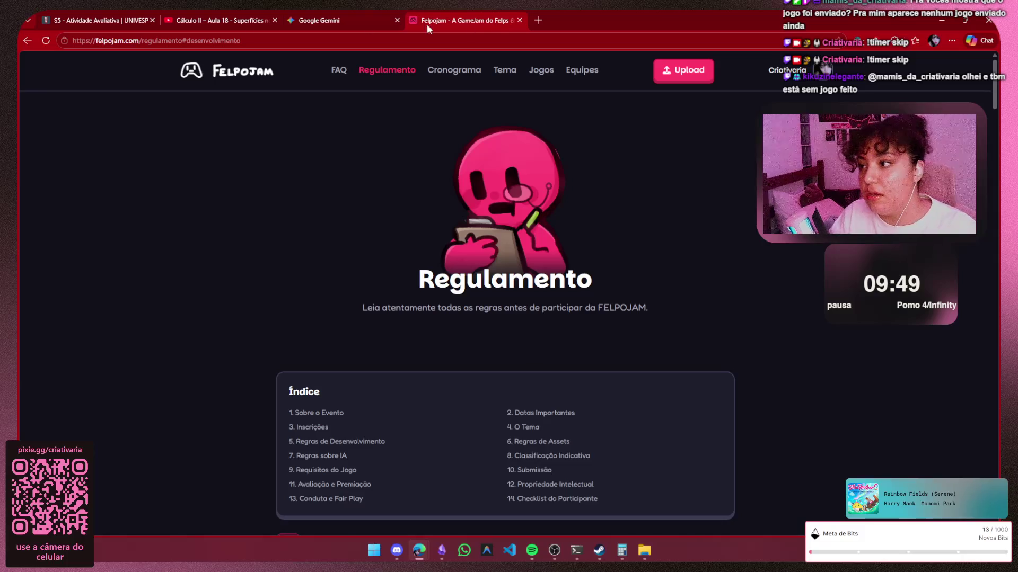
From Não 20 Namorar go to Jogos, view the Contrato Perfeito entry by Cat ink, and return to the 50-game list
click(26, 40)
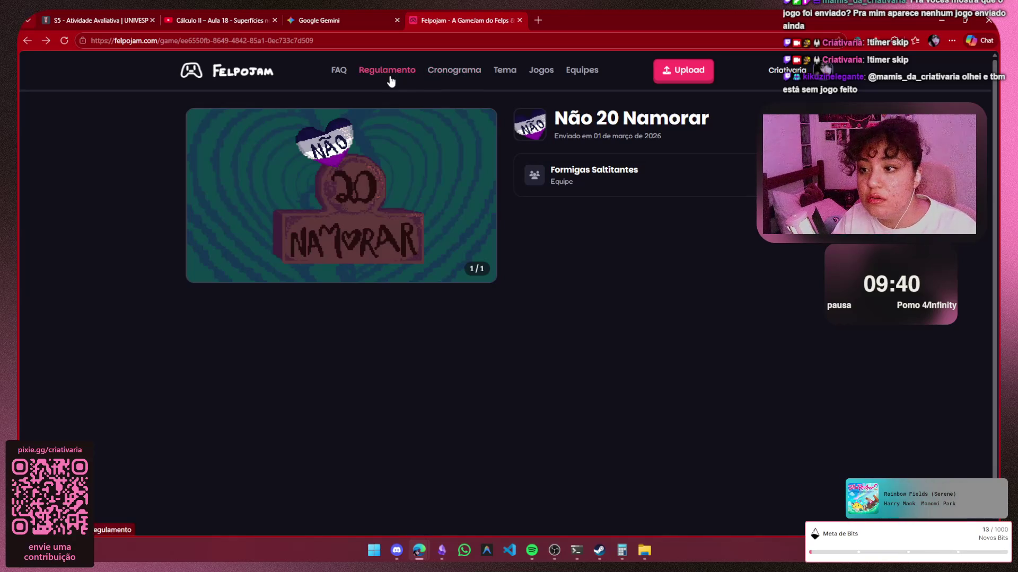
click(542, 73)
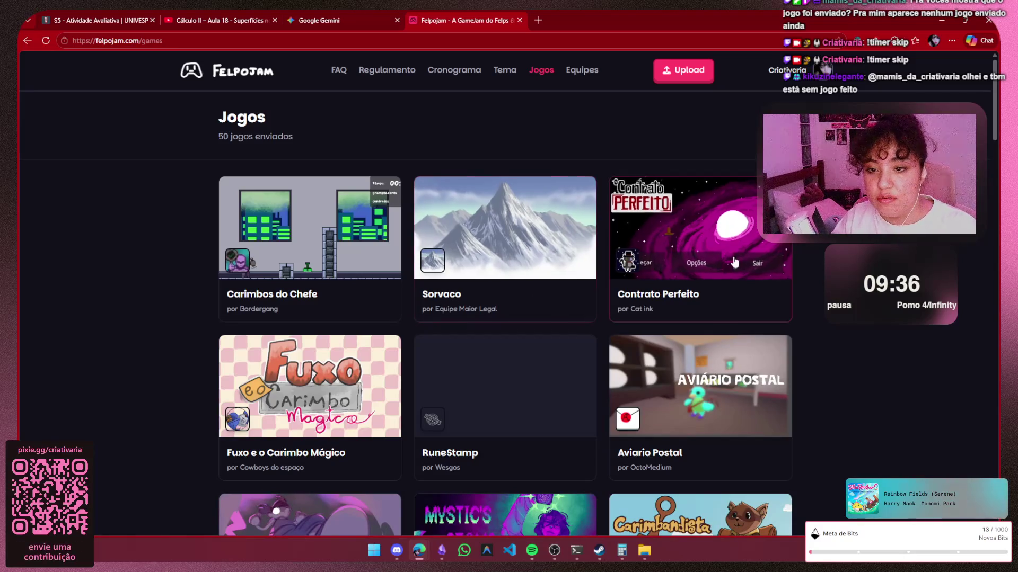
click(734, 209)
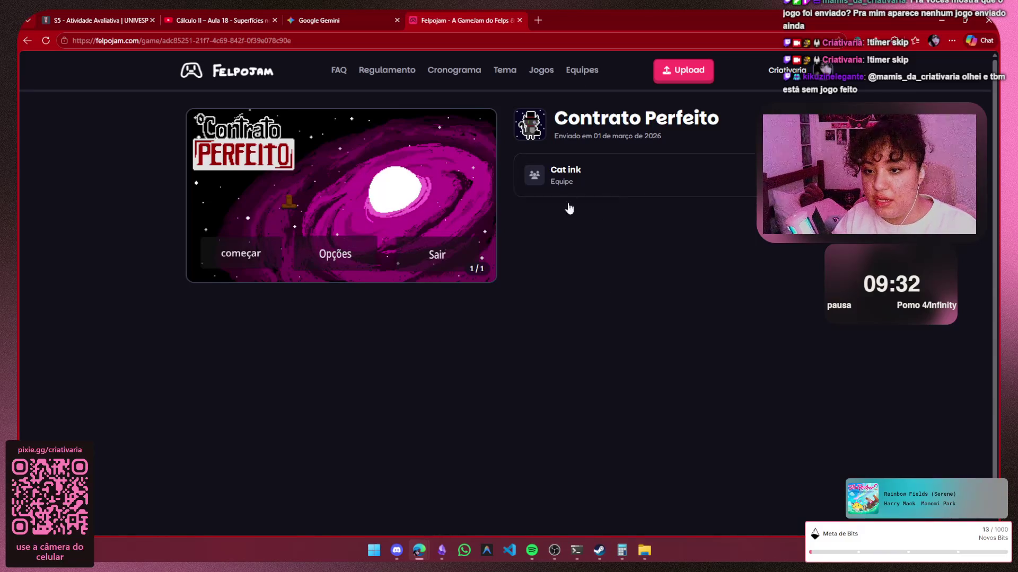
drag(720, 118, 516, 121)
click(841, 113)
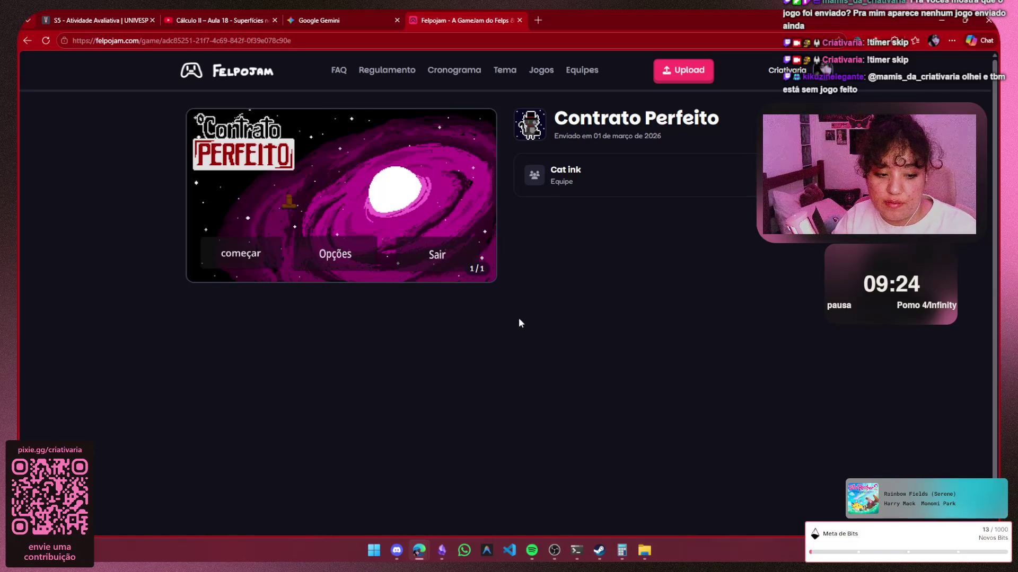
click(27, 39)
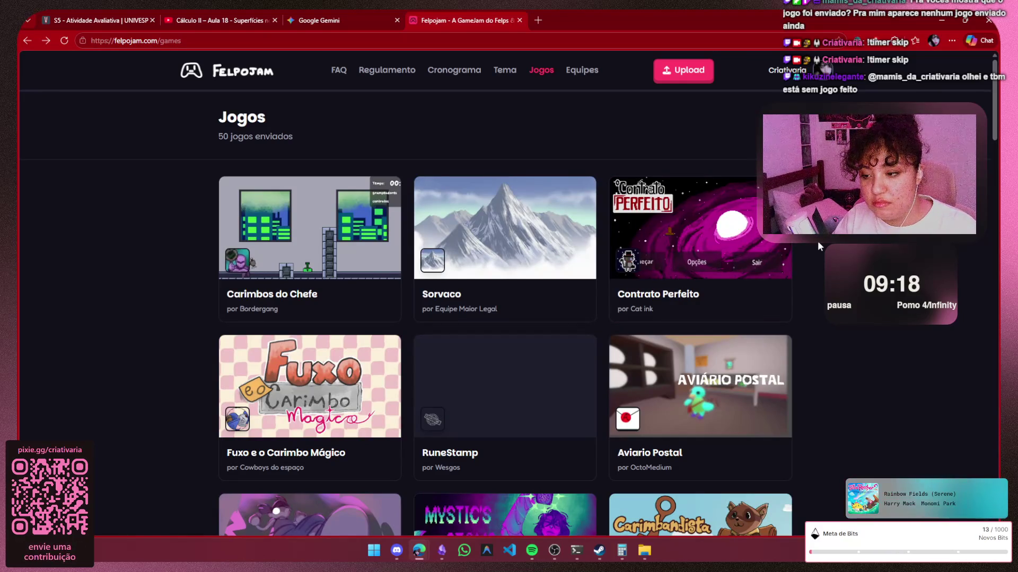
scroll(818, 241, down, 2)
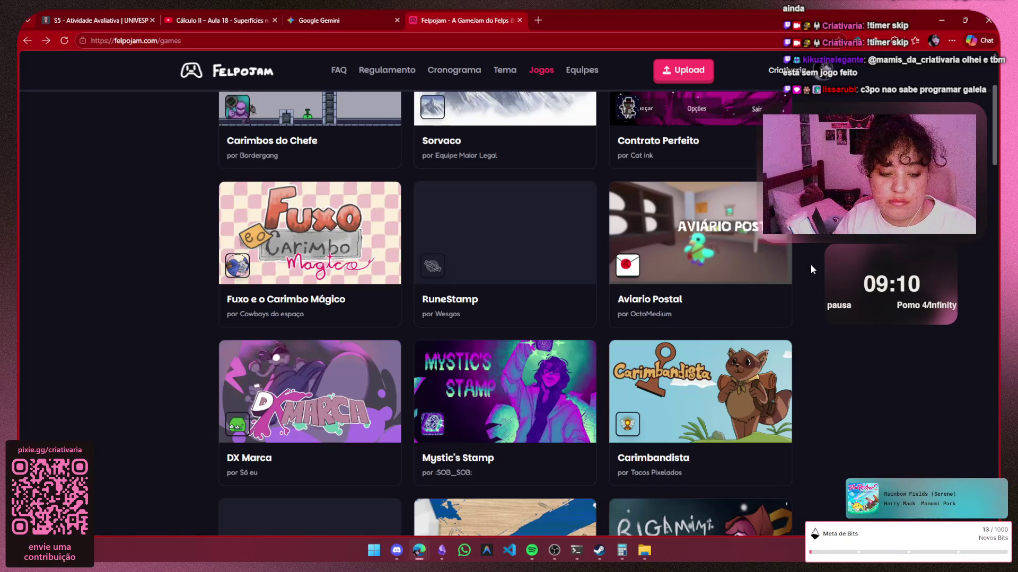
scroll(810, 269, down, 3)
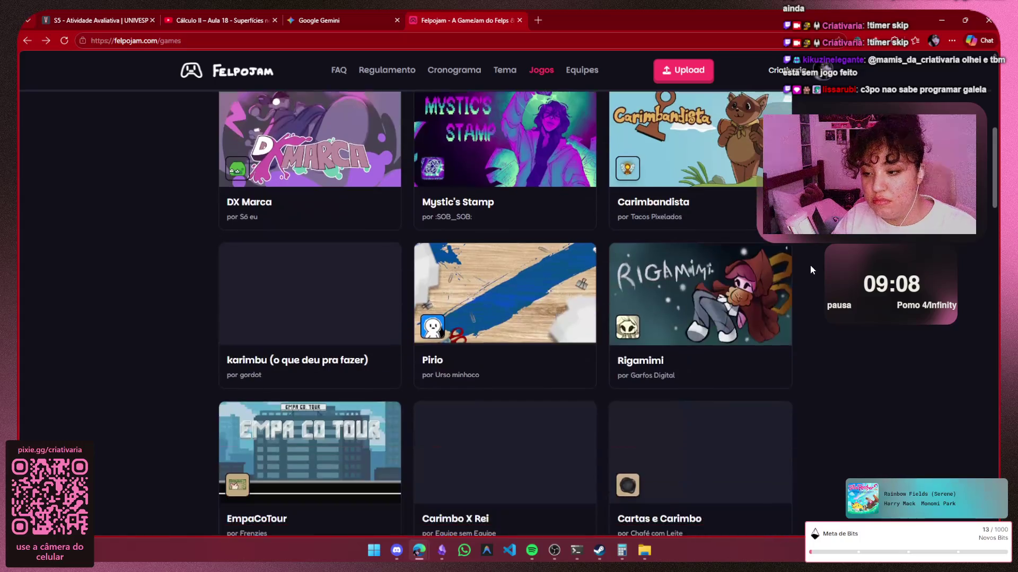
scroll(810, 269, down, 3)
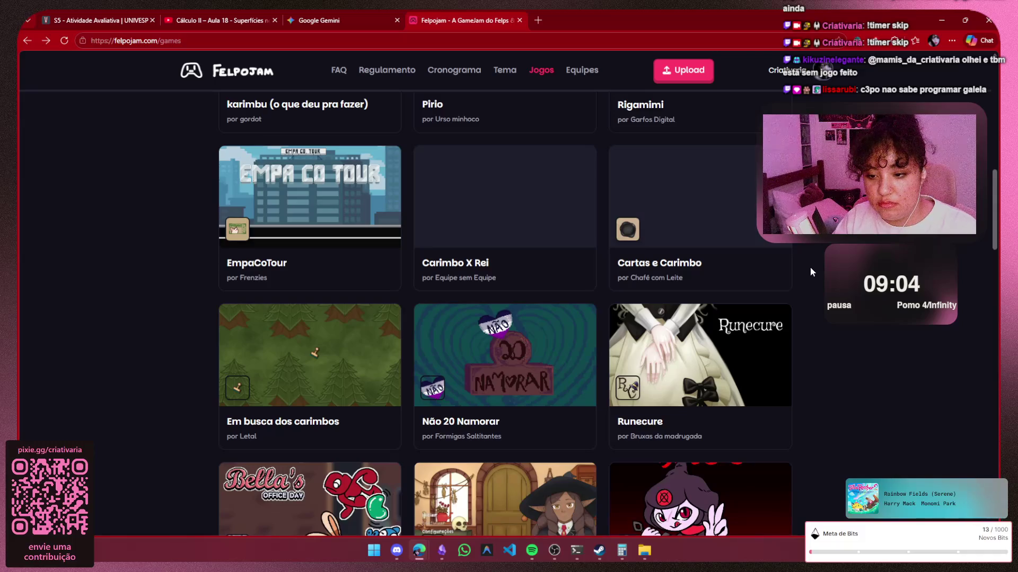
scroll(811, 271, down, 2)
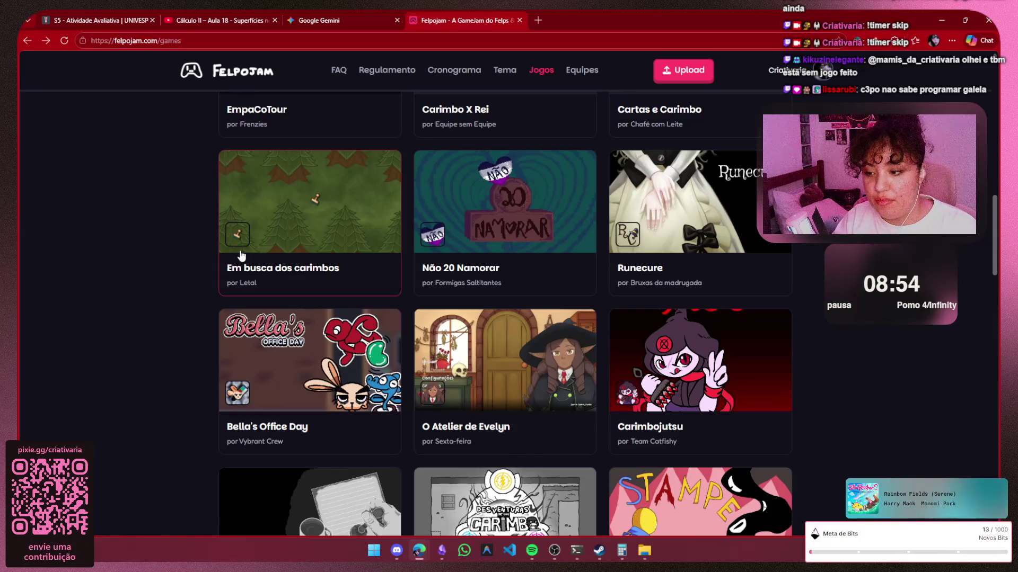
scroll(240, 254, down, 3)
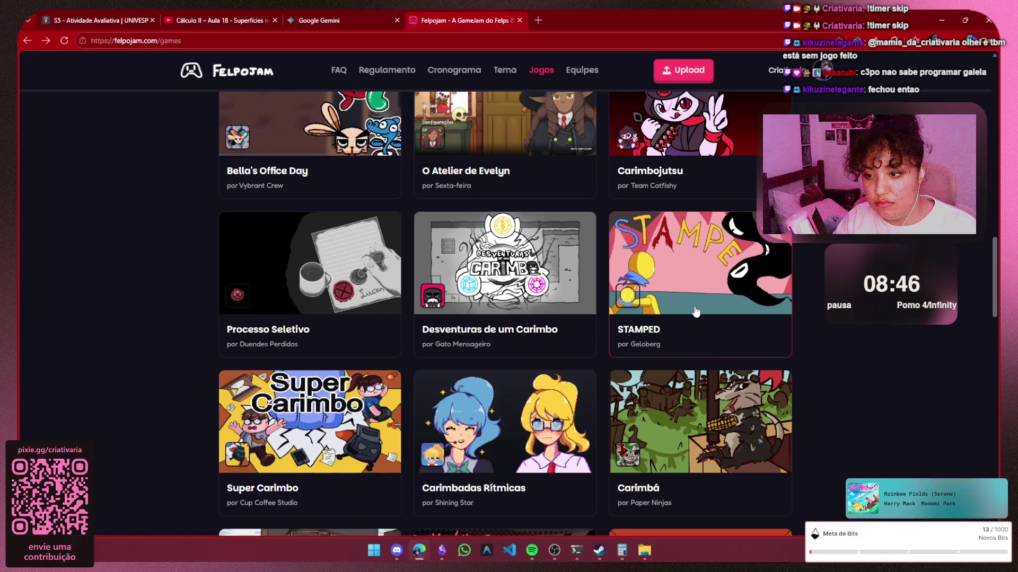
View Processo Seletivo and flip through its five gallery screenshots, then return to the Jogos list
click(341, 279)
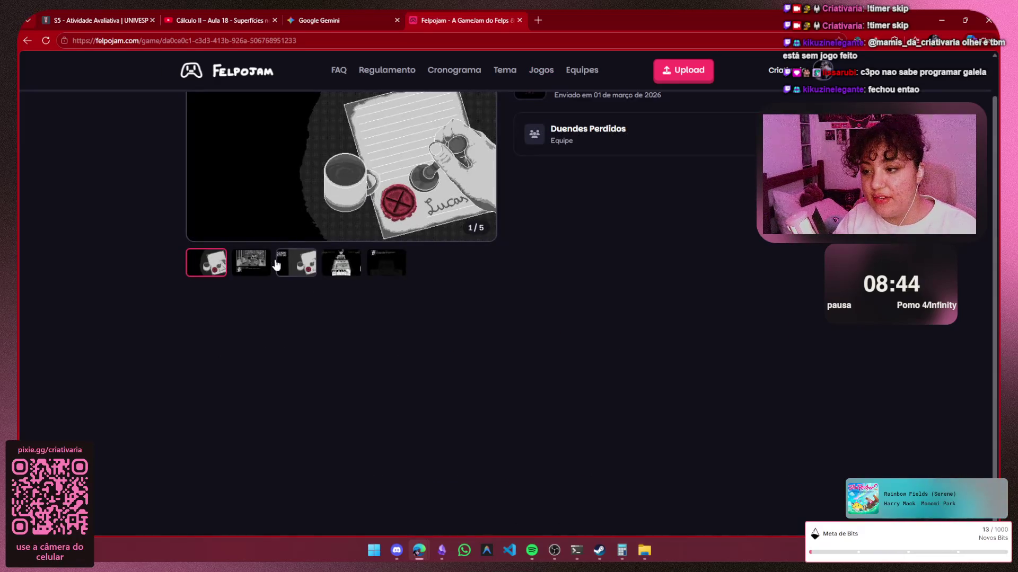
click(258, 265)
click(298, 264)
click(342, 272)
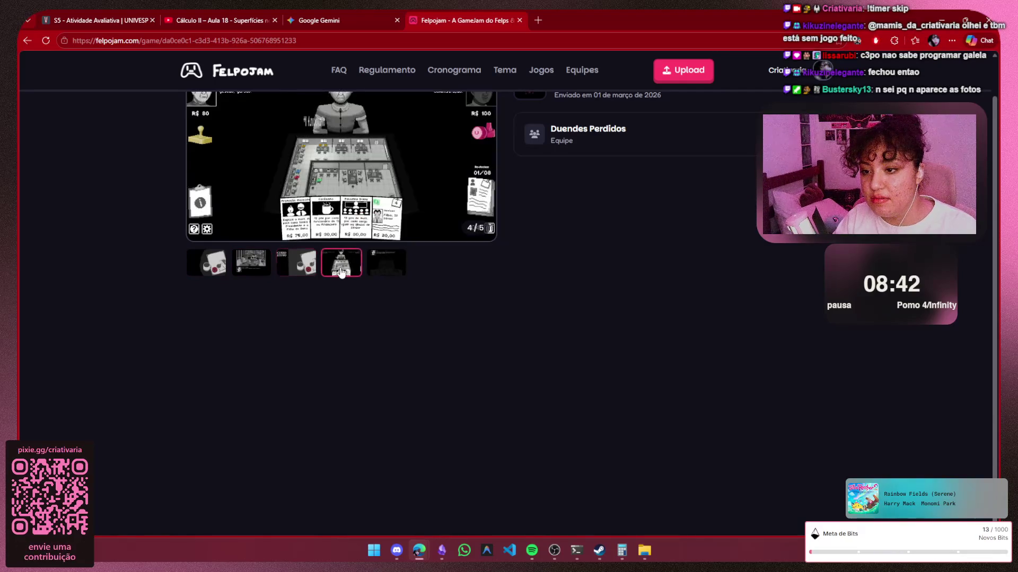
scroll(384, 272, up, 1)
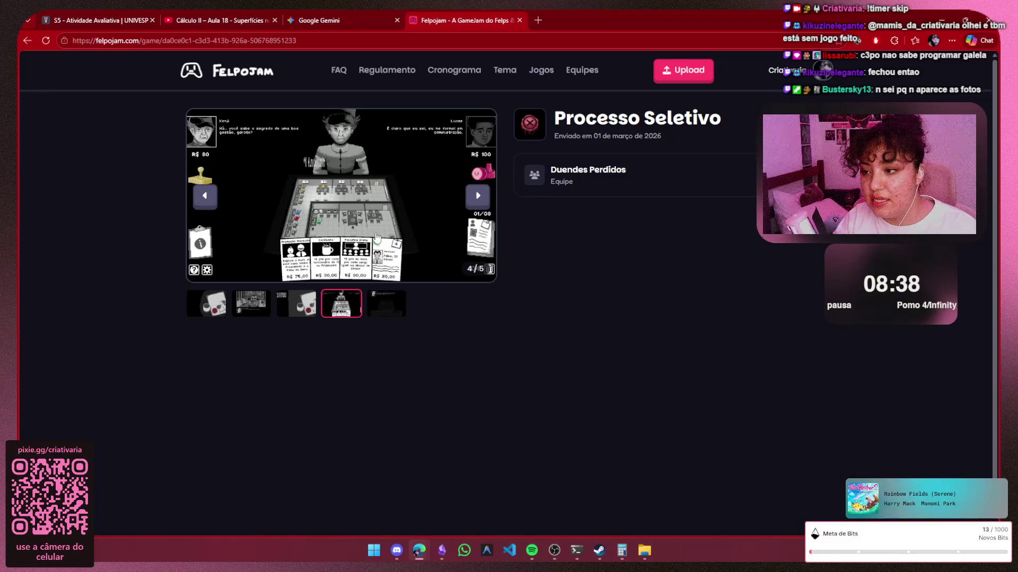
click(369, 309)
click(340, 304)
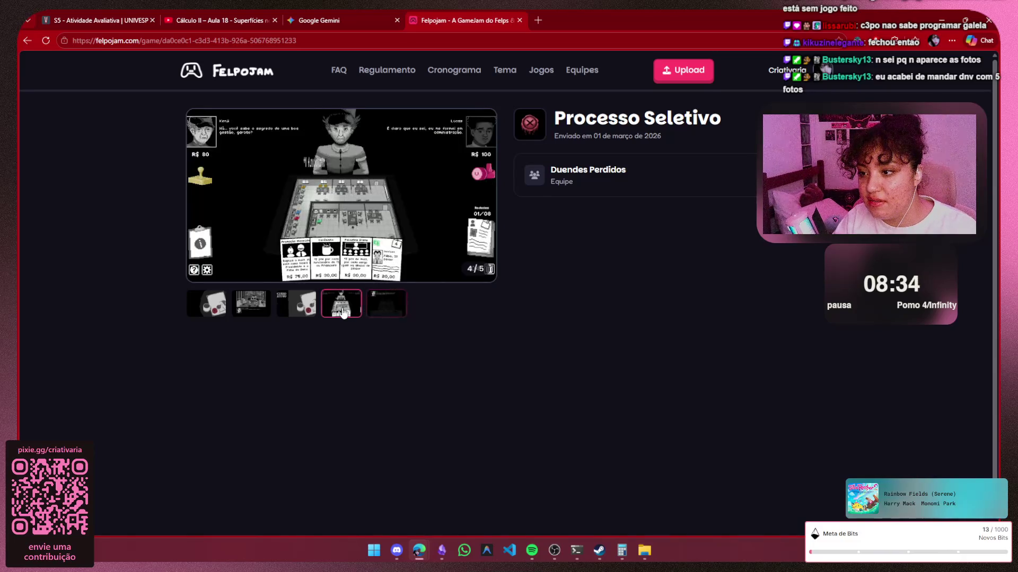
click(26, 46)
scroll(645, 282, down, 5)
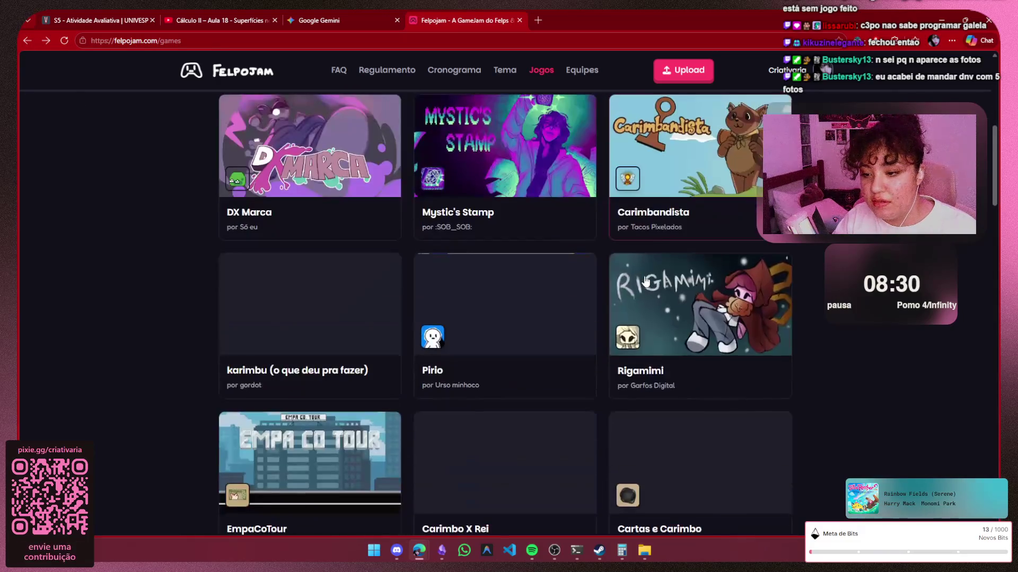
scroll(645, 282, down, 2)
scroll(645, 282, down, 5)
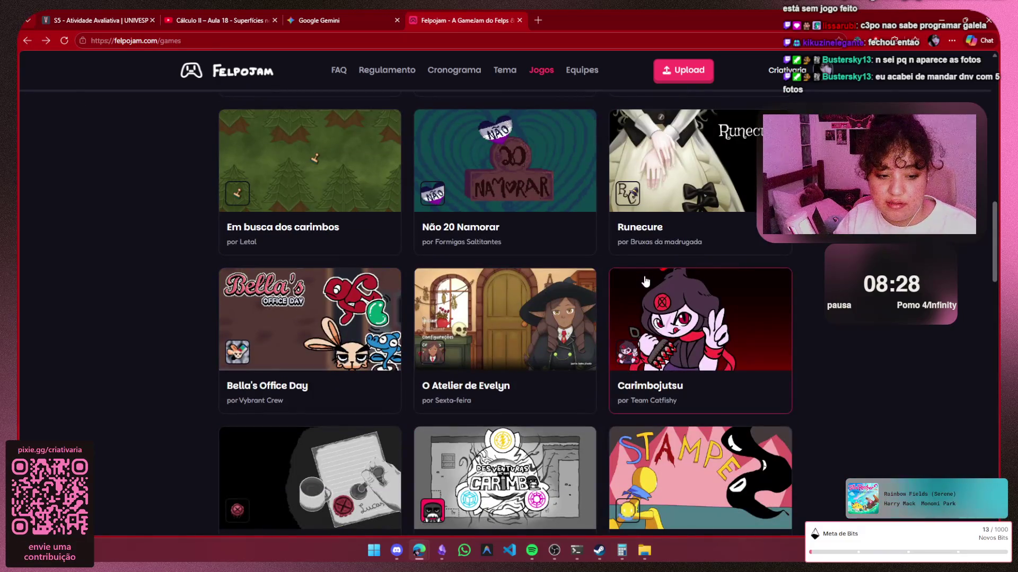
scroll(645, 282, down, 4)
scroll(644, 282, down, 2)
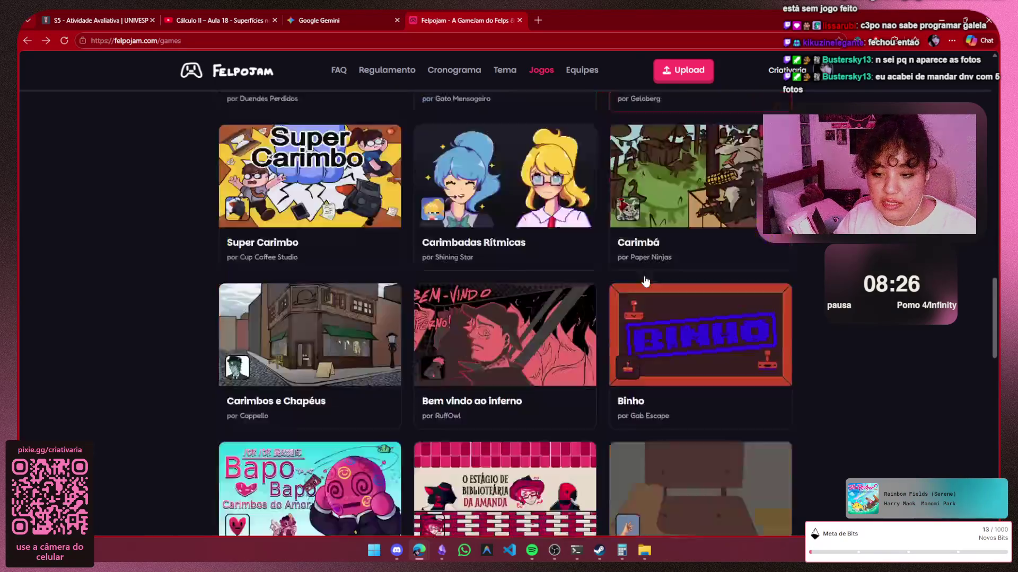
scroll(645, 282, down, 2)
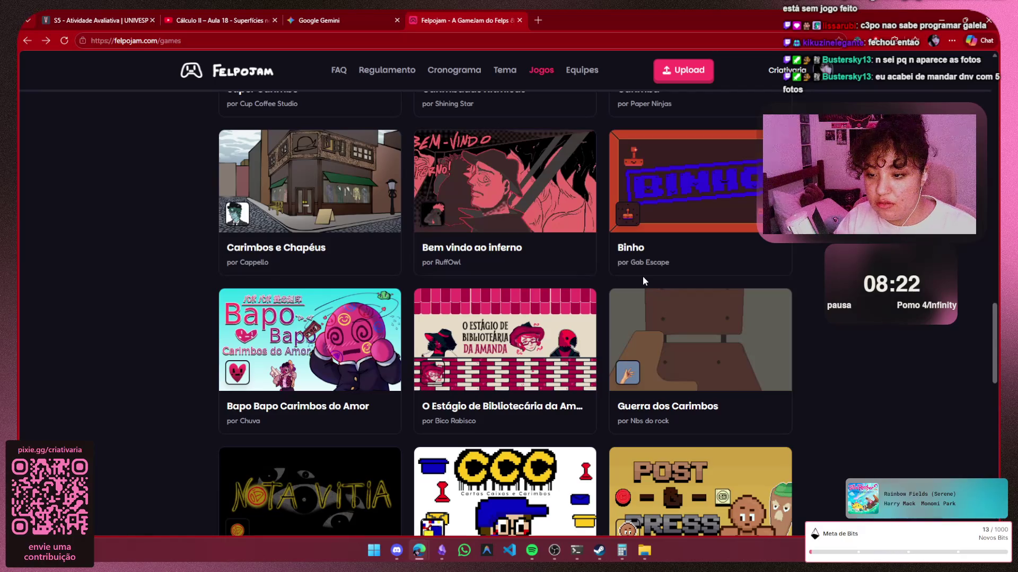
scroll(538, 319, down, 5)
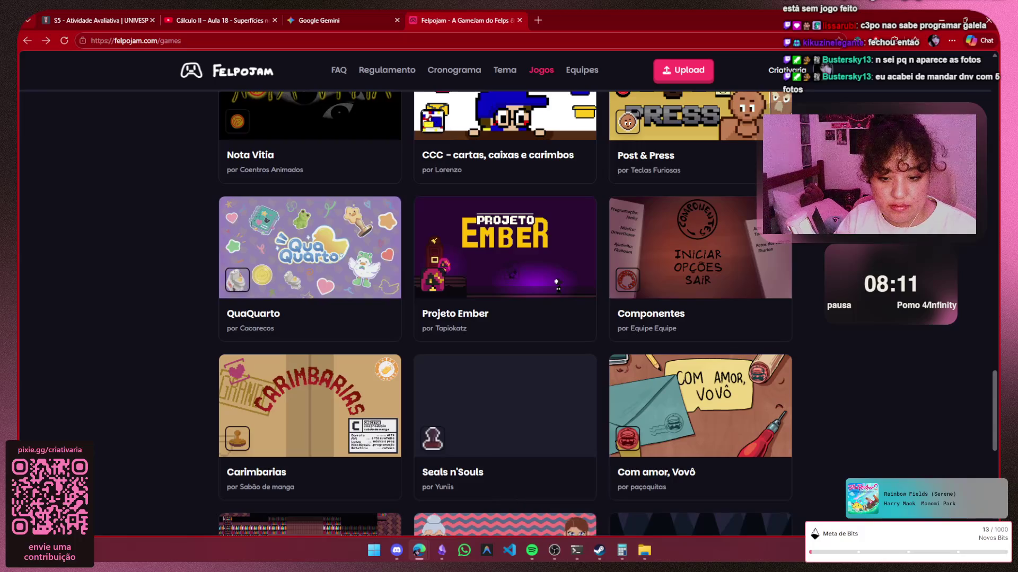
scroll(908, 322, down, 3)
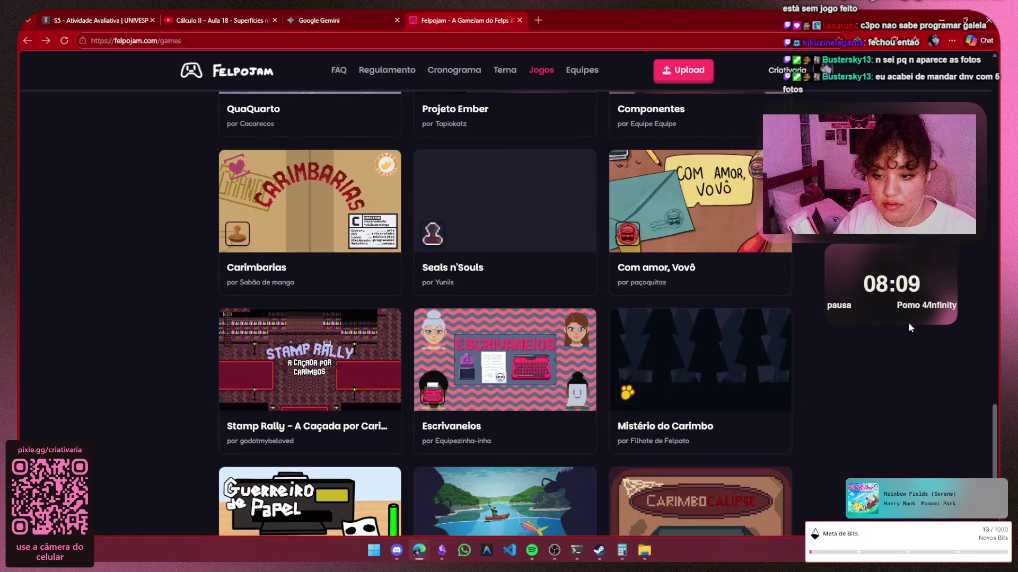
scroll(906, 323, down, 3)
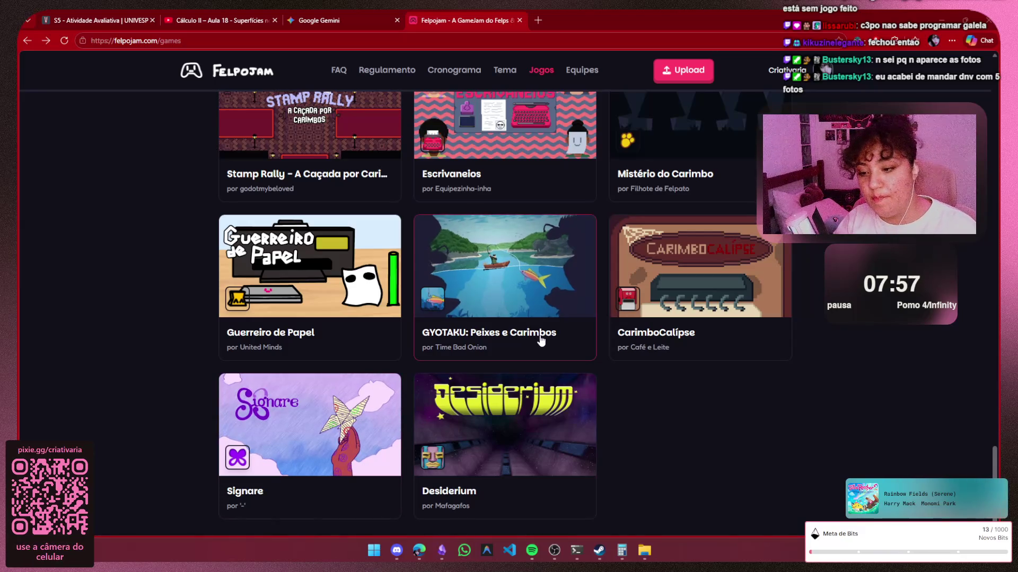
Open the Desiderium game page by Mafagafos from the end of the Jogos grid
click(464, 439)
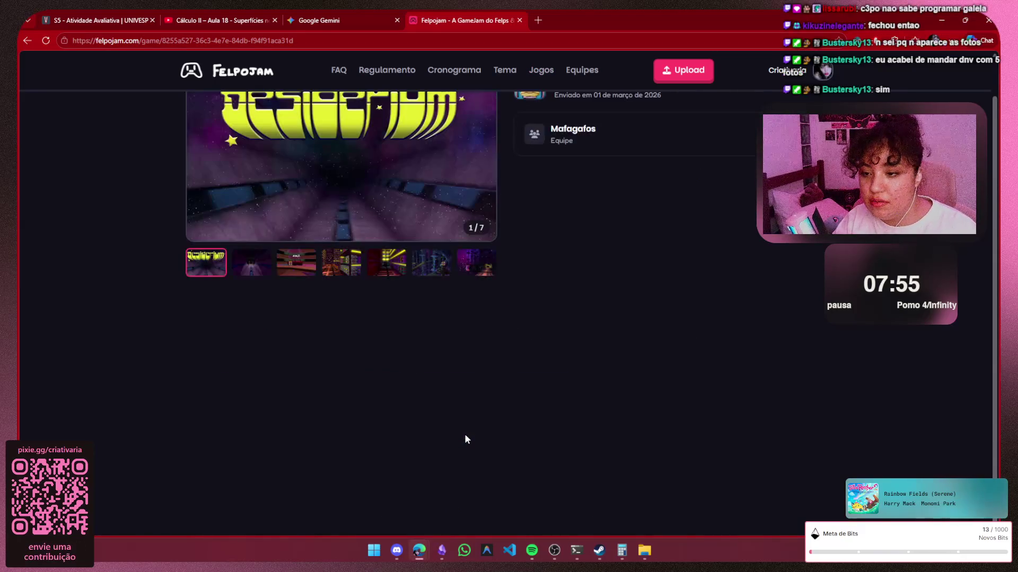
scroll(410, 359, up, 1)
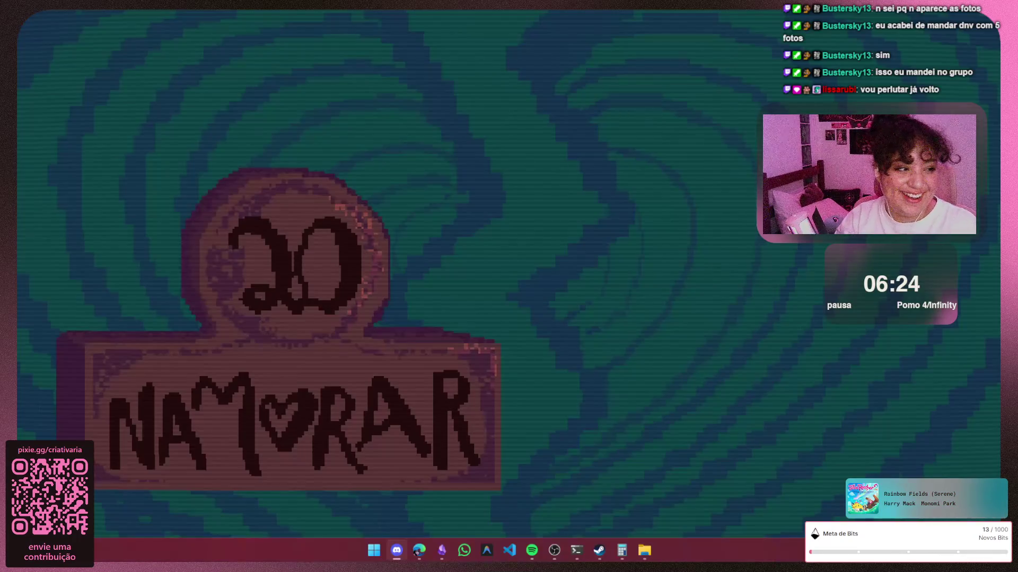
Play the Não 20 Namorar 'dialogo de sucesso' clip full screen through to the end, then leave full screen
key(Escape)
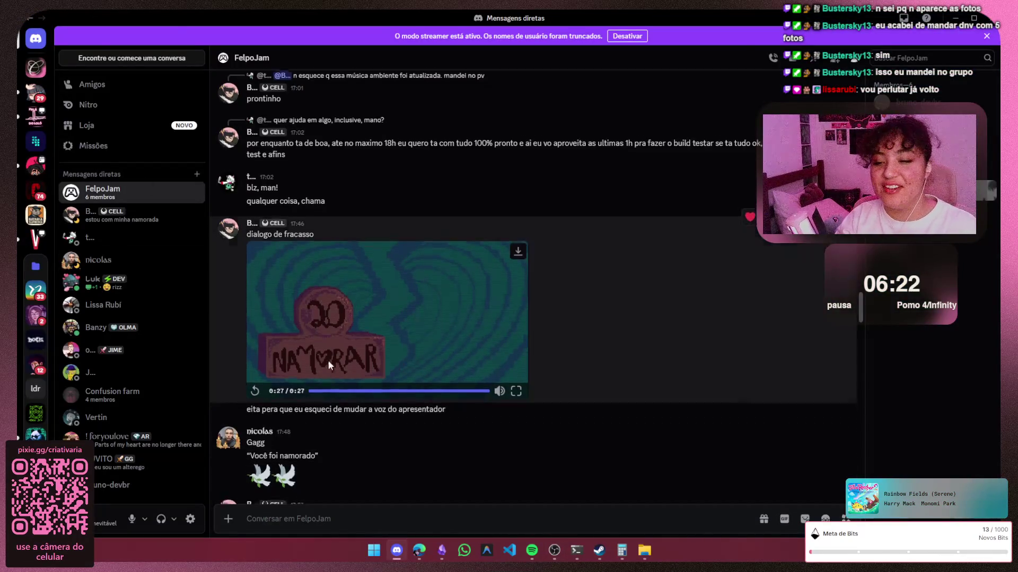
scroll(548, 272, down, 1)
scroll(548, 275, down, 3)
scroll(548, 276, up, 3)
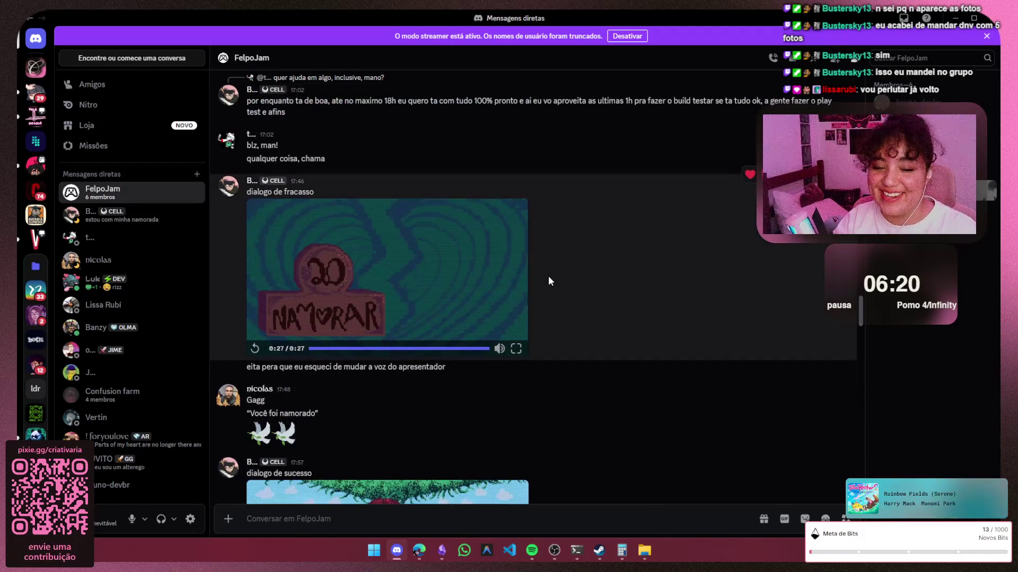
scroll(553, 302, down, 2)
scroll(553, 306, down, 3)
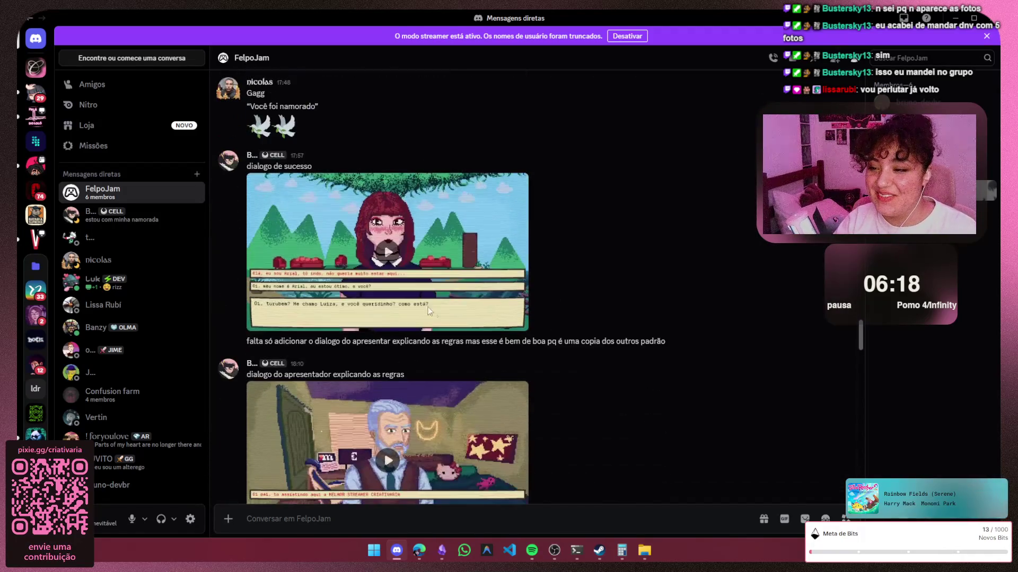
click(428, 311)
click(516, 322)
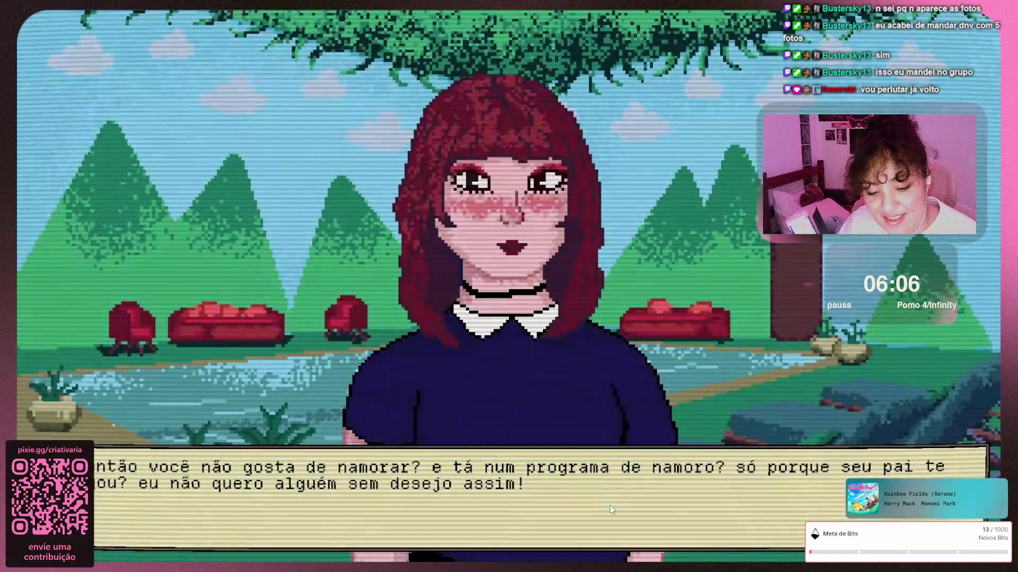
click(609, 505)
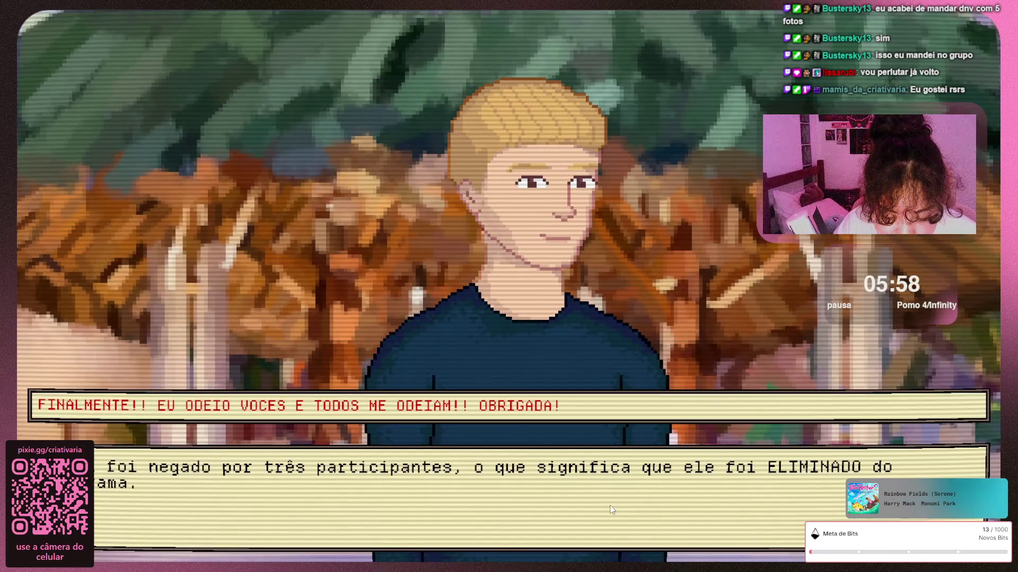
click(611, 510)
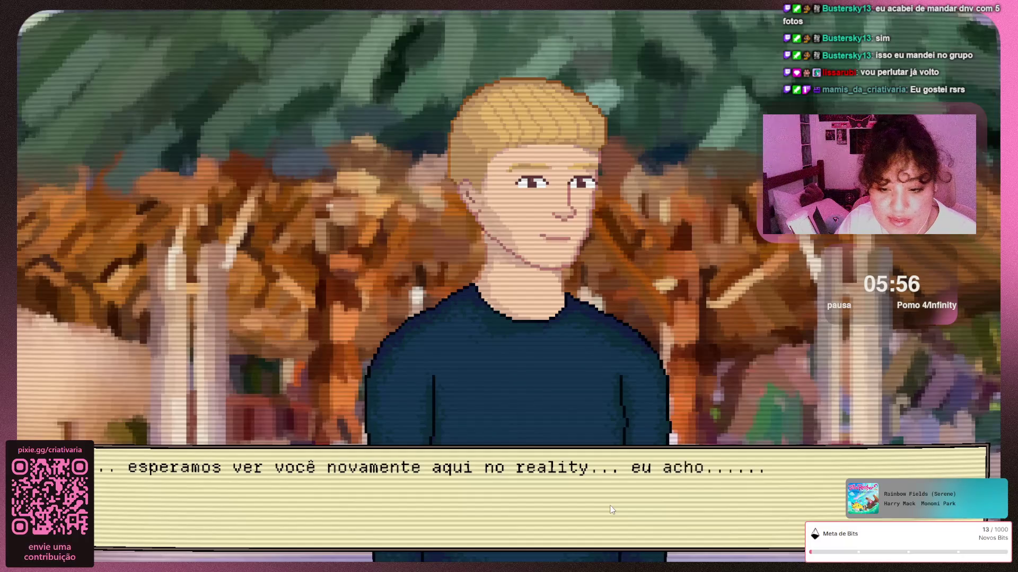
click(610, 510)
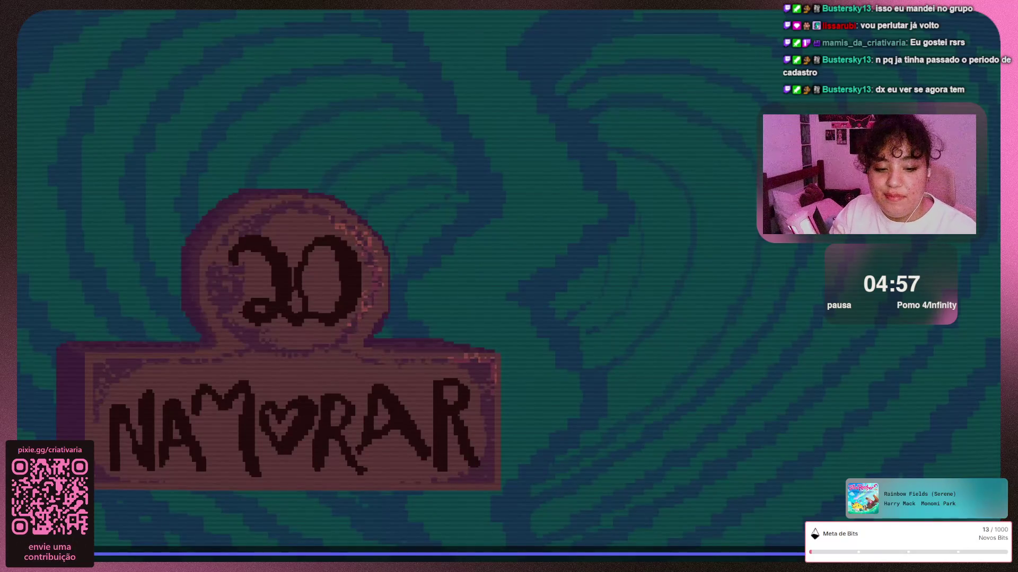
key(Escape)
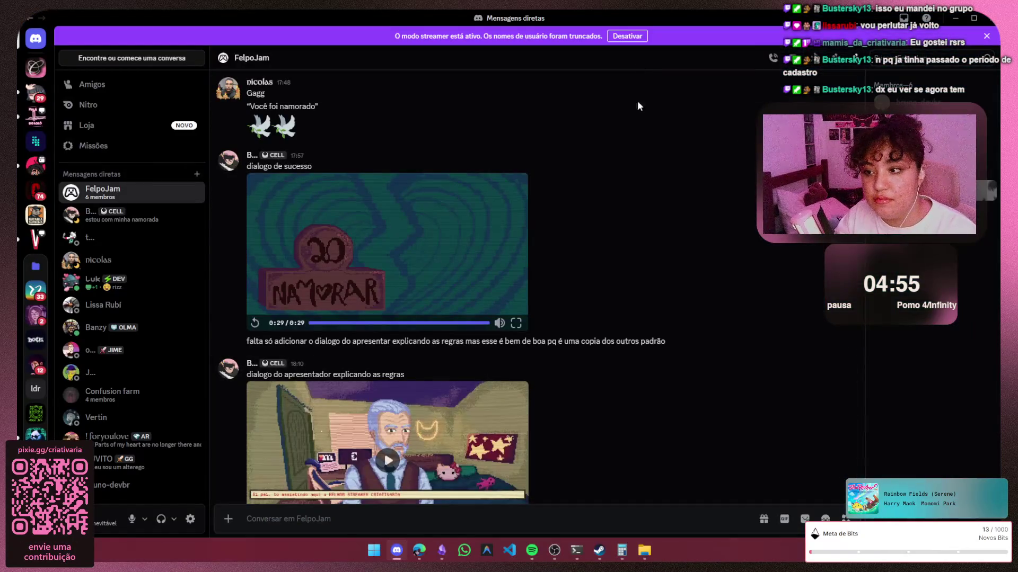
scroll(690, 209, down, 2)
scroll(690, 209, down, 3)
scroll(691, 209, down, 5)
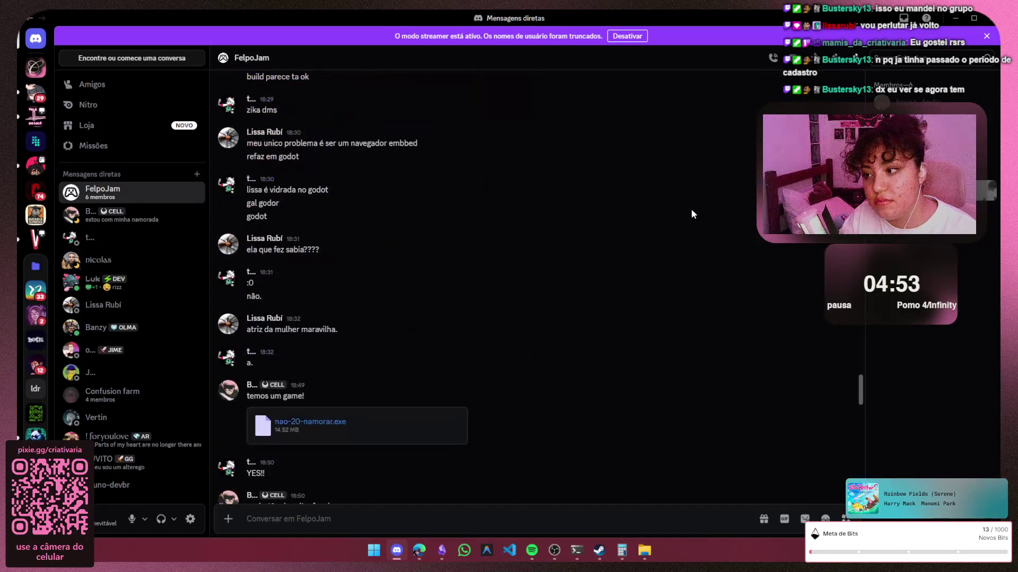
scroll(691, 209, down, 3)
scroll(685, 210, down, 5)
scroll(681, 210, down, 5)
scroll(680, 213, down, 5)
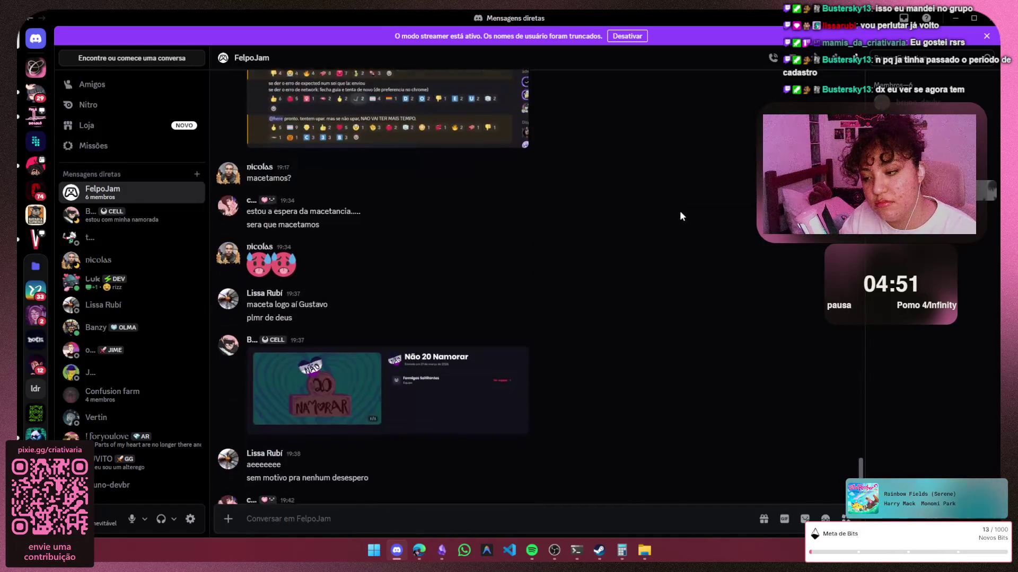
scroll(679, 213, down, 1)
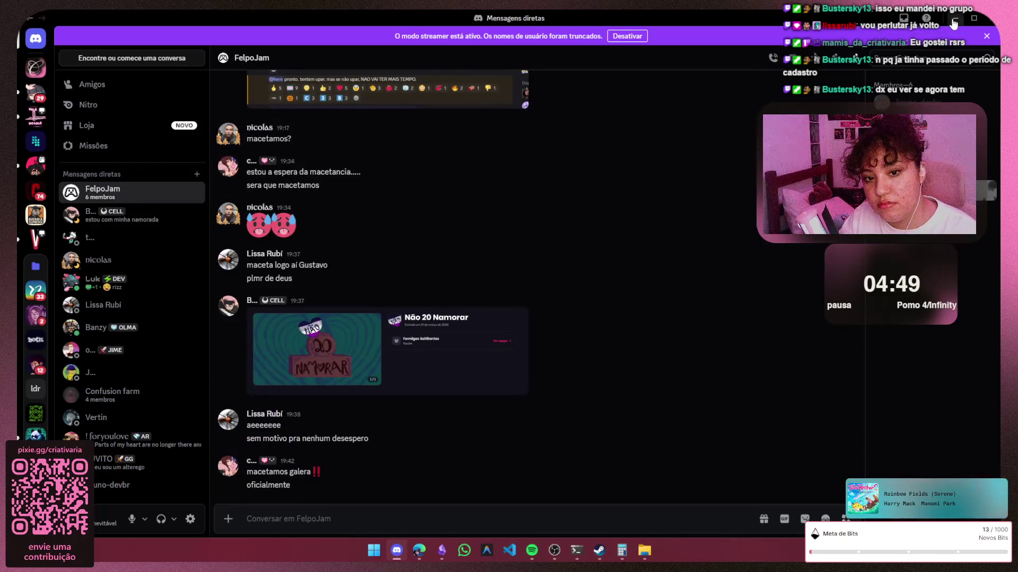
Minimise the Discord window to reveal the FelpoJam games page
click(954, 18)
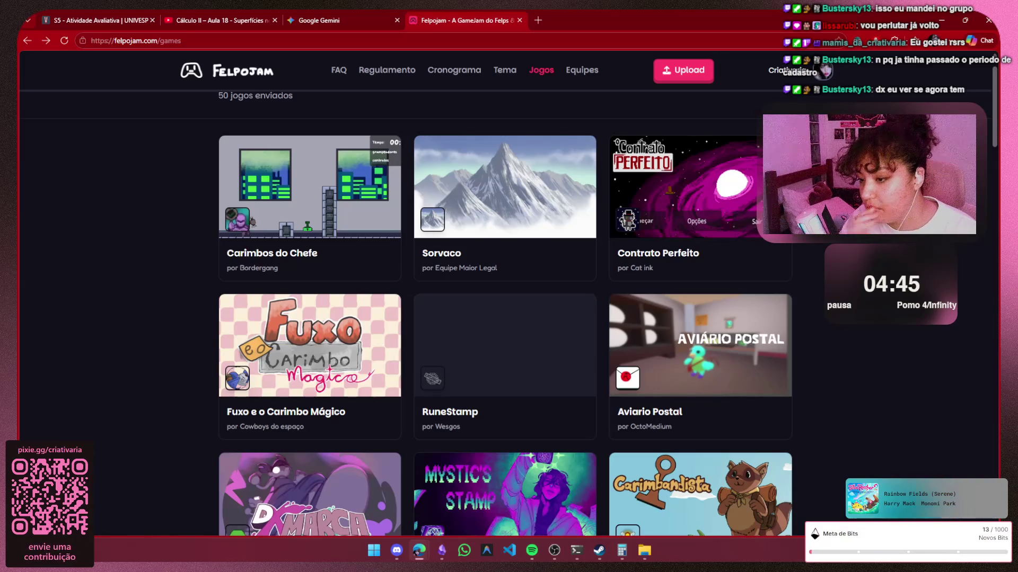
Look at Fuxo e o Carimbo Mágico, then cycle through all of Bokarin: Julgamento Divino's screenshots and go back
click(292, 358)
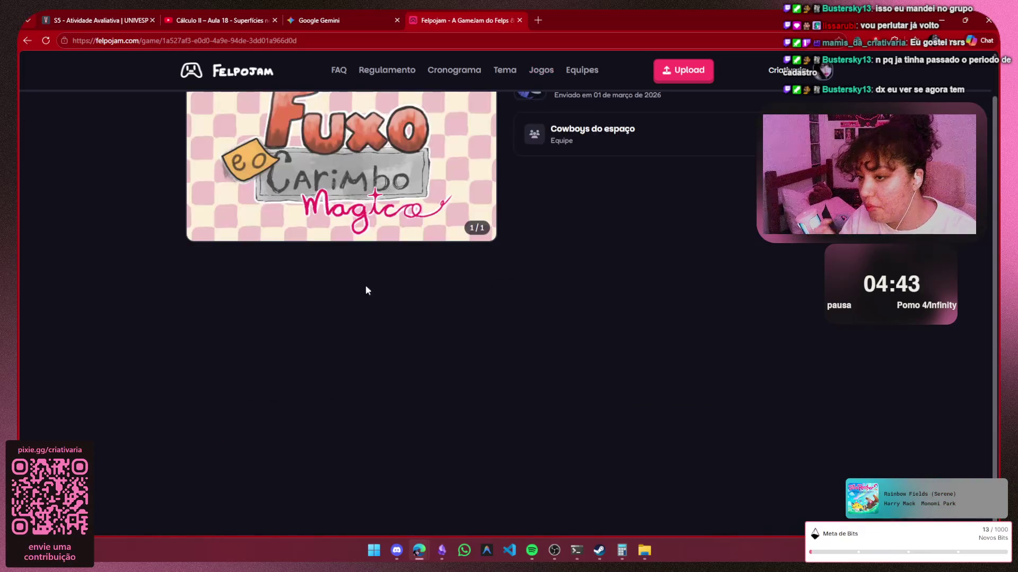
scroll(260, 148, up, 1)
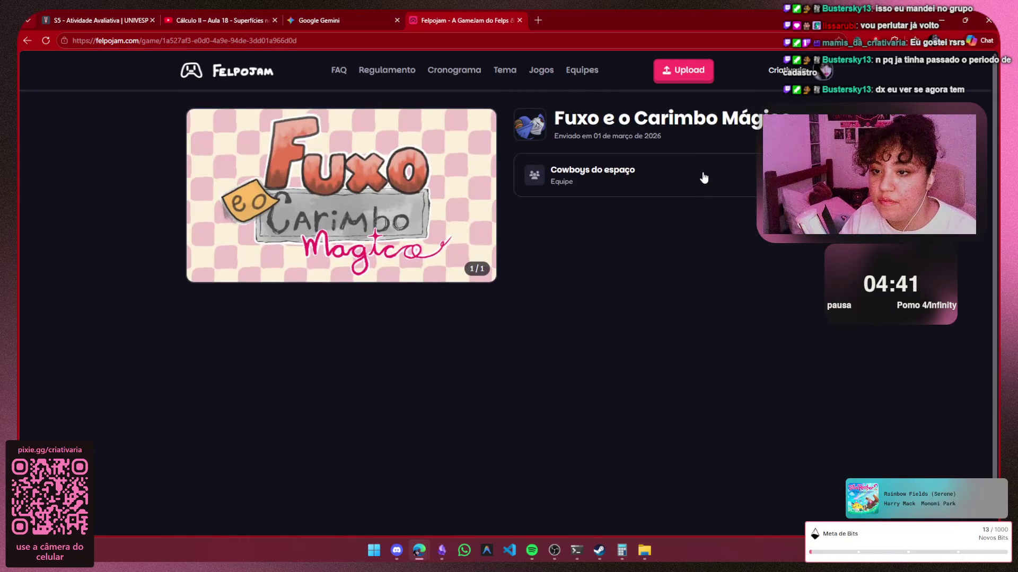
click(25, 41)
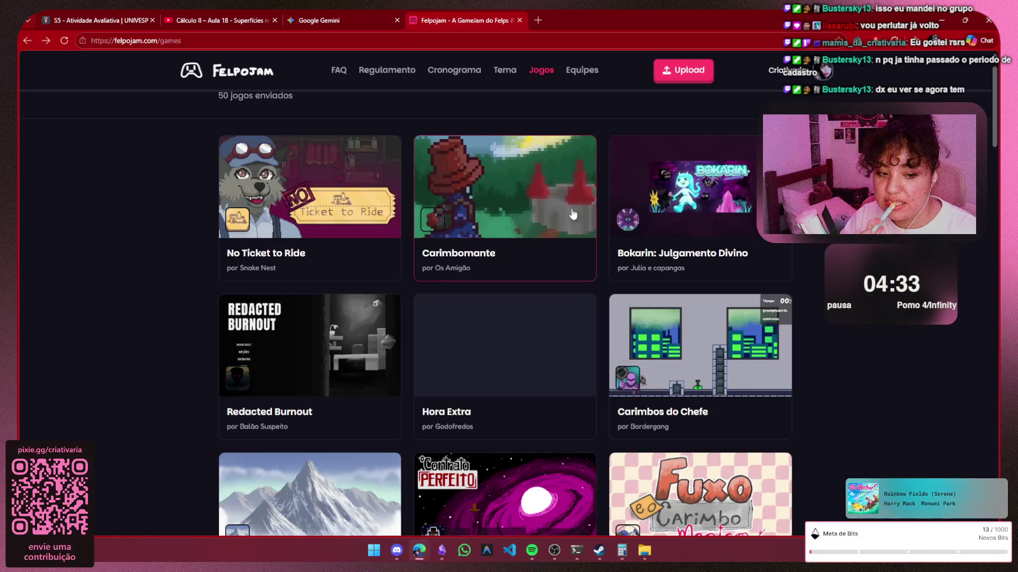
click(680, 199)
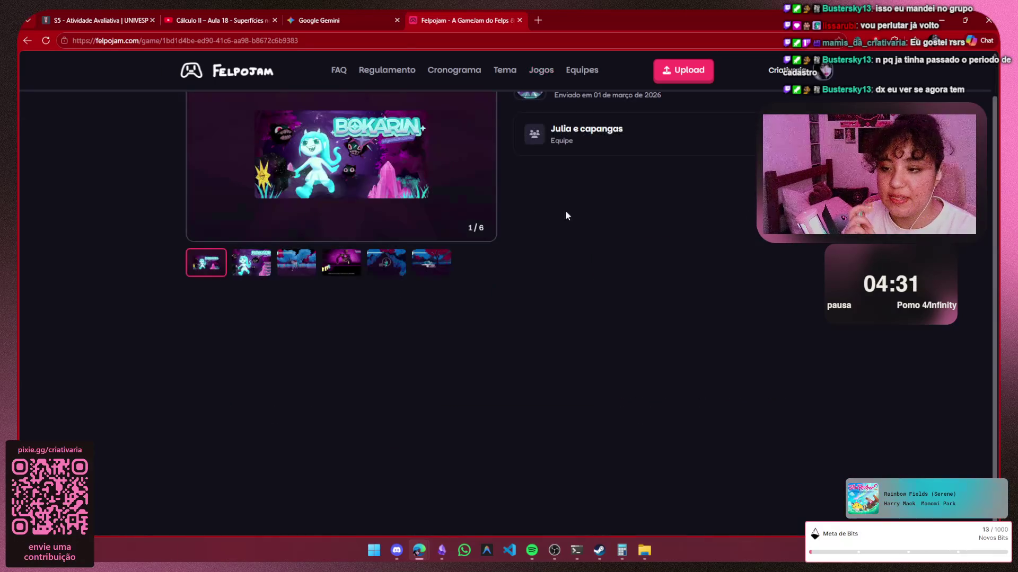
click(477, 198)
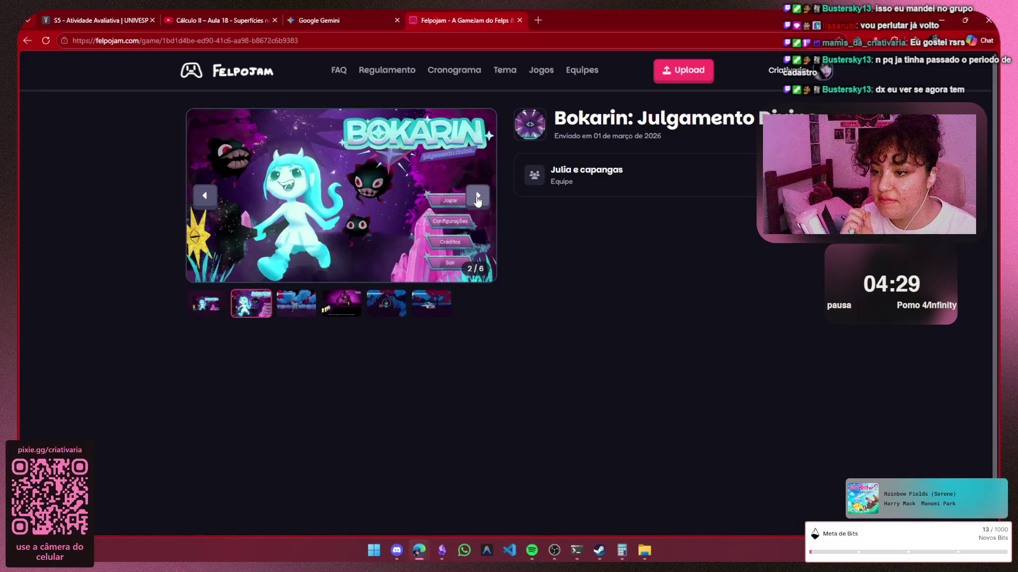
click(477, 197)
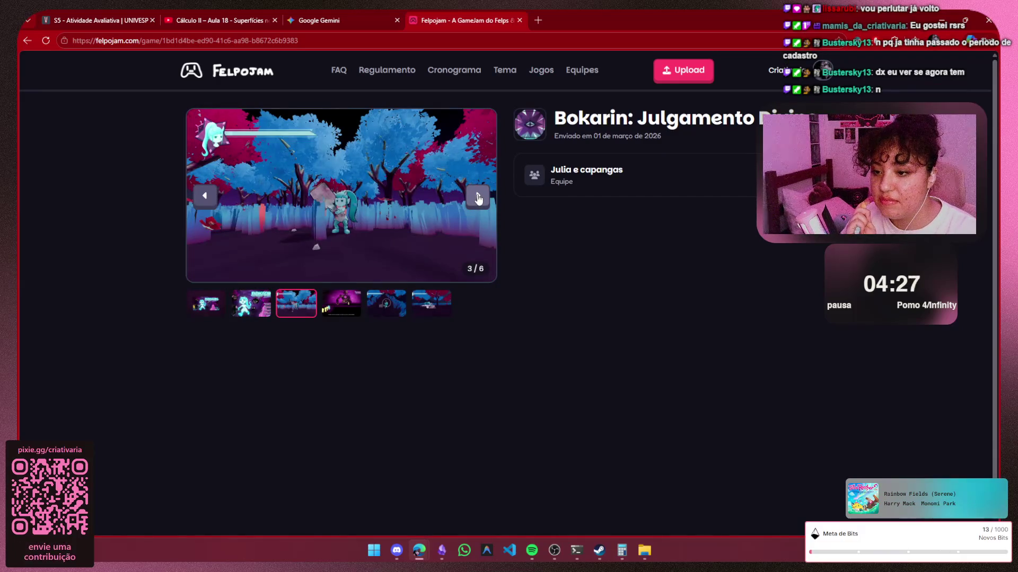
click(478, 198)
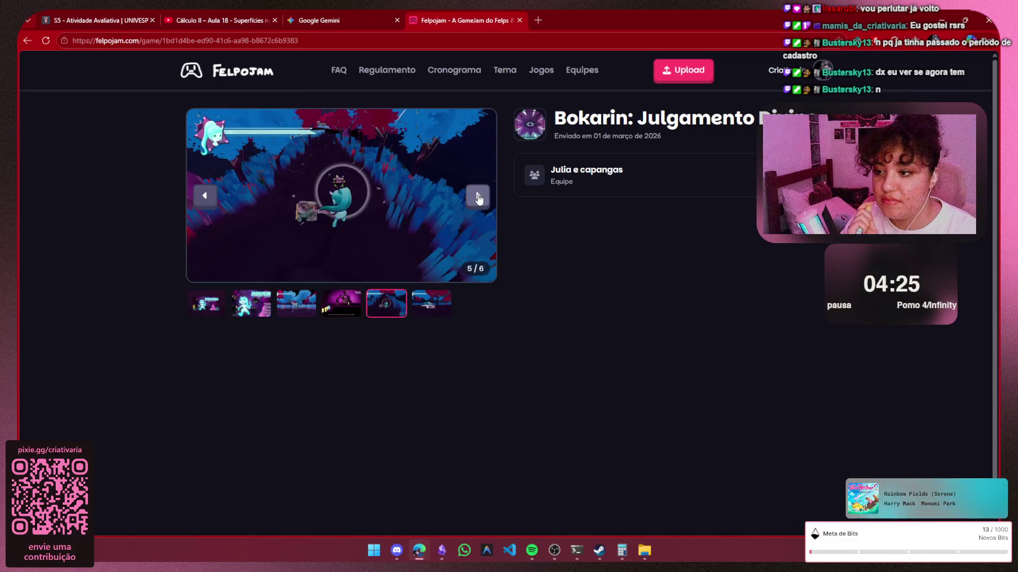
click(477, 198)
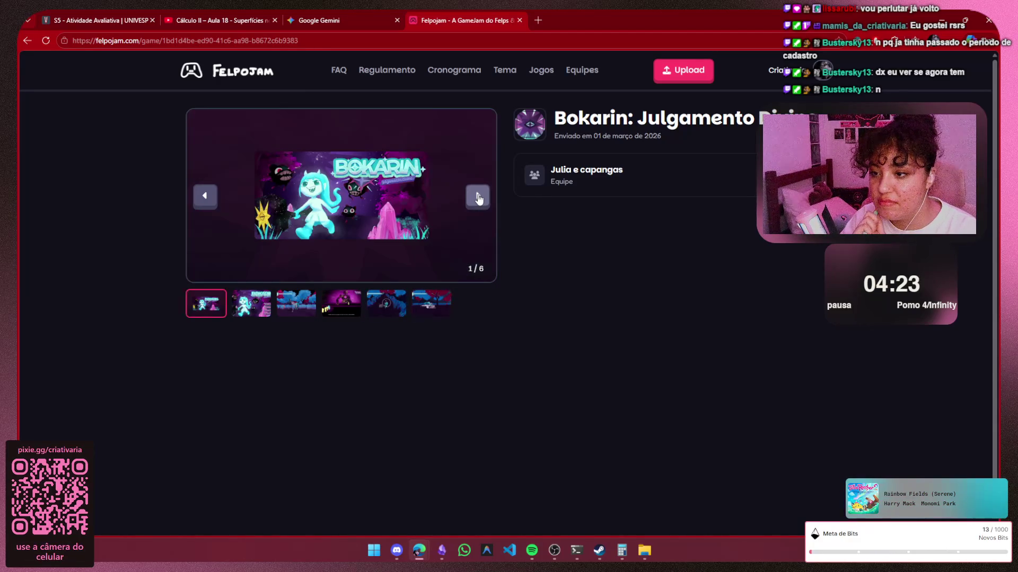
click(26, 38)
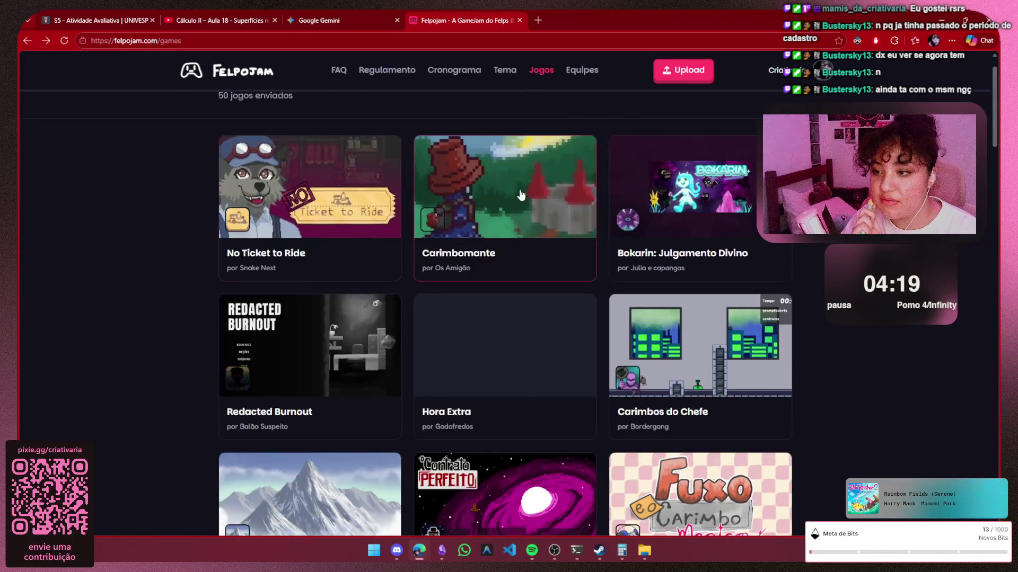
View Carimbomante and advance through its screenshots to the last one, then return to the list
click(520, 189)
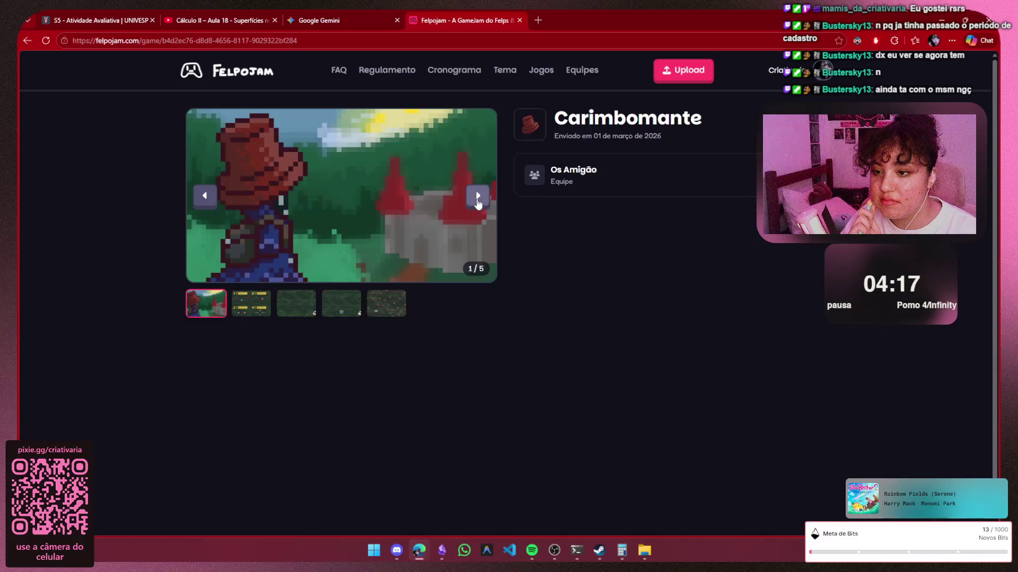
click(478, 199)
click(478, 199)
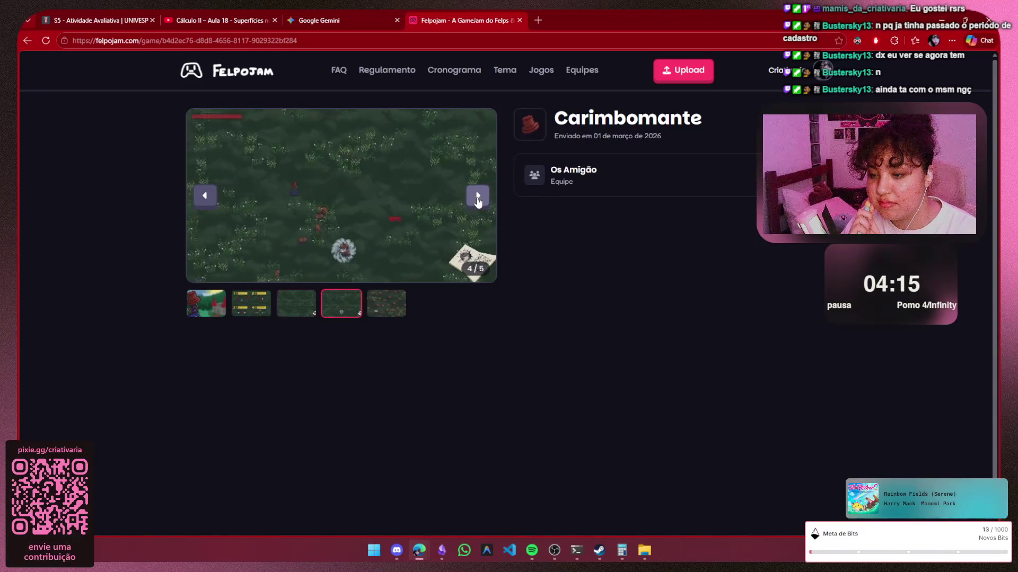
click(477, 198)
click(26, 41)
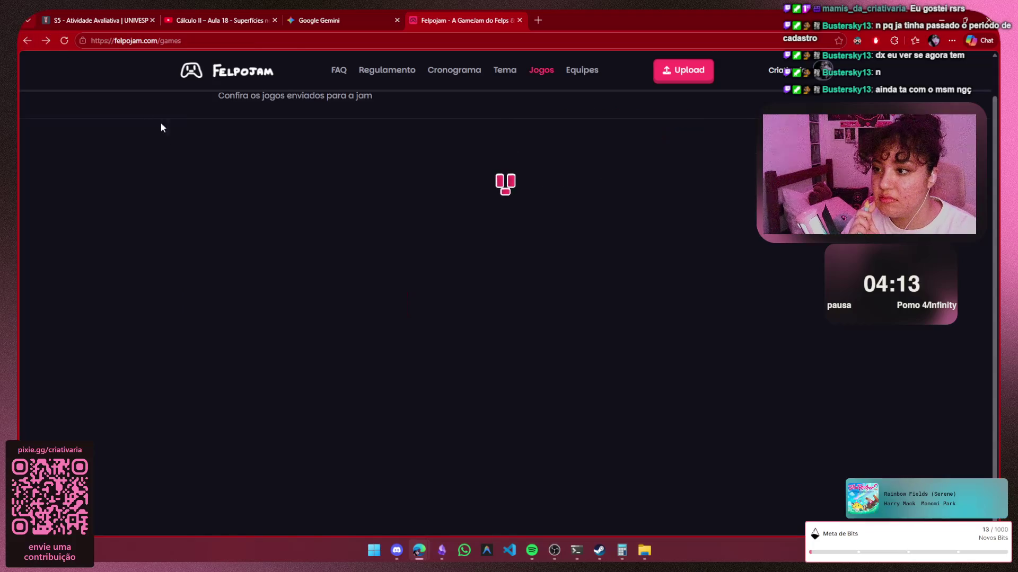
Cycle through No Ticket to Ride's screenshots, then visit the Hora Extra page and return to Jogos
click(318, 171)
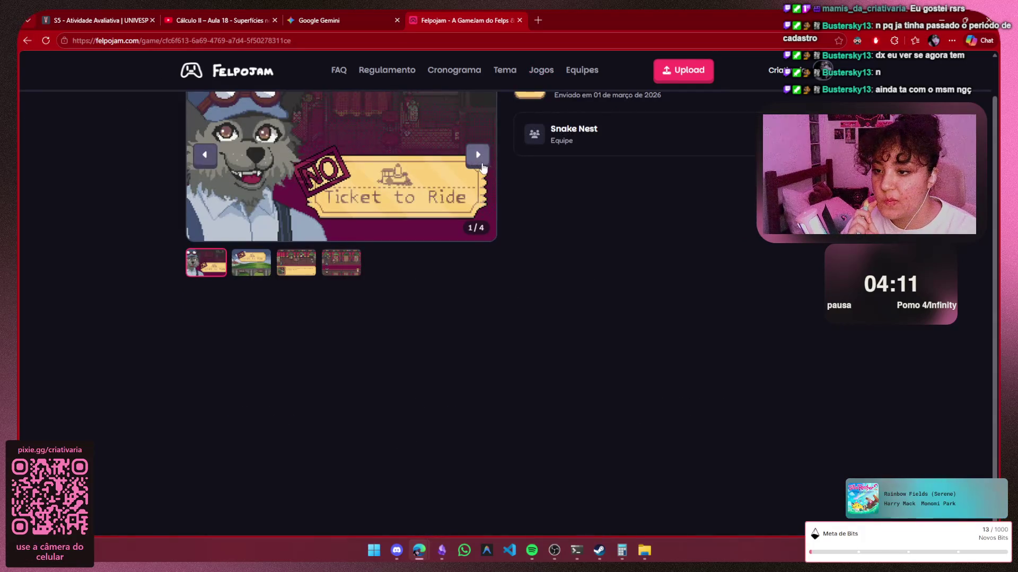
click(478, 157)
scroll(478, 157, up, 1)
click(478, 198)
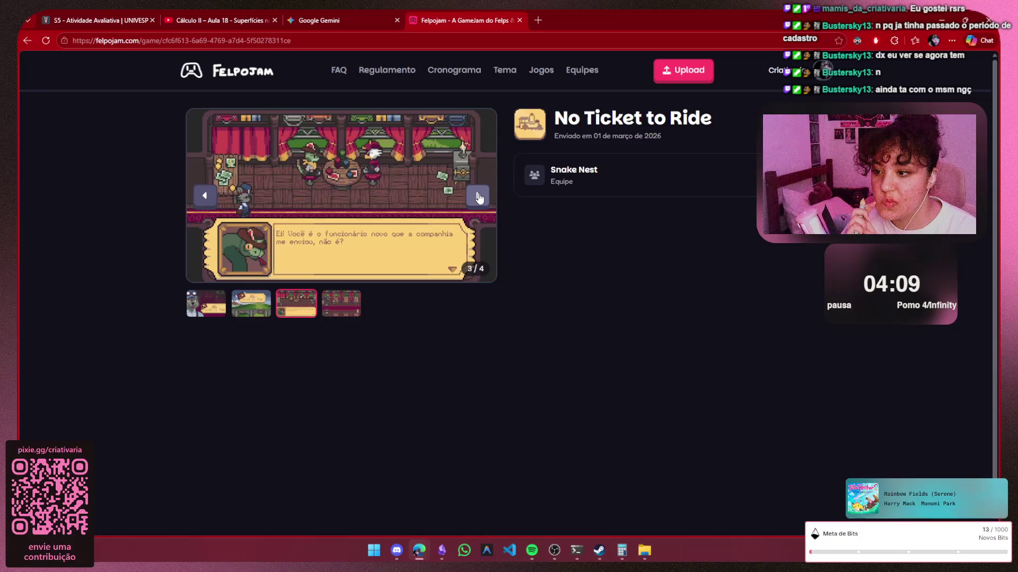
click(479, 198)
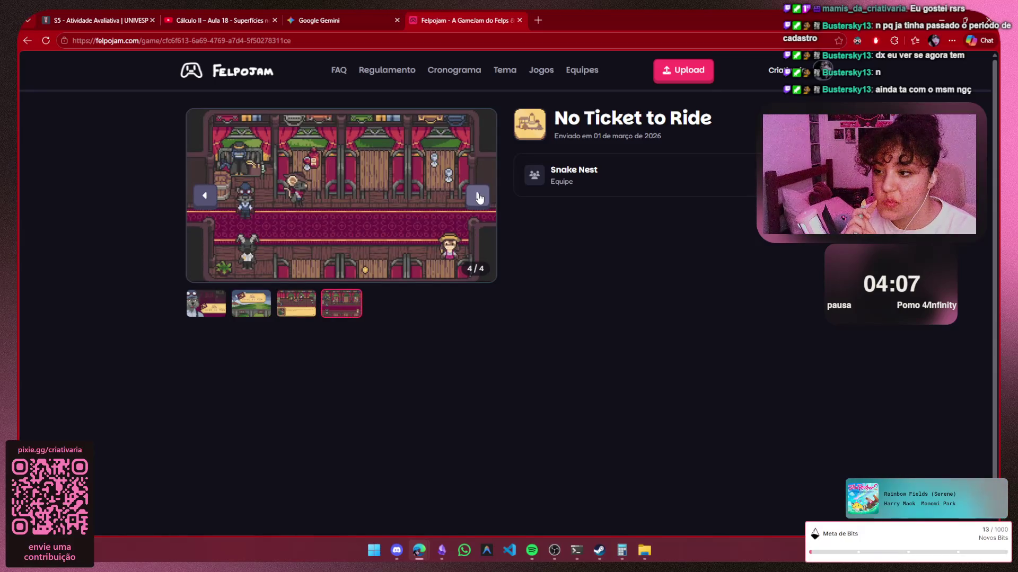
click(479, 198)
click(29, 39)
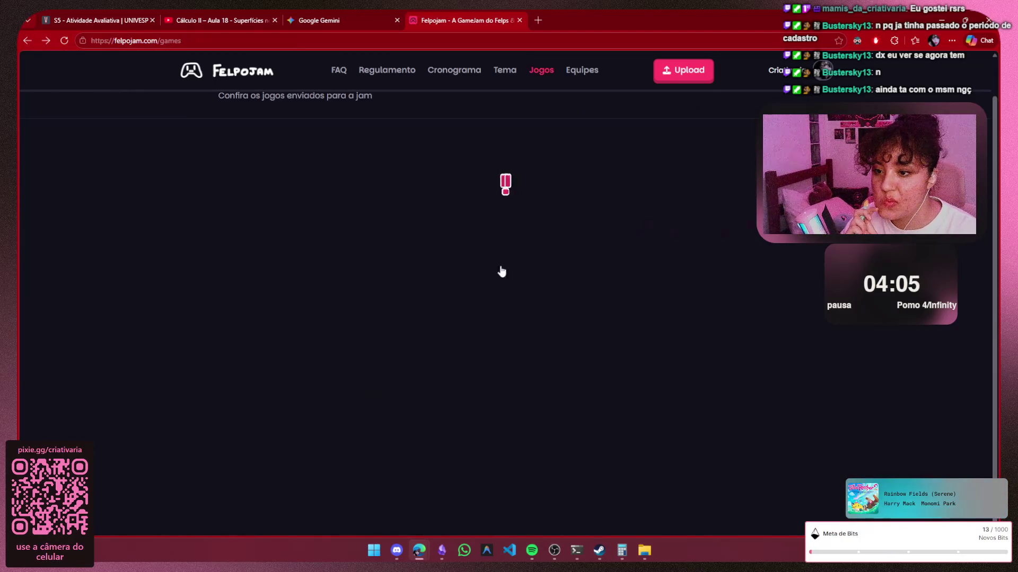
click(535, 335)
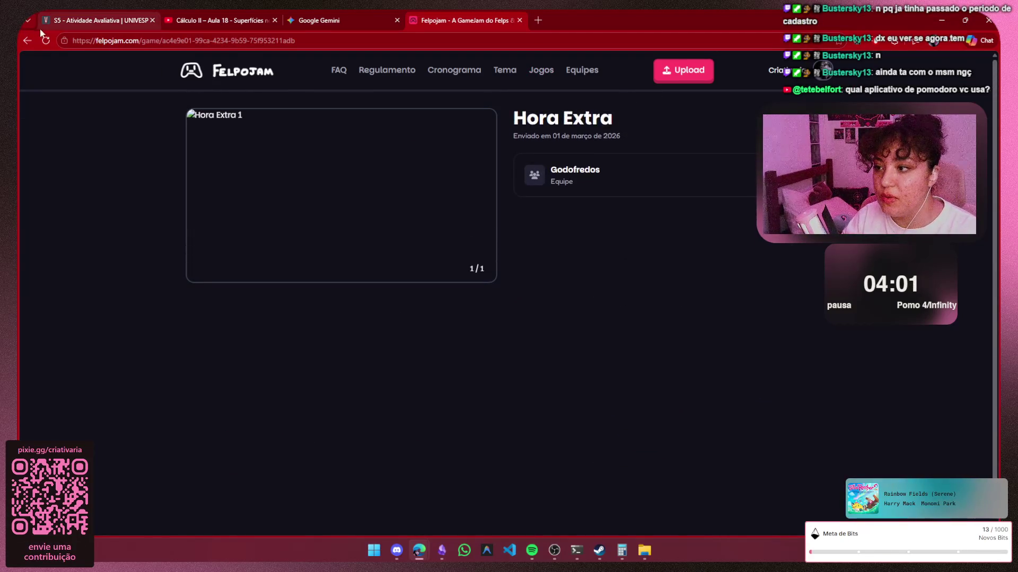
click(29, 40)
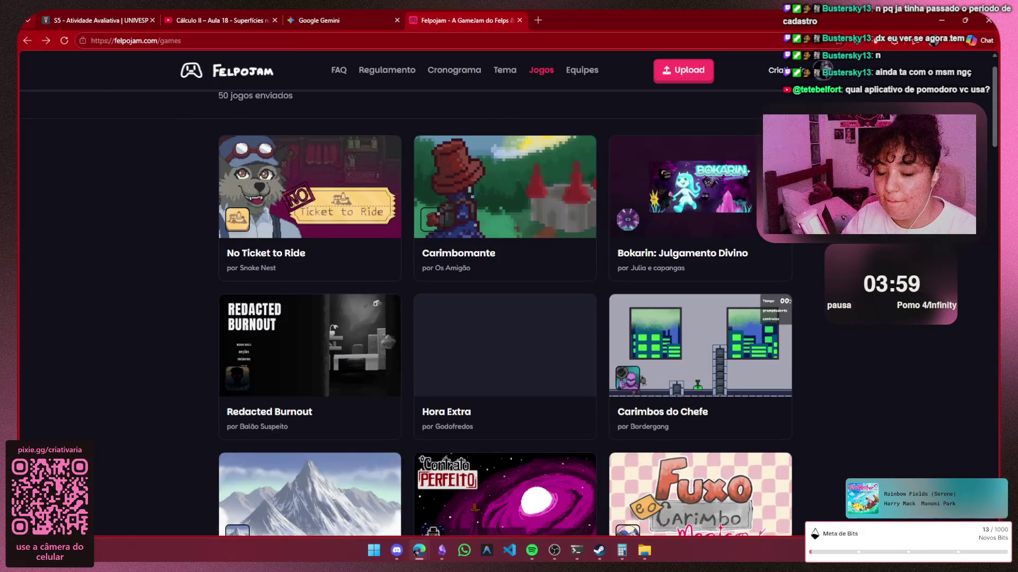
scroll(273, 242, down, 2)
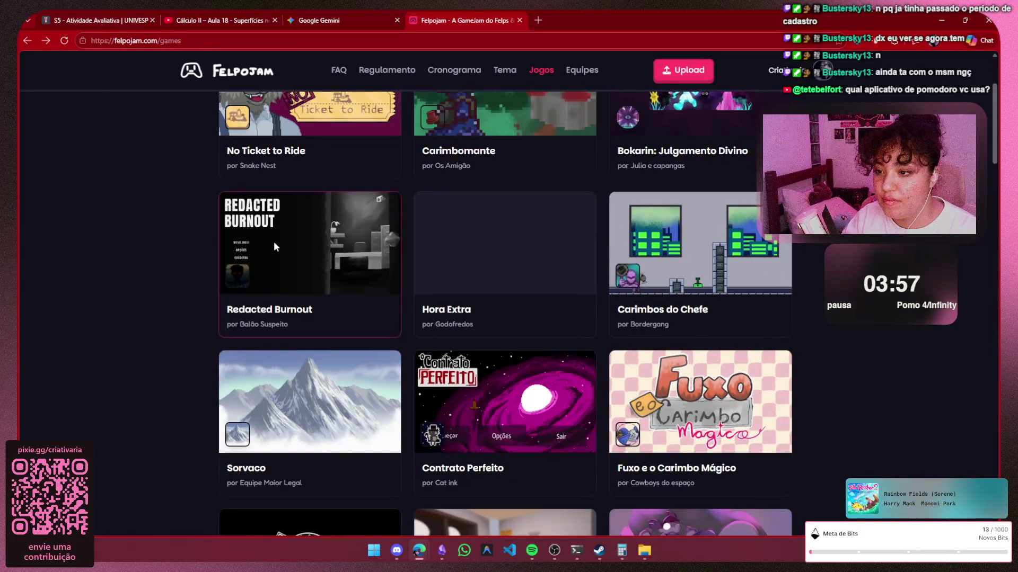
View Redacted Burnout's second and third screenshots, then return to the Jogos list
click(274, 241)
scroll(499, 257, up, 1)
click(250, 306)
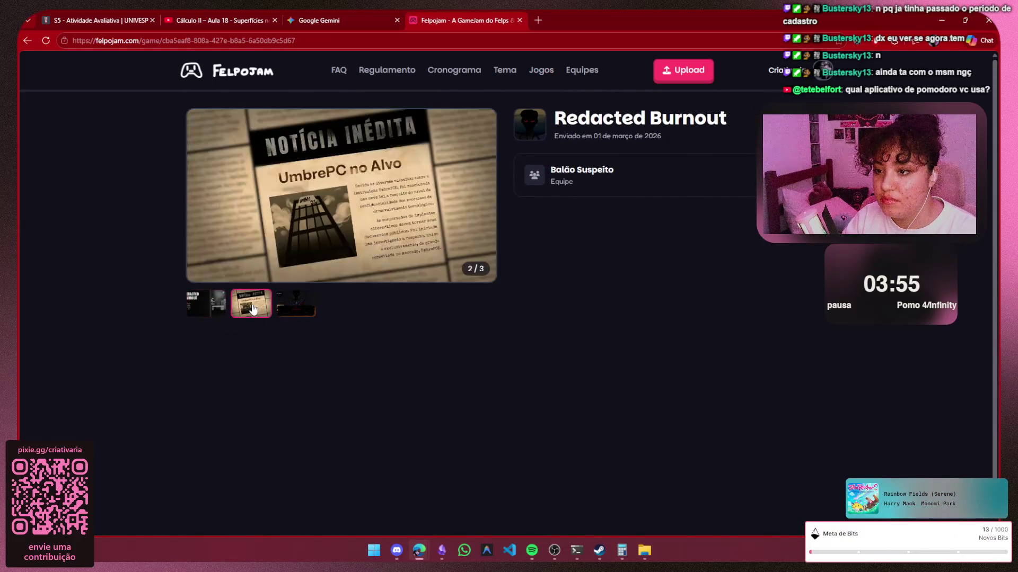
click(296, 302)
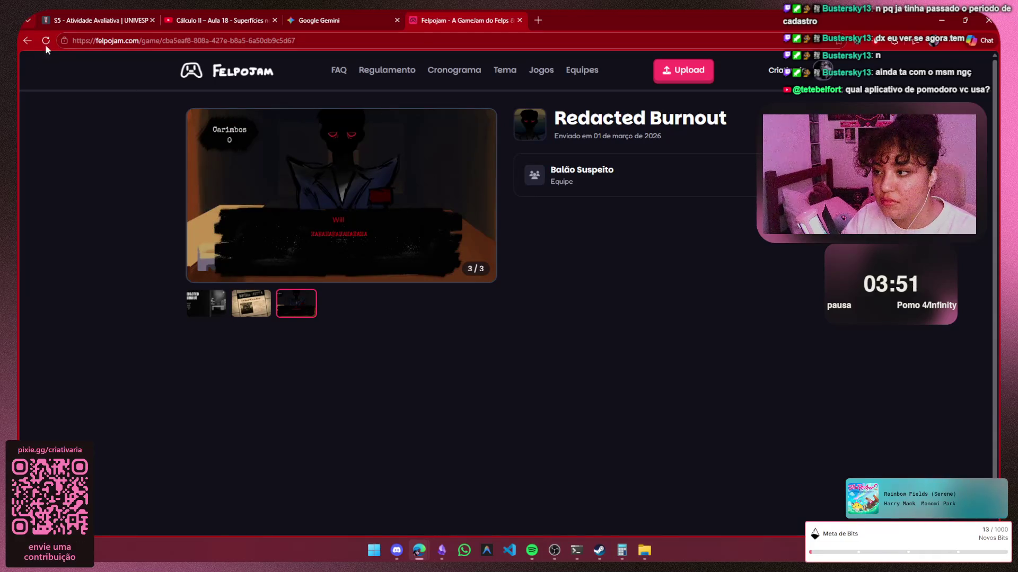
click(27, 40)
scroll(798, 255, down, 3)
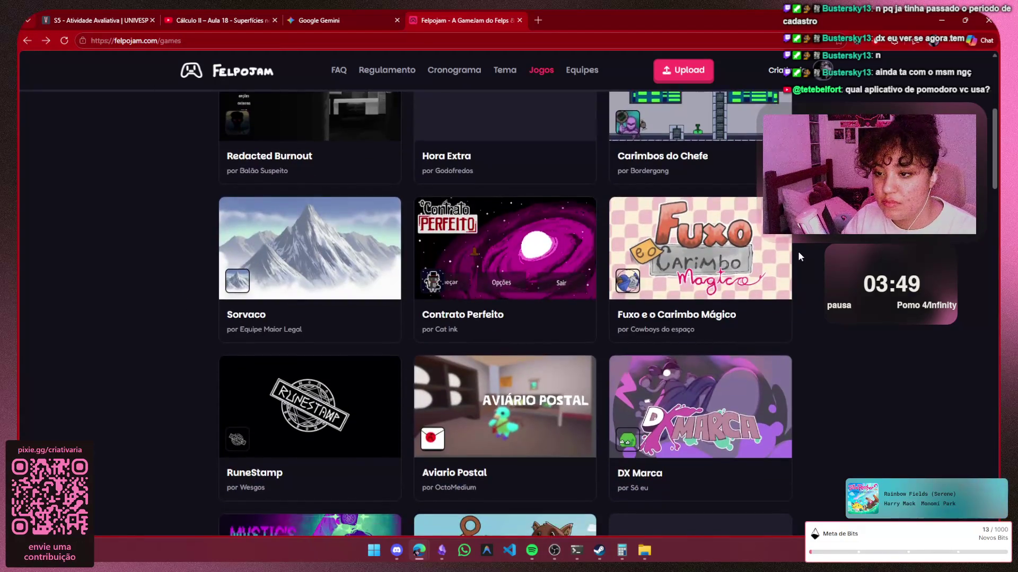
scroll(797, 246, down, 2)
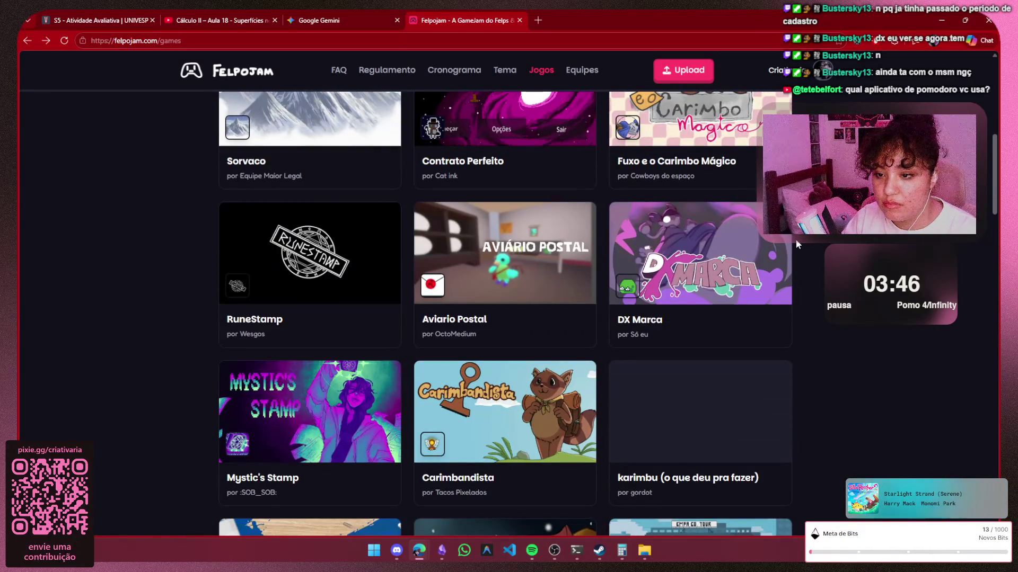
scroll(796, 239, down, 1)
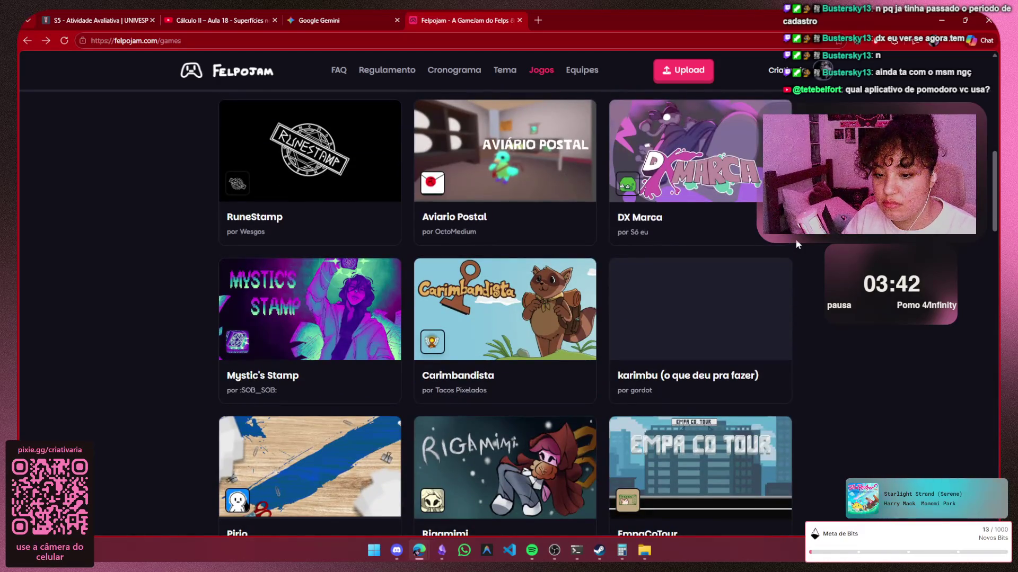
scroll(796, 244, down, 3)
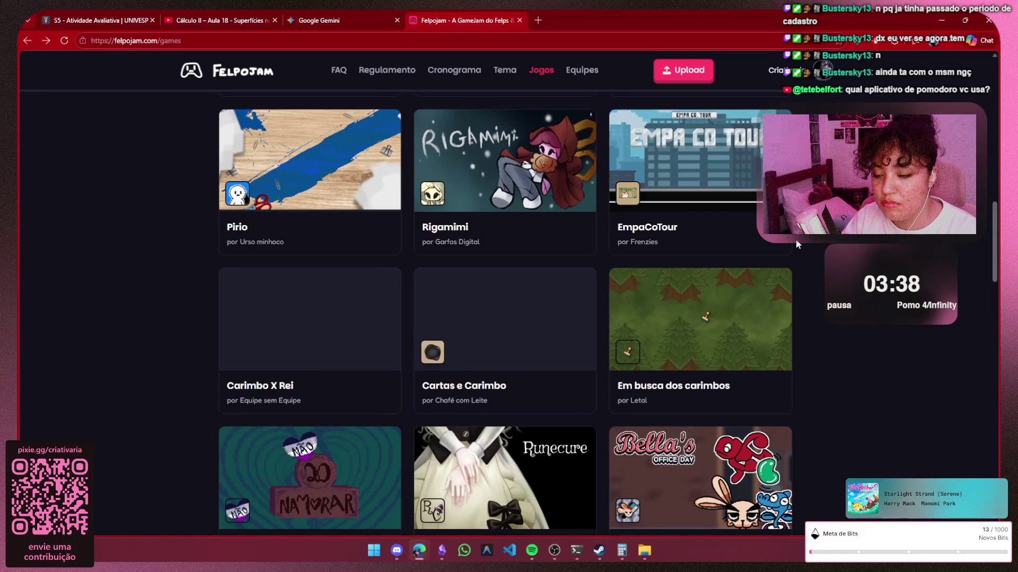
scroll(795, 239, down, 2)
scroll(796, 240, down, 2)
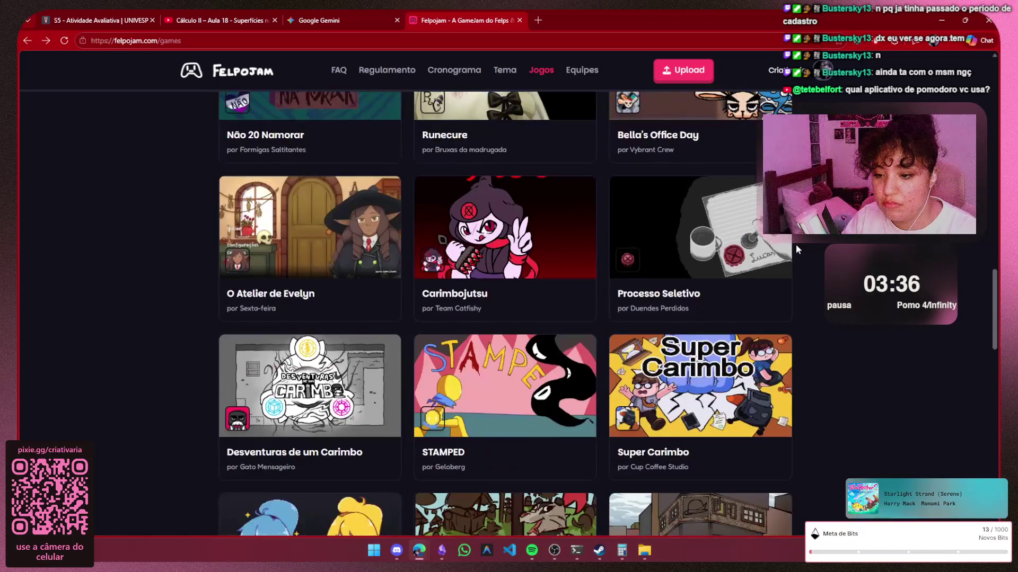
scroll(796, 244, down, 2)
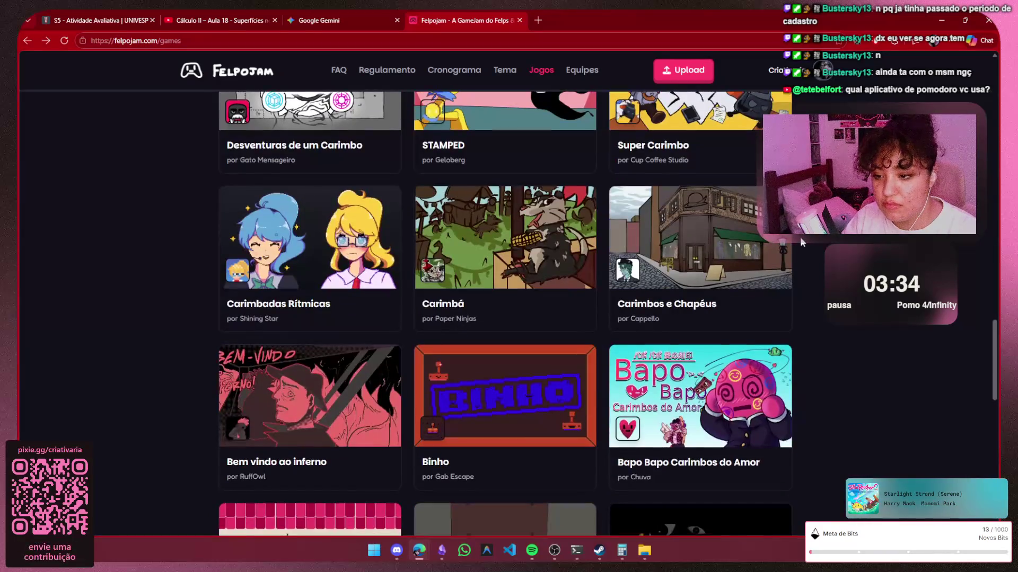
scroll(800, 236, down, 2)
scroll(799, 236, down, 1)
scroll(800, 236, down, 3)
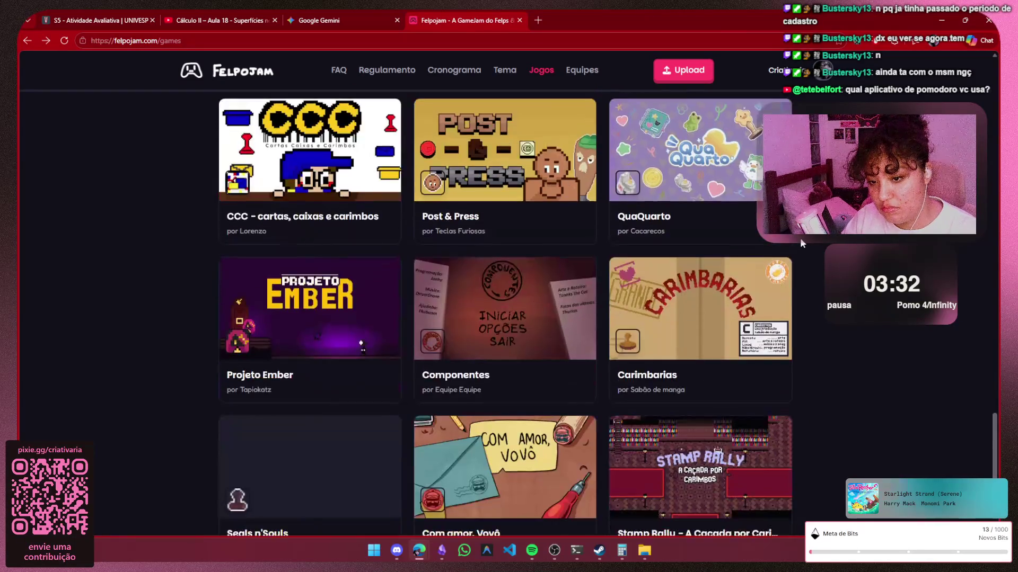
scroll(800, 238, down, 2)
scroll(800, 238, up, 2)
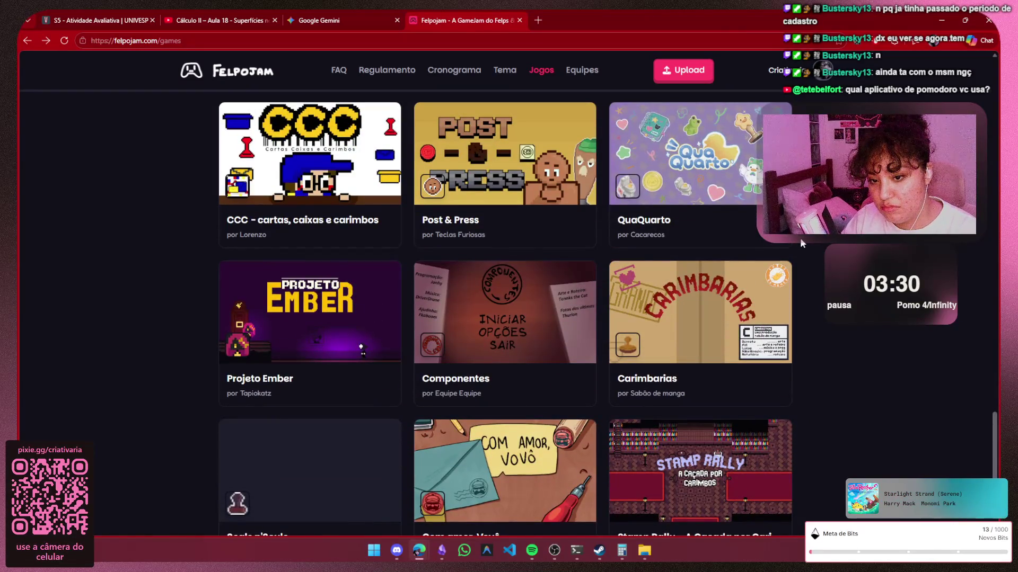
click(700, 322)
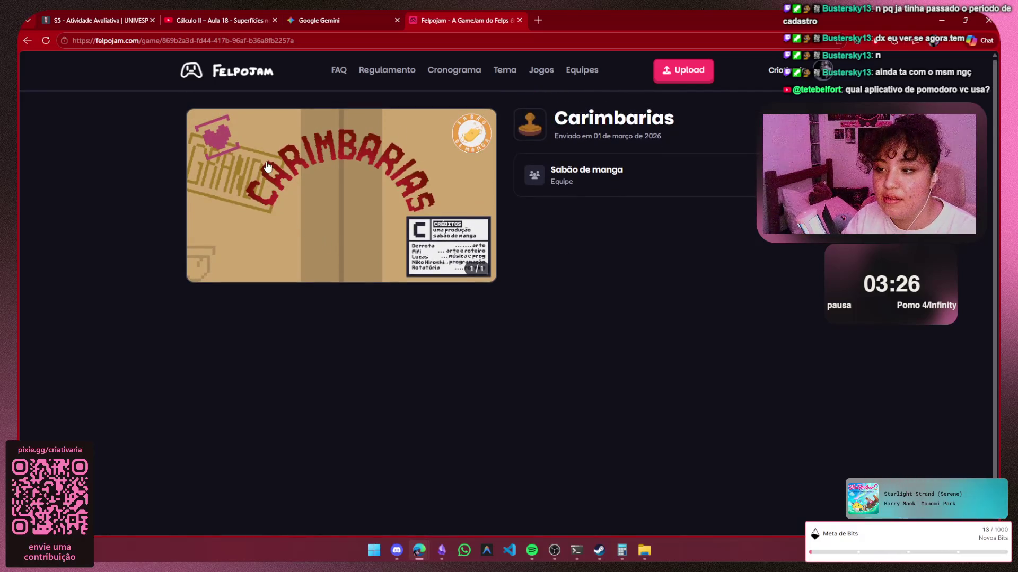
drag(570, 123, 676, 121)
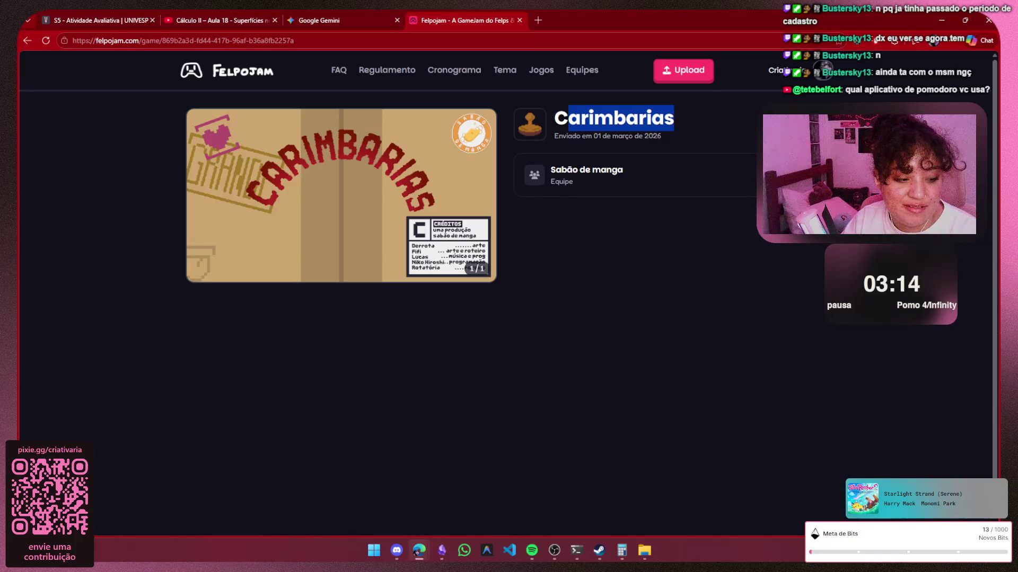
key(alt+Tab)
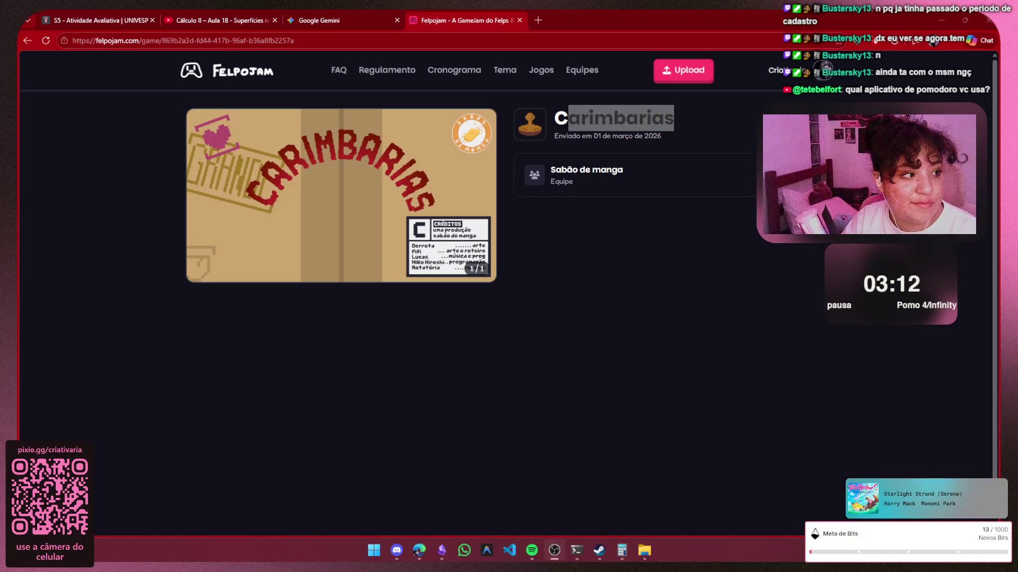
key(alt+Tab)
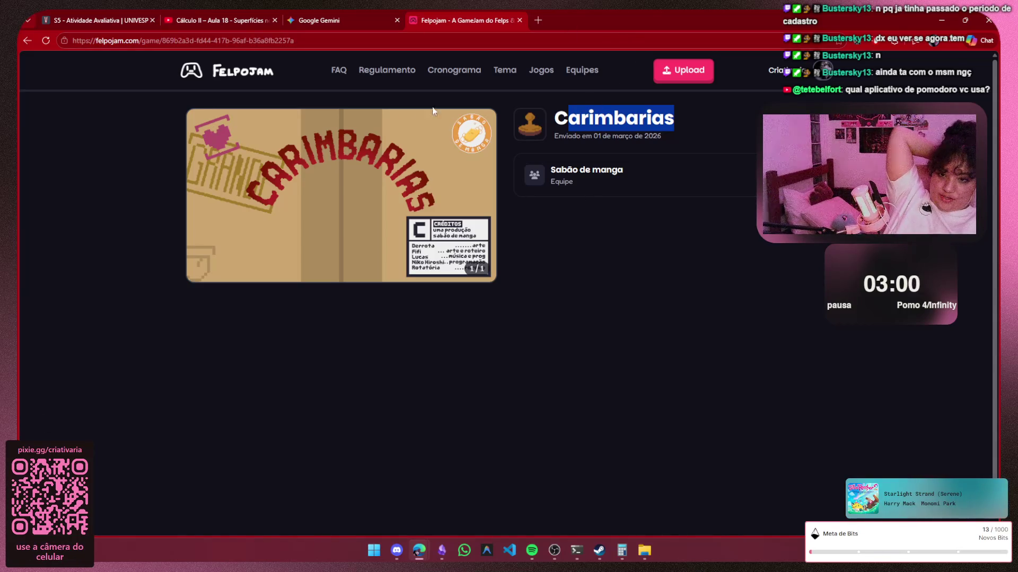
click(27, 41)
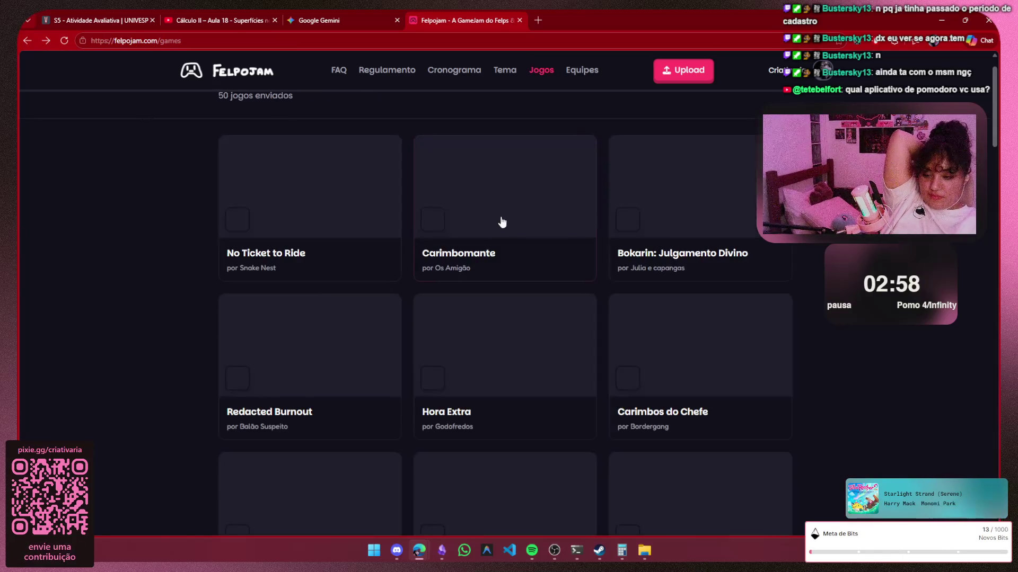
scroll(860, 240, down, 5)
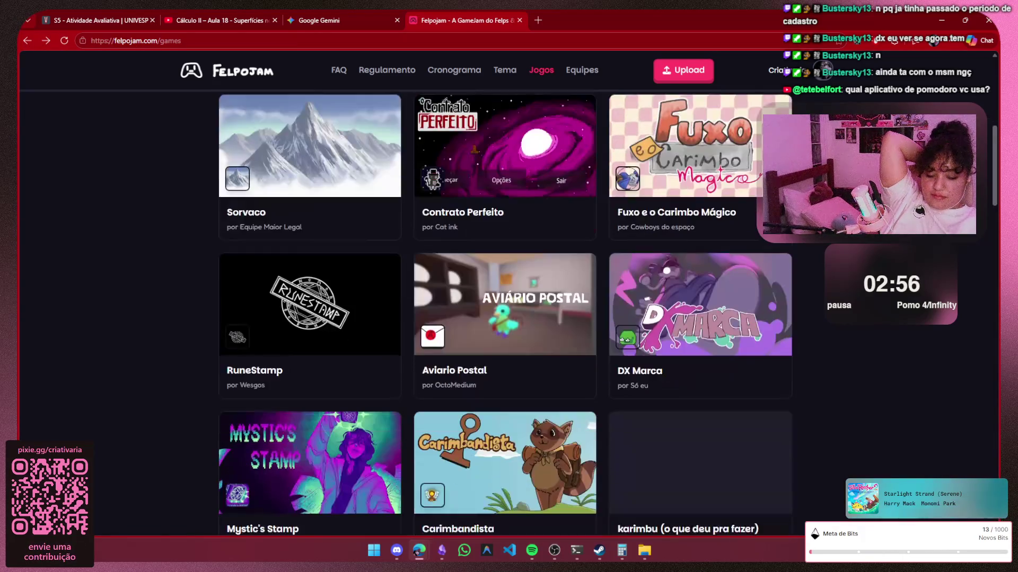
scroll(860, 239, down, 5)
scroll(860, 239, down, 5)
scroll(858, 241, down, 5)
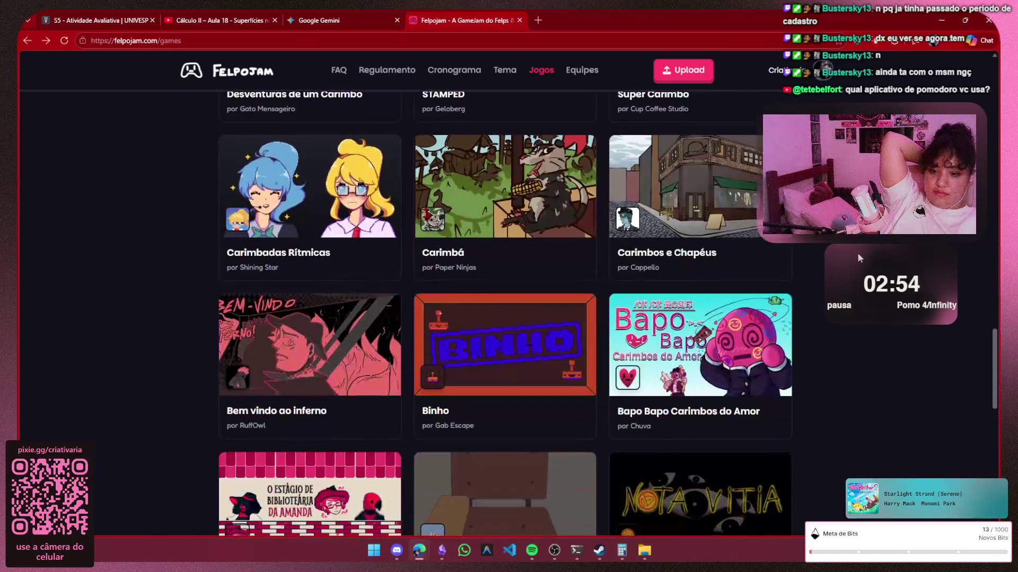
scroll(857, 253, down, 5)
scroll(858, 260, down, 4)
scroll(866, 297, down, 1)
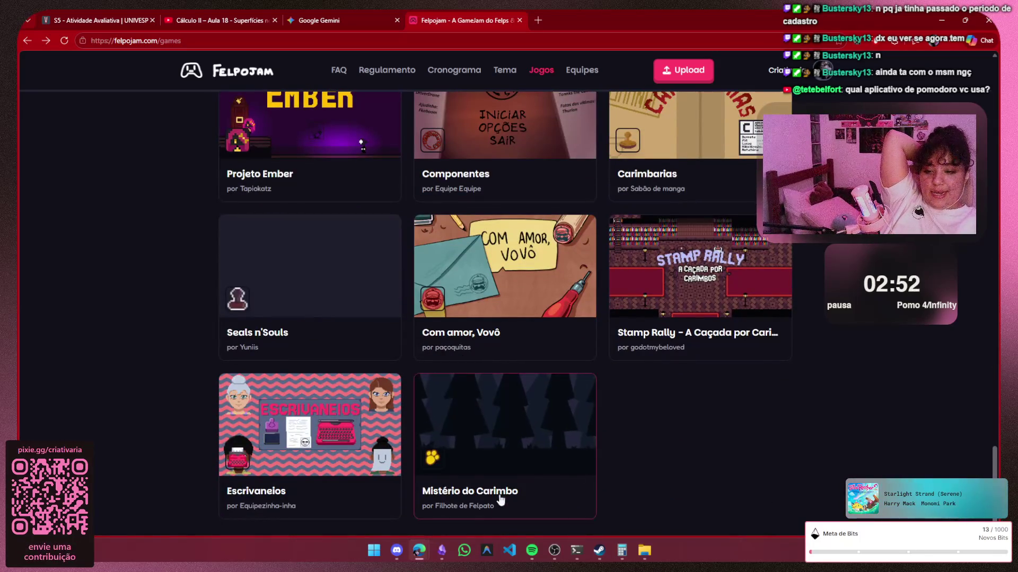
Switch over to OBS streaming software from the taskbar
click(560, 560)
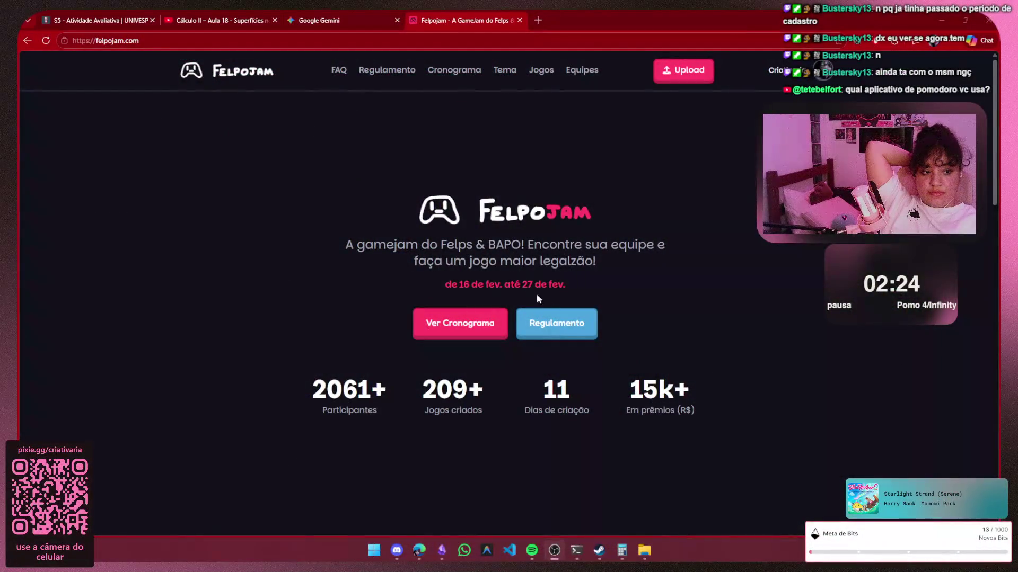
Highlight the 209+ figure and the '50 jogos enviados' count, then close the FelpoJam tab
drag(431, 392, 490, 391)
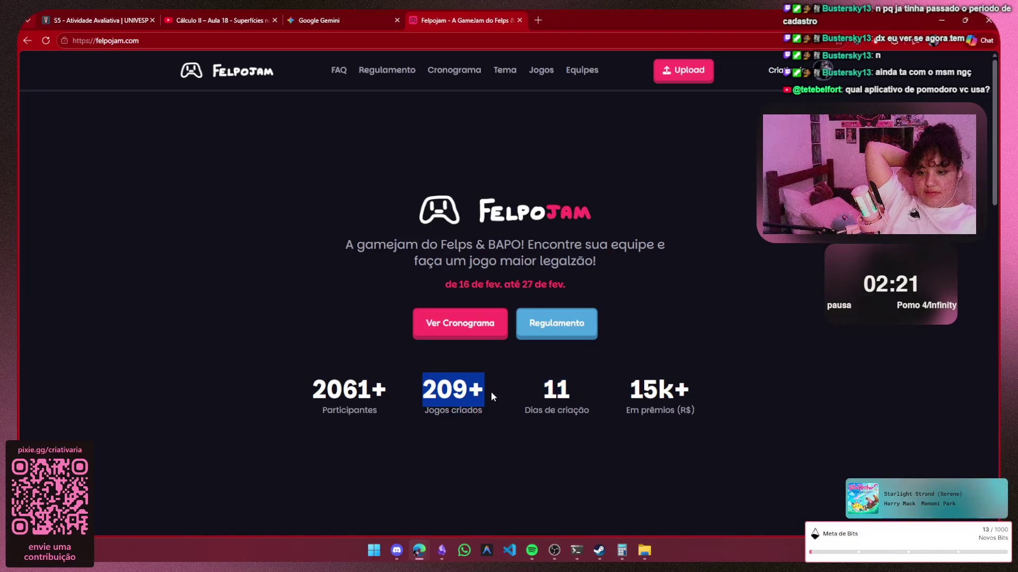
click(500, 395)
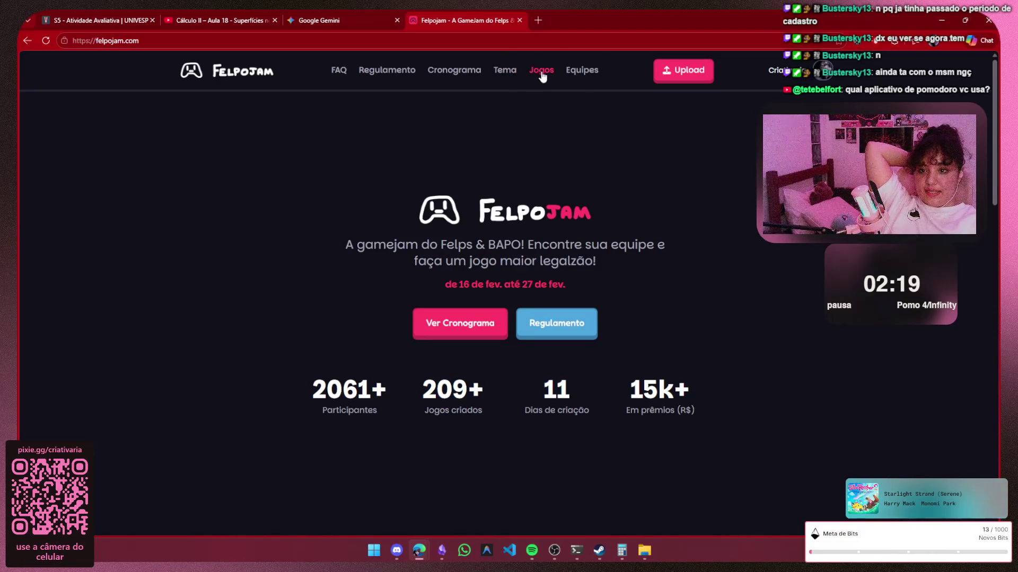
click(541, 70)
drag(211, 132, 300, 149)
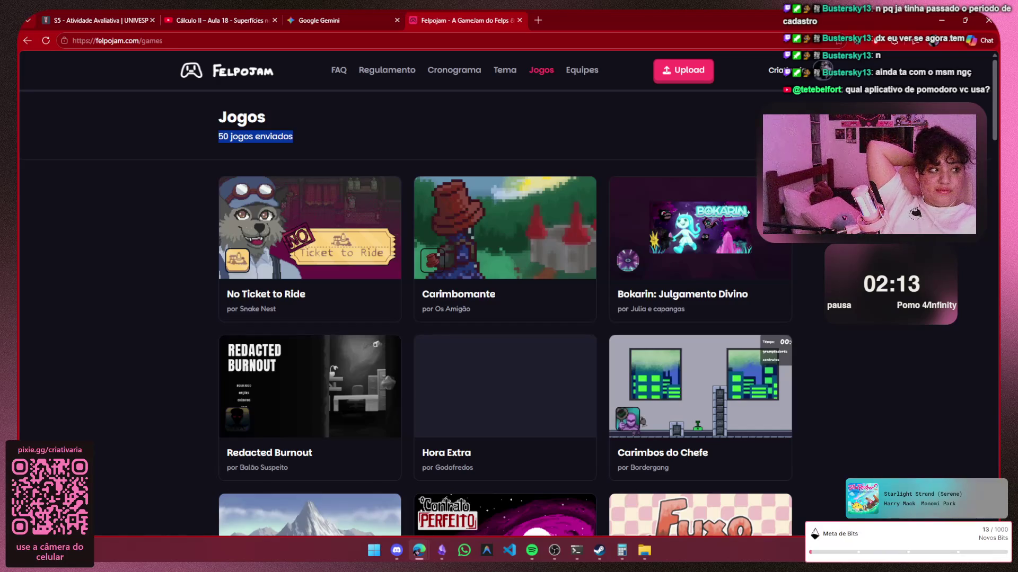
scroll(798, 284, down, 5)
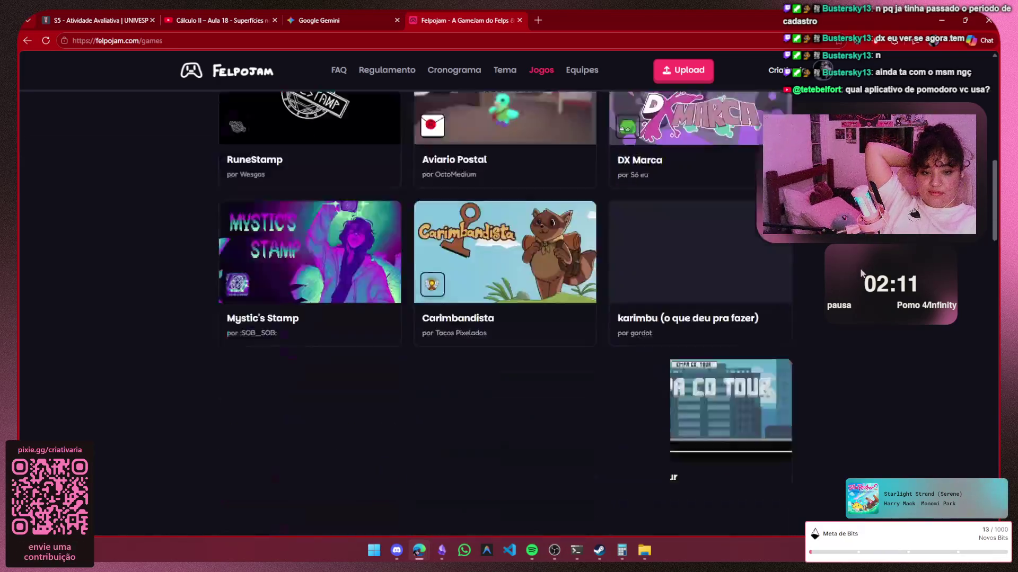
scroll(798, 283, down, 5)
scroll(798, 284, down, 5)
scroll(505, 318, down, 5)
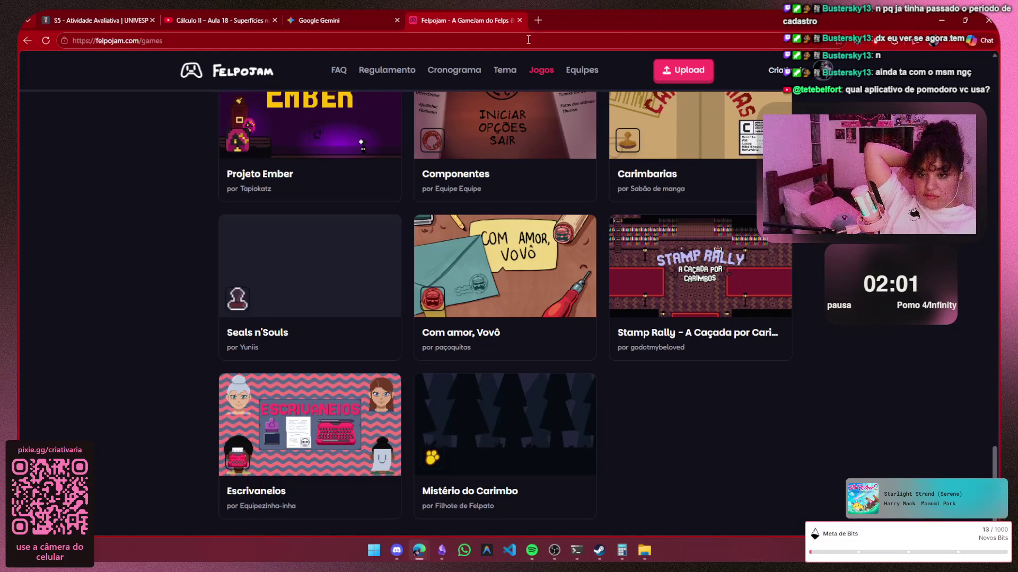
click(519, 20)
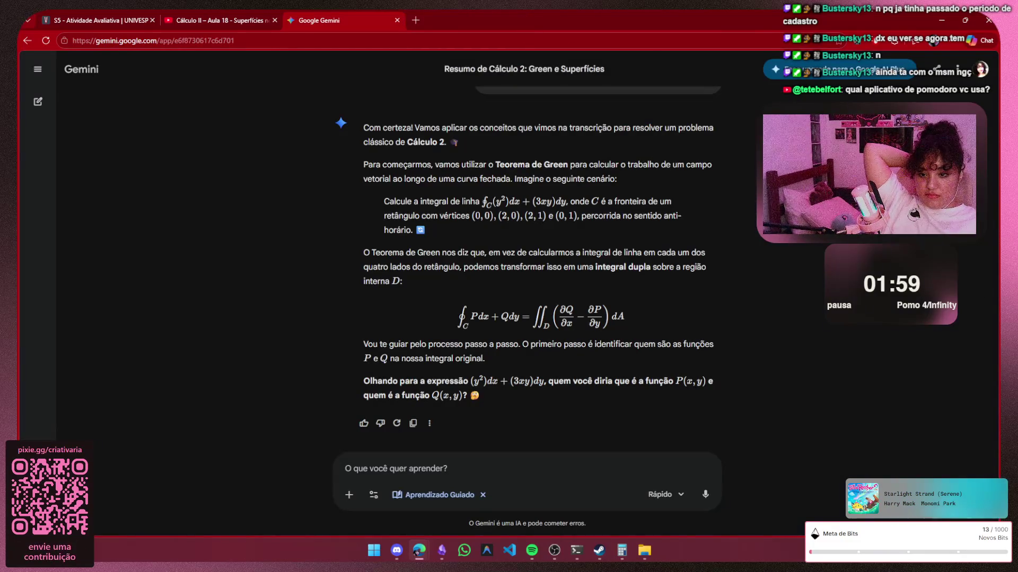
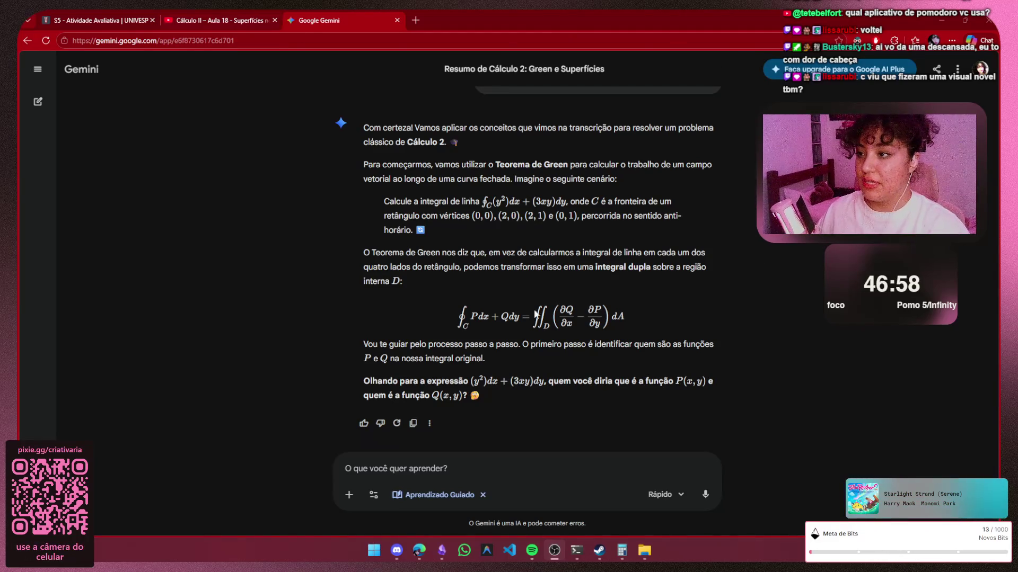
Switch to the FelpoJam Discord DM and follow the shared felpojam.com game link
click(442, 557)
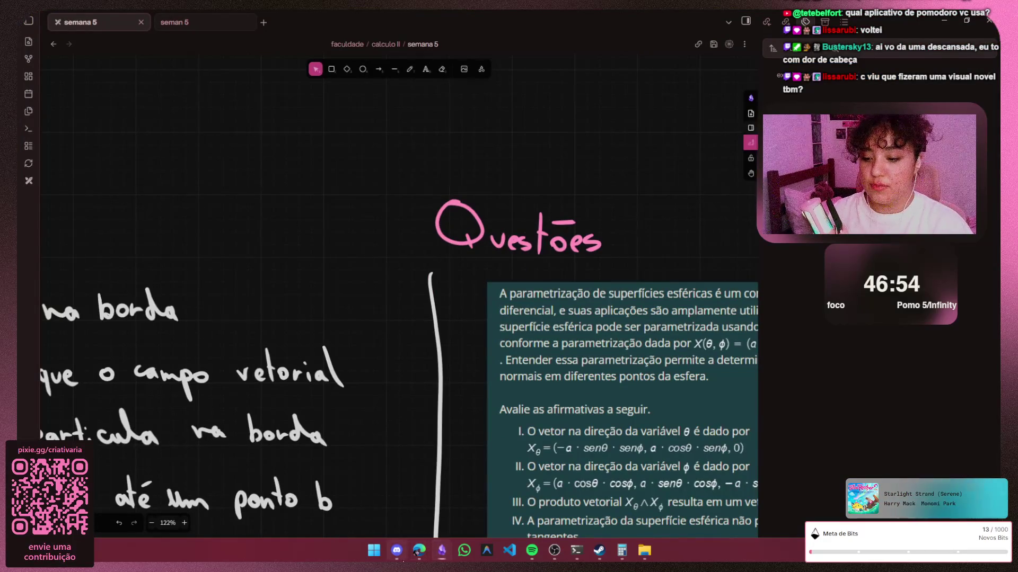
click(396, 551)
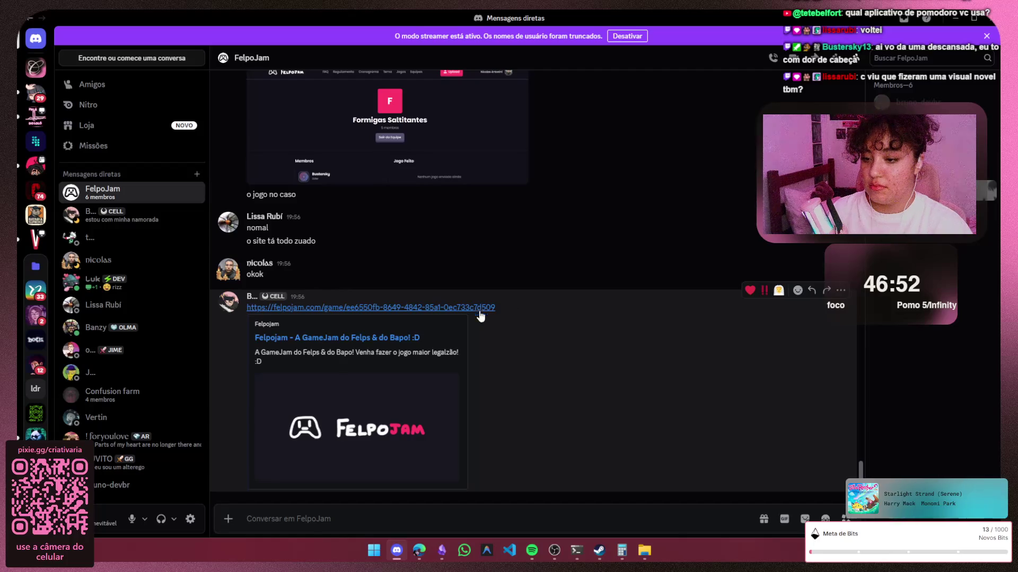
click(483, 307)
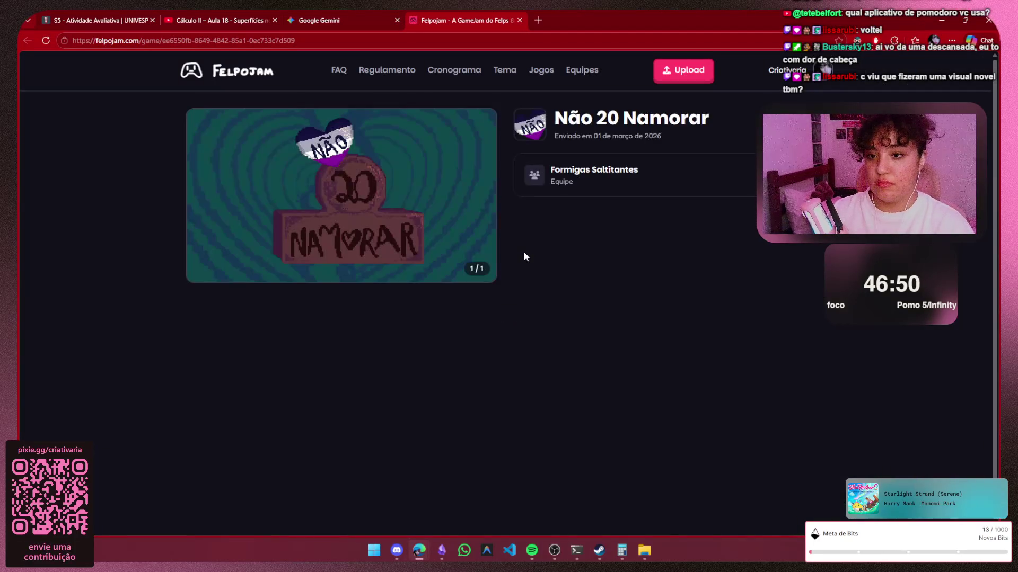
View the Não 20 Namorar cover art full size, then close the Felpojam tab
click(466, 188)
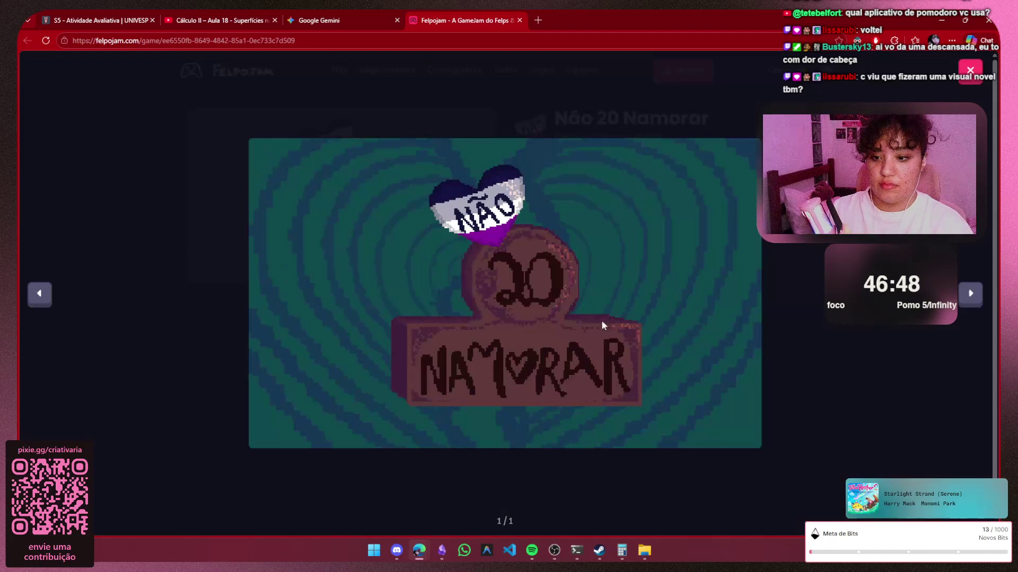
click(980, 303)
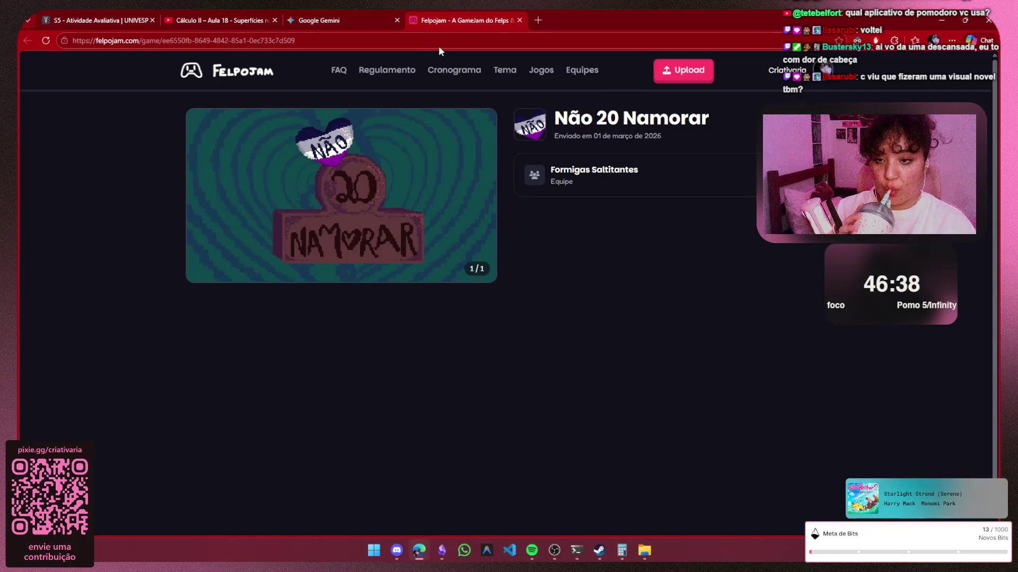
click(520, 20)
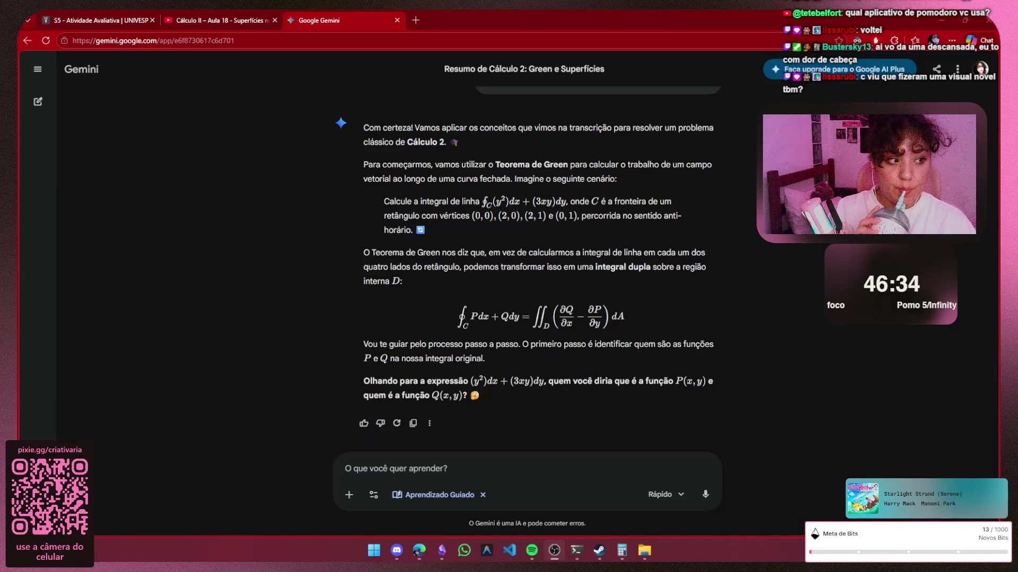
Reopen the just-closed Não 20 Namorar Felpojam tab with Ctrl+Shift+T
key(alt+Tab)
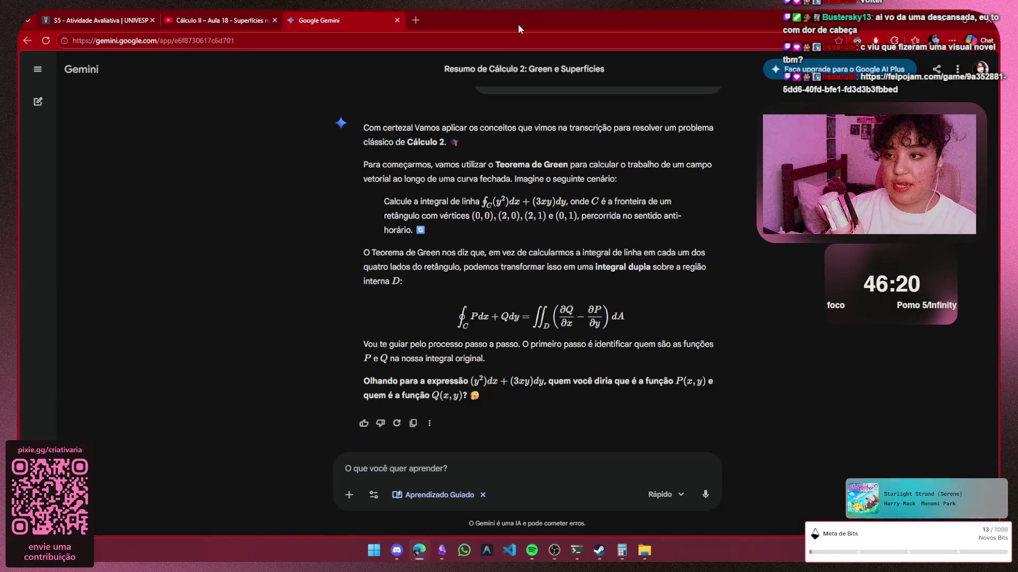
key(ctrl+shift+t)
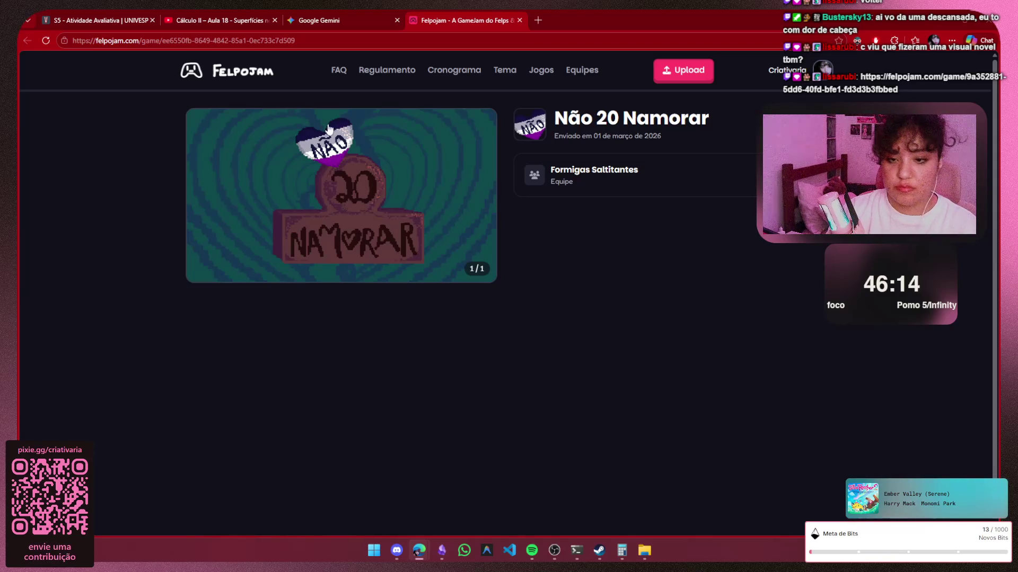
Load the Bapo Bapo Carimbos do Amor page from the pasted link and cycle through its screenshots
click(299, 40)
text(https://felpojam.com/game/9a352881-5dd6-40fd-bfe1-fd3d3b3fbbed)
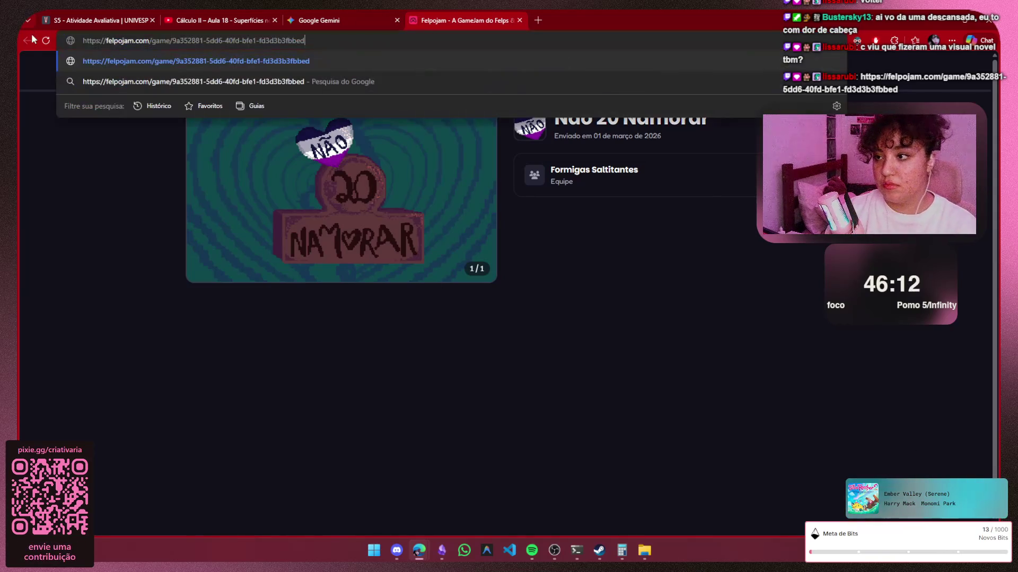
key(Return)
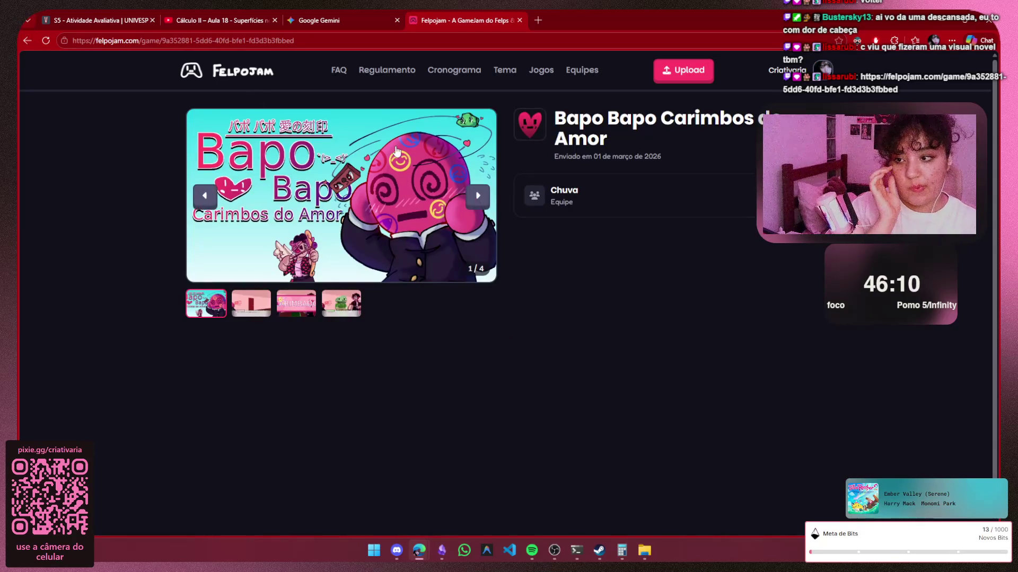
click(477, 196)
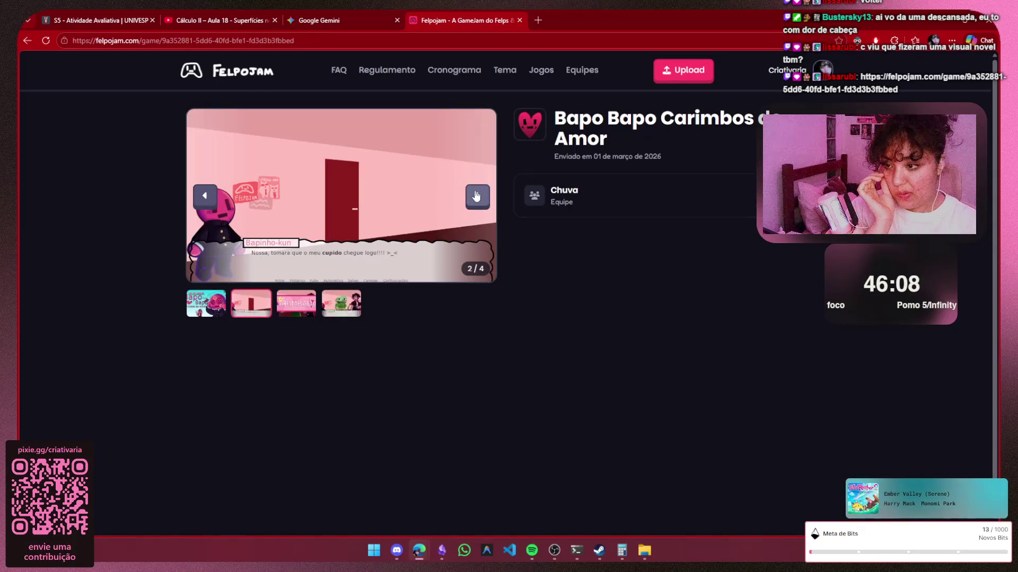
click(477, 195)
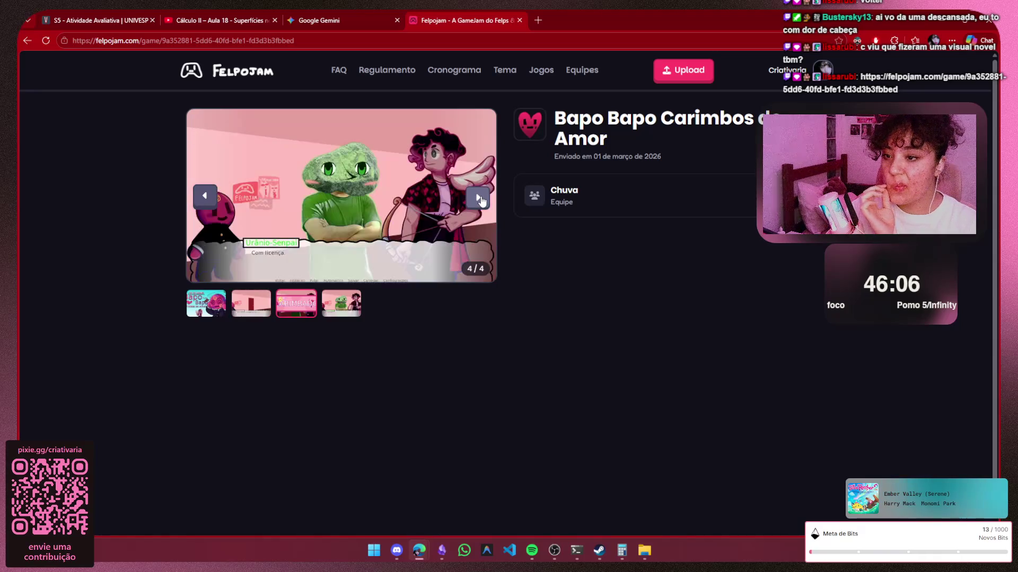
click(478, 198)
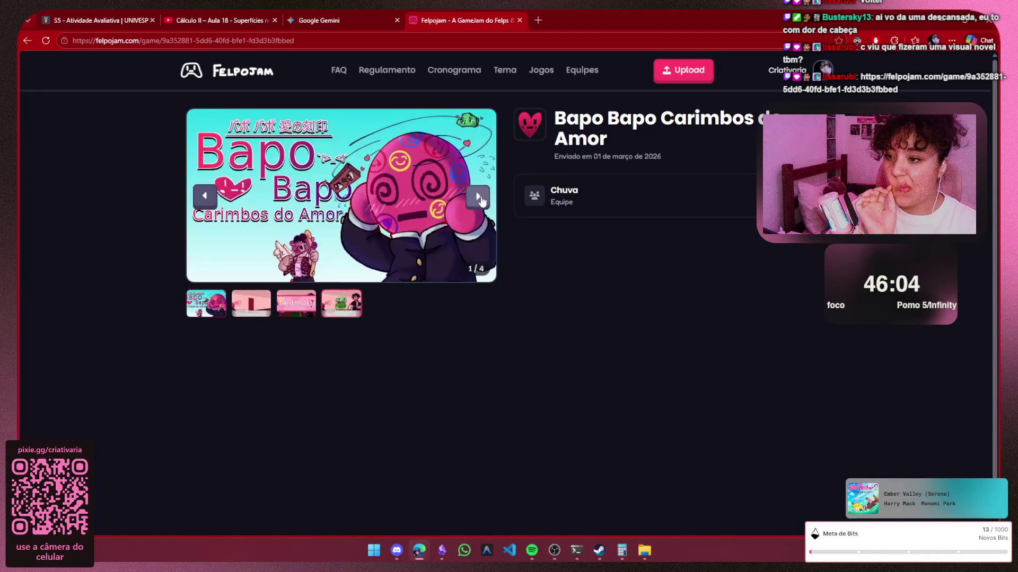
click(479, 197)
click(479, 197)
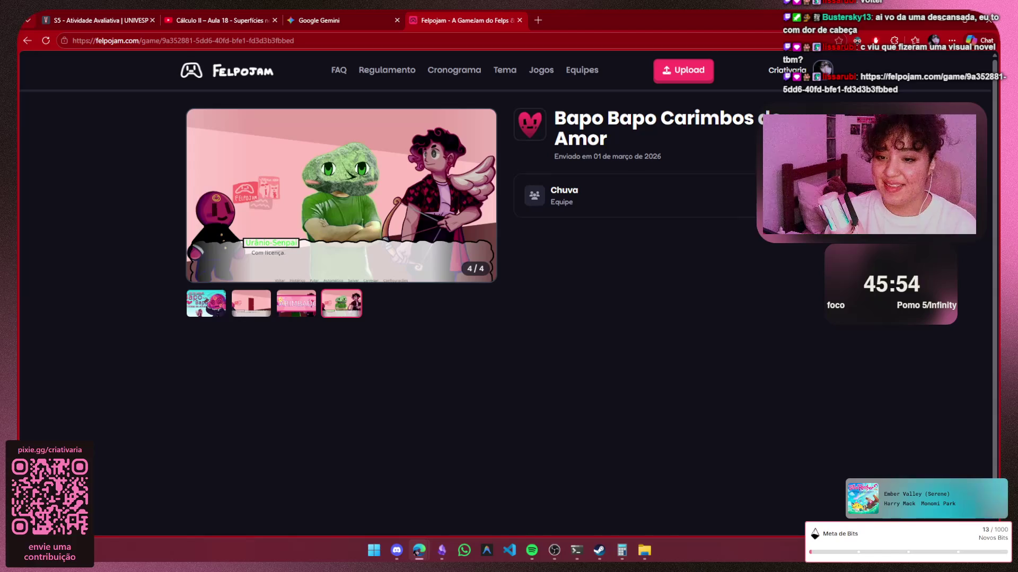
Visit team Chuva's page, return to view the cover art full size, then close the tab
click(564, 195)
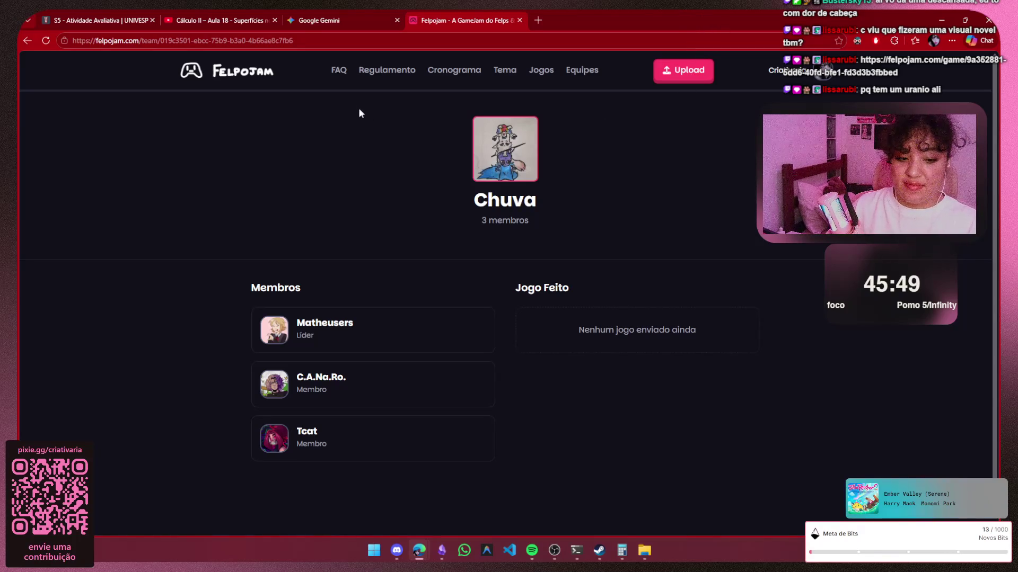
click(31, 40)
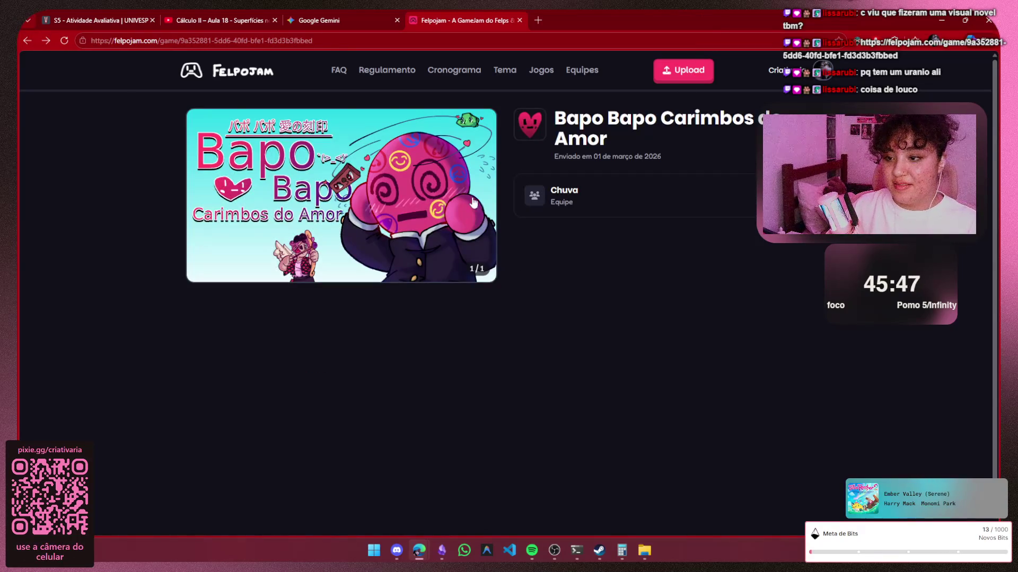
click(474, 203)
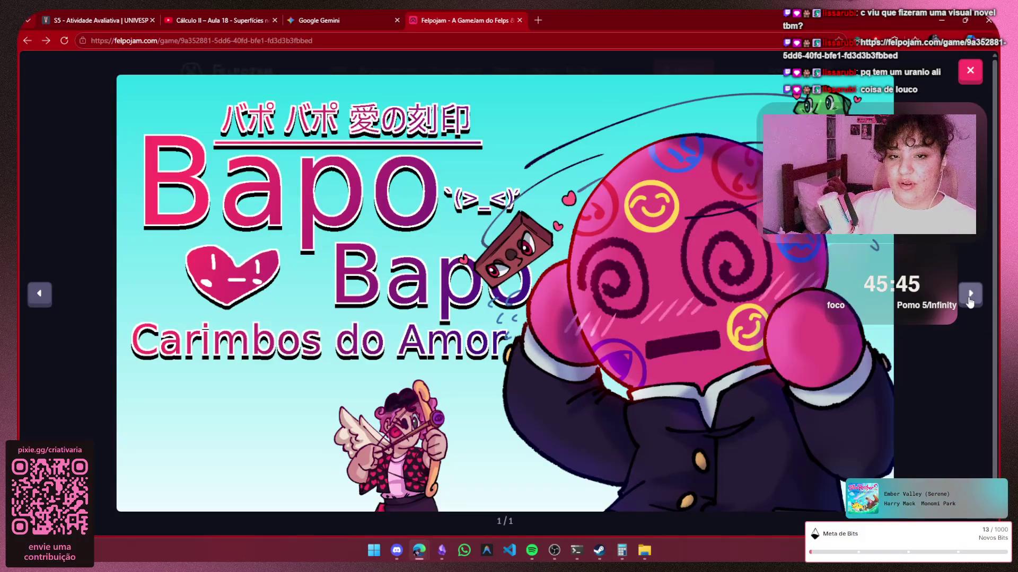
click(969, 73)
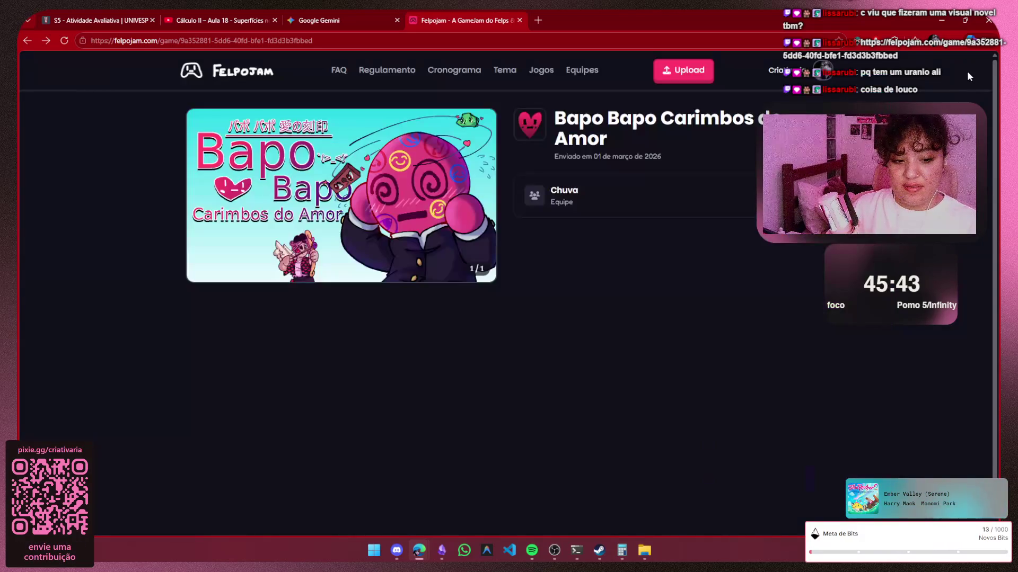
click(519, 21)
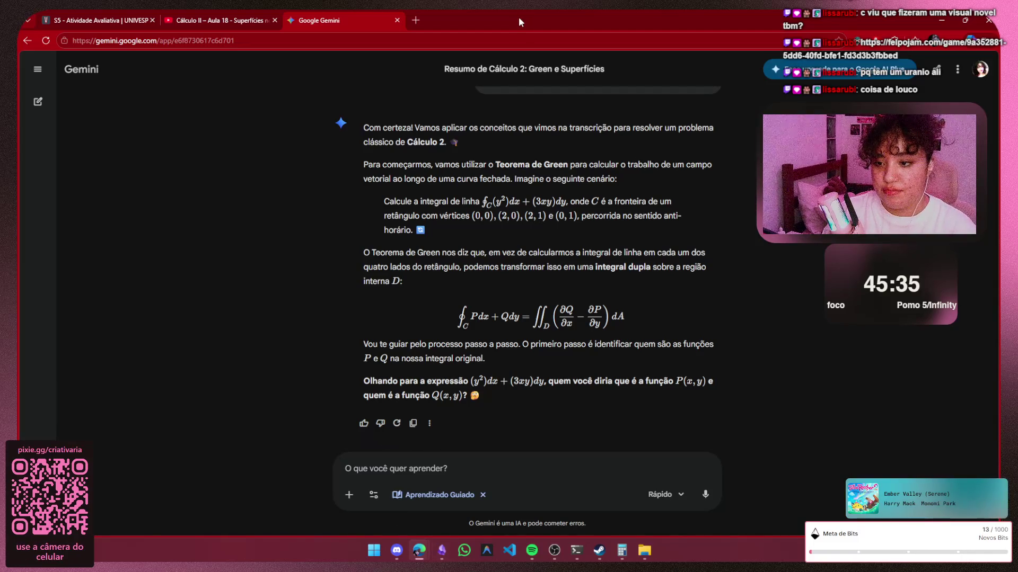
mouse_move(442, 550)
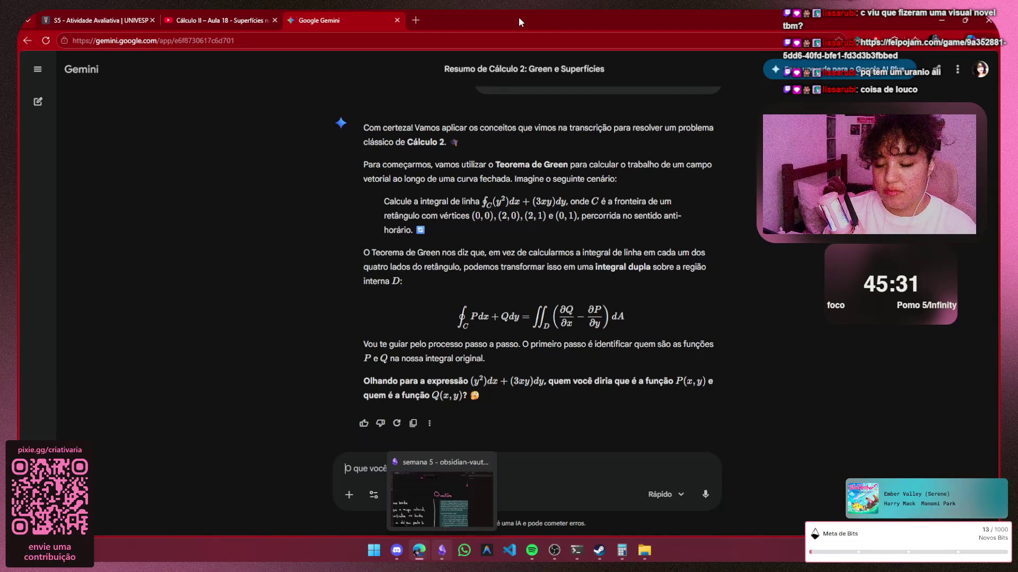
Snap Chrome to the left half with Obsidian on the right, then widen the Obsidian canvas
key(super+Right)
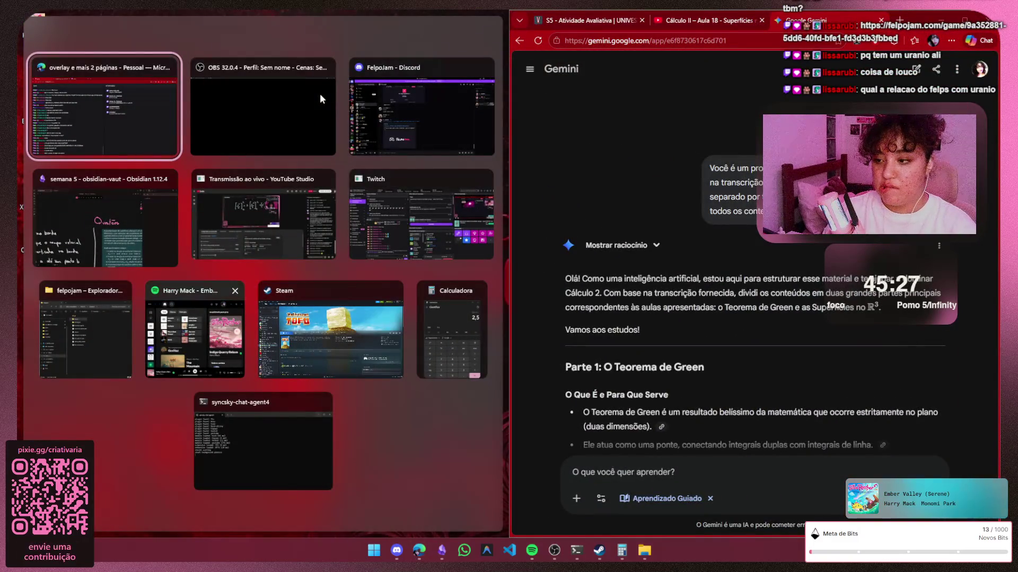
key(Left)
key(Up)
key(Return)
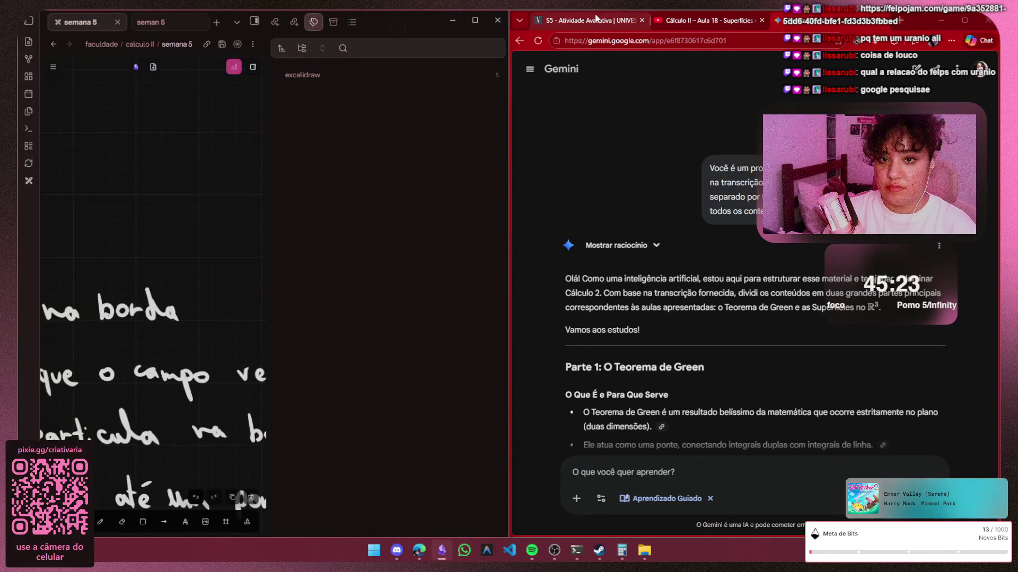
drag(914, 34, 903, 34)
key(super+Left)
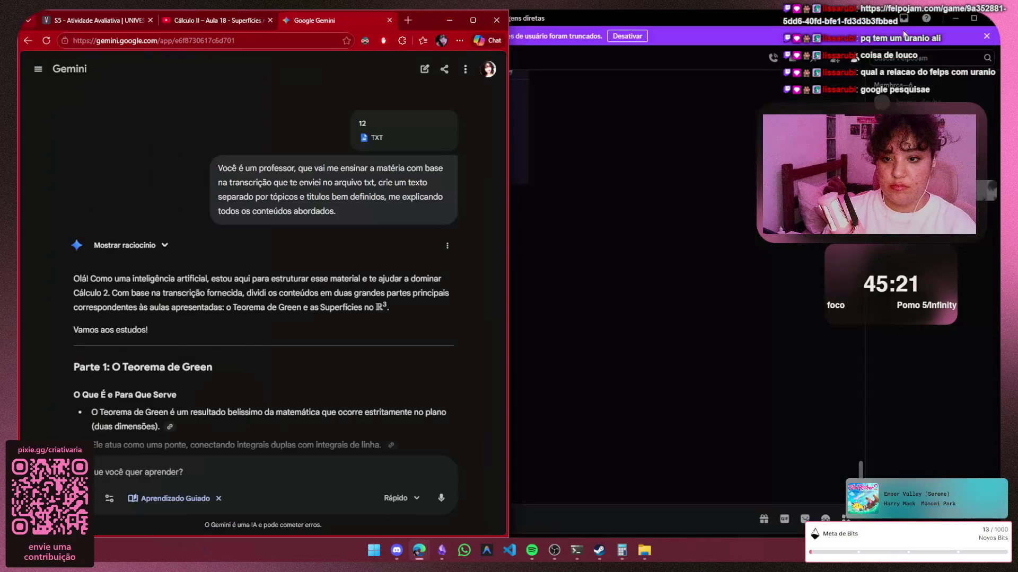
key(Return)
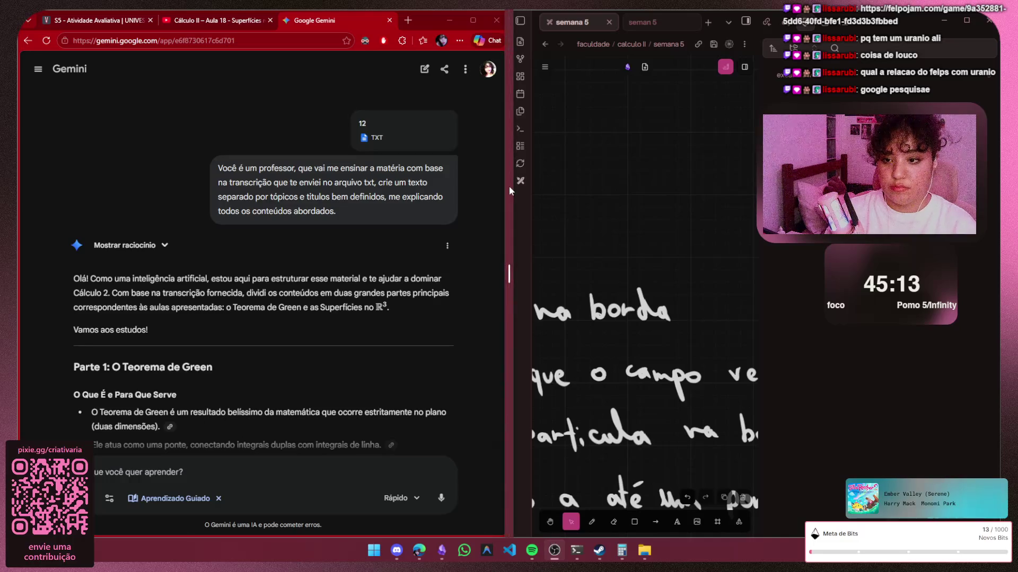
drag(510, 222, 420, 228)
Finish narrowing the browser and pan the canvas onto the spherical-surface parametrization question
drag(273, 246, 277, 247)
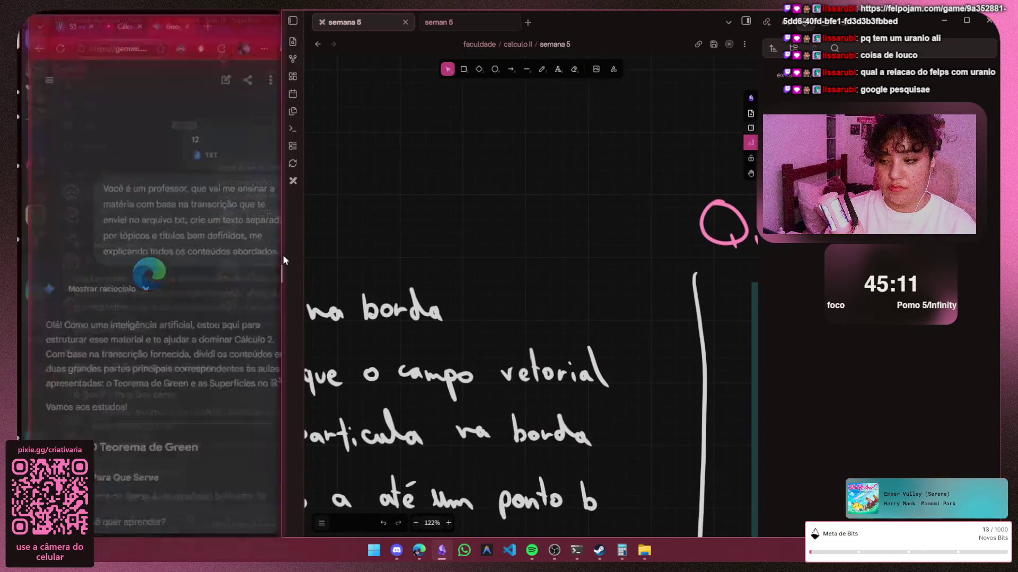
ctrl+scroll(545, 307, up, 1)
ctrl+scroll(547, 308, up, 1)
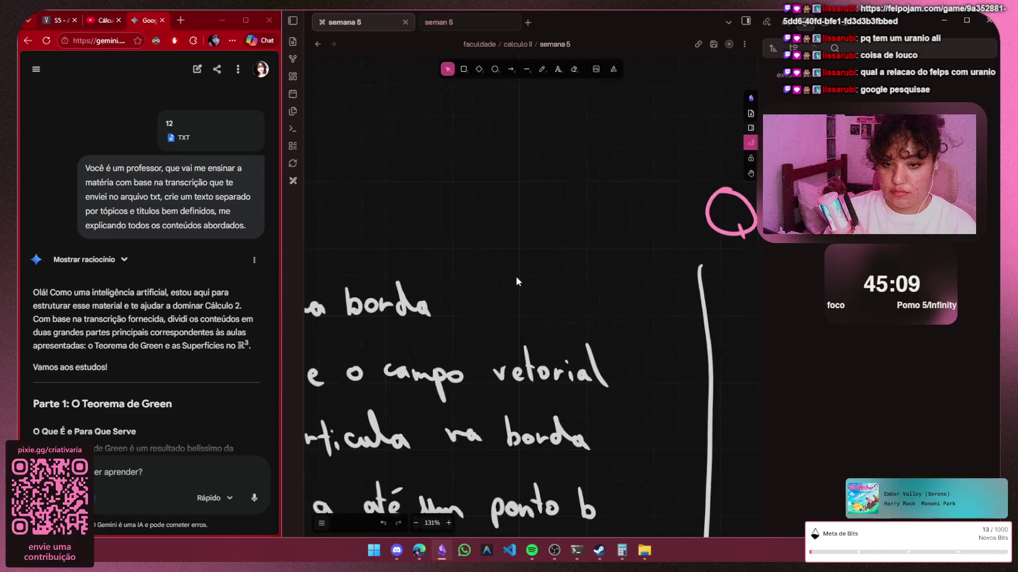
ctrl+scroll(516, 276, down, 1)
ctrl+scroll(541, 277, down, 1)
ctrl+scroll(550, 274, down, 1)
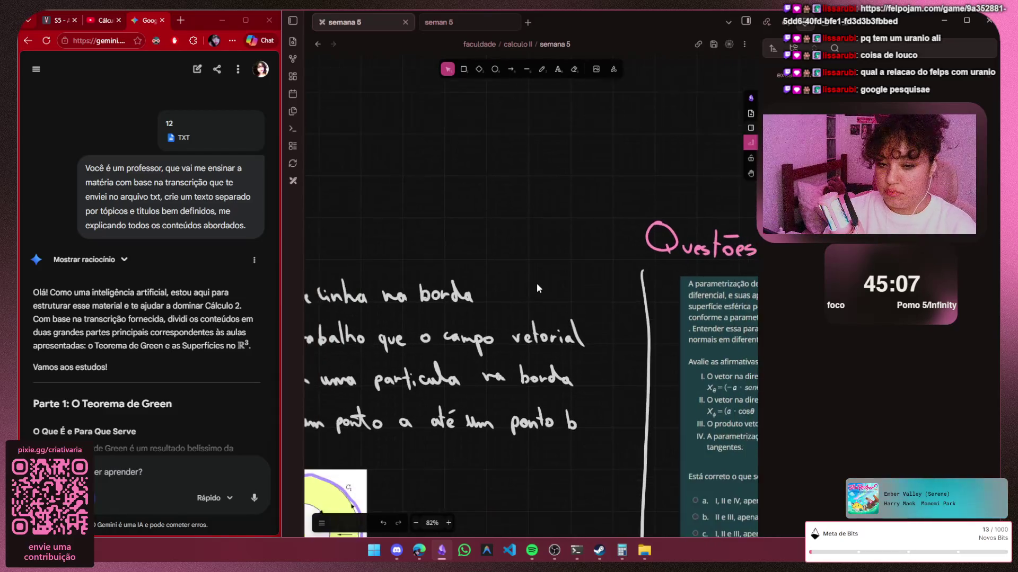
ctrl+scroll(537, 284, down, 1)
ctrl+scroll(541, 282, down, 2)
ctrl+scroll(544, 280, down, 2)
ctrl+scroll(534, 282, down, 1)
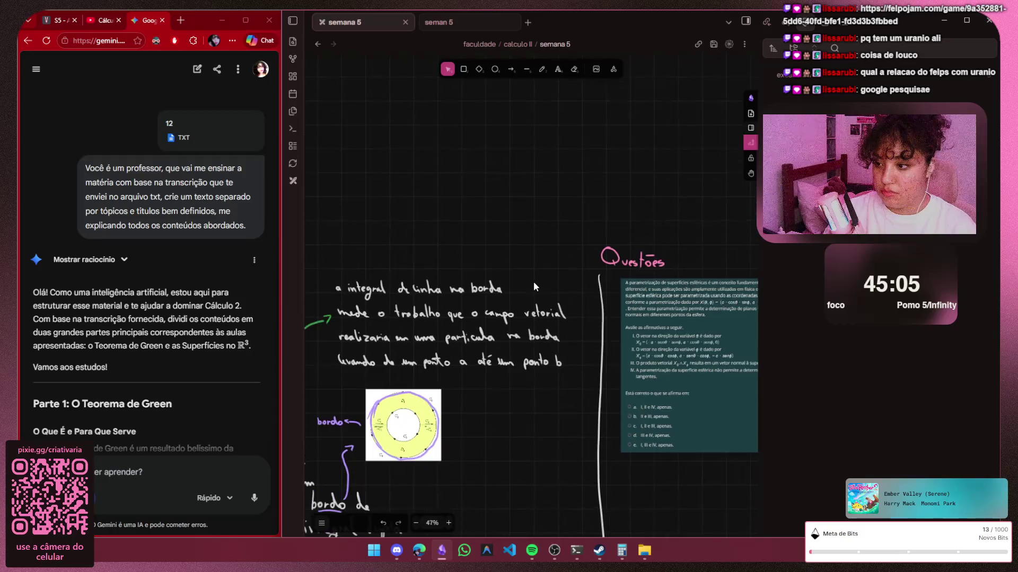
ctrl+scroll(534, 284, down, 1)
ctrl+scroll(534, 284, up, 1)
ctrl+scroll(519, 258, up, 1)
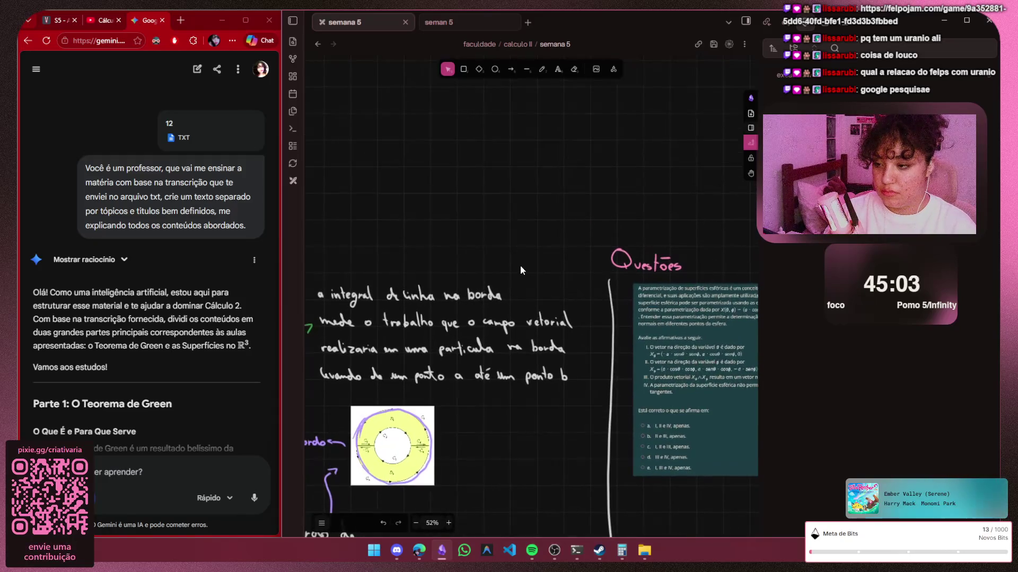
key(h)
scroll(519, 264, right, 3)
scroll(519, 264, down, 2)
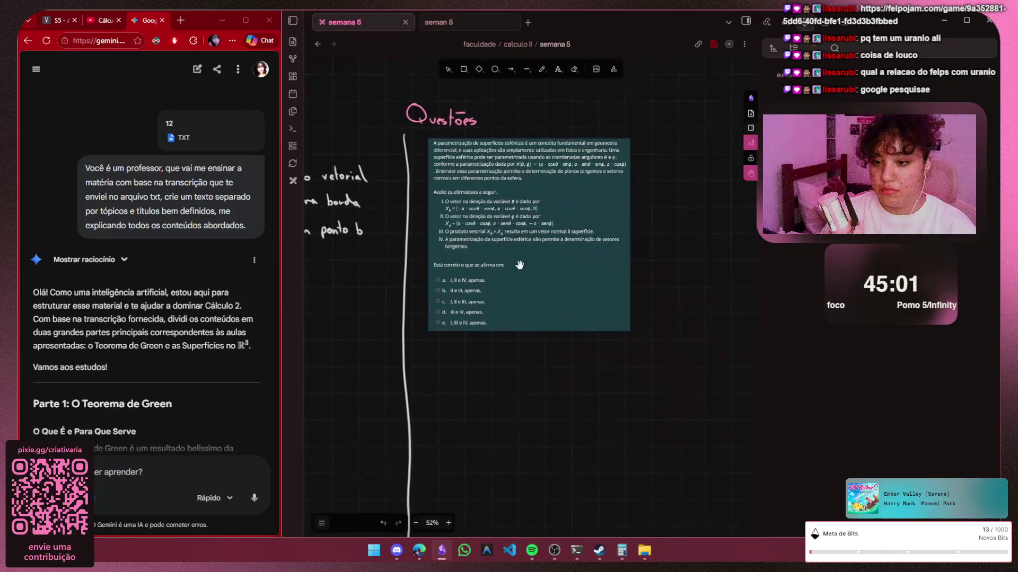
ctrl+scroll(587, 224, up, 1)
ctrl+scroll(552, 270, up, 1)
ctrl+scroll(552, 270, up, 1)
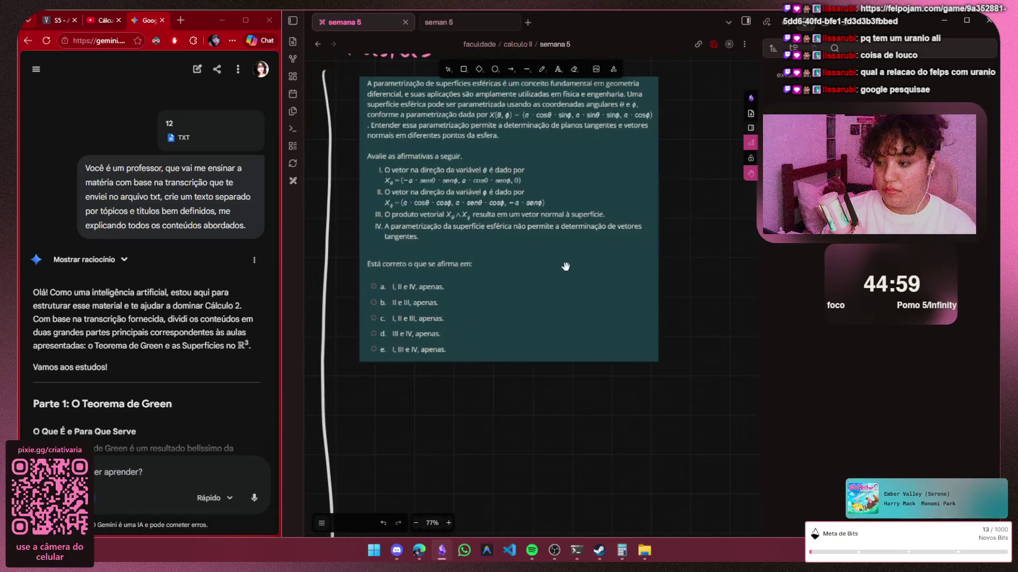
ctrl+scroll(552, 270, up, 1)
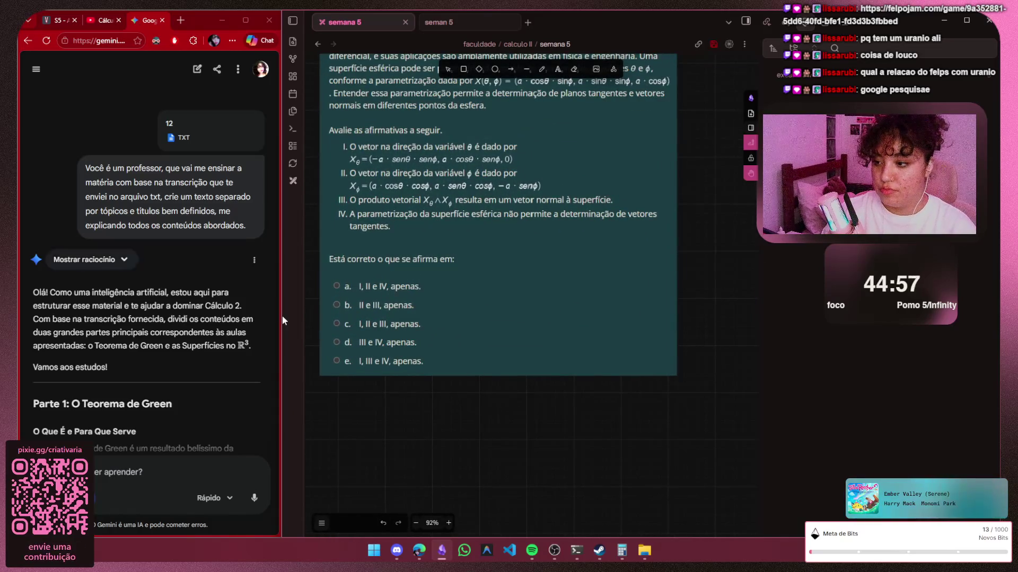
scroll(282, 316, down, 3)
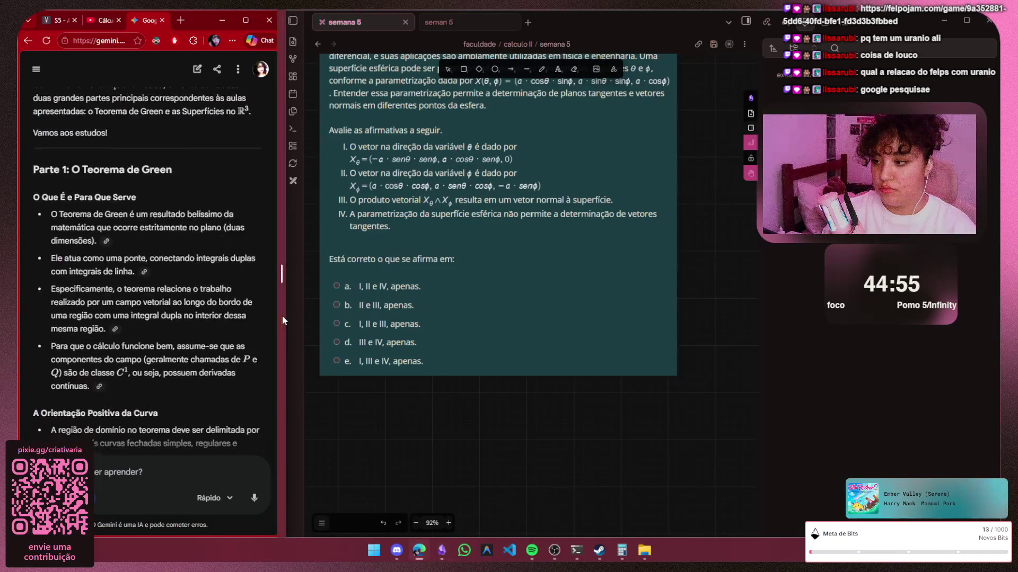
scroll(283, 316, up, 3)
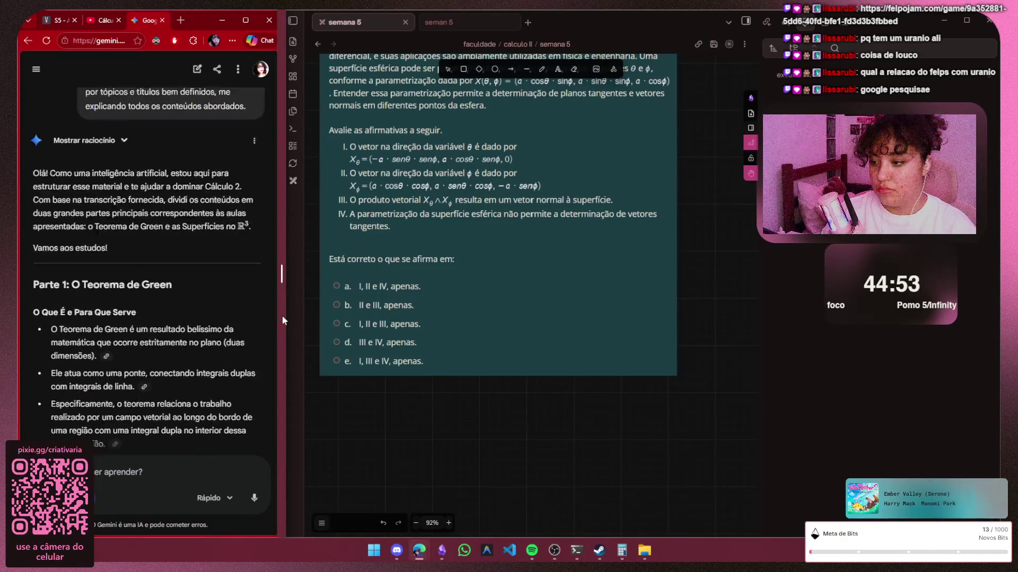
scroll(283, 316, down, 10)
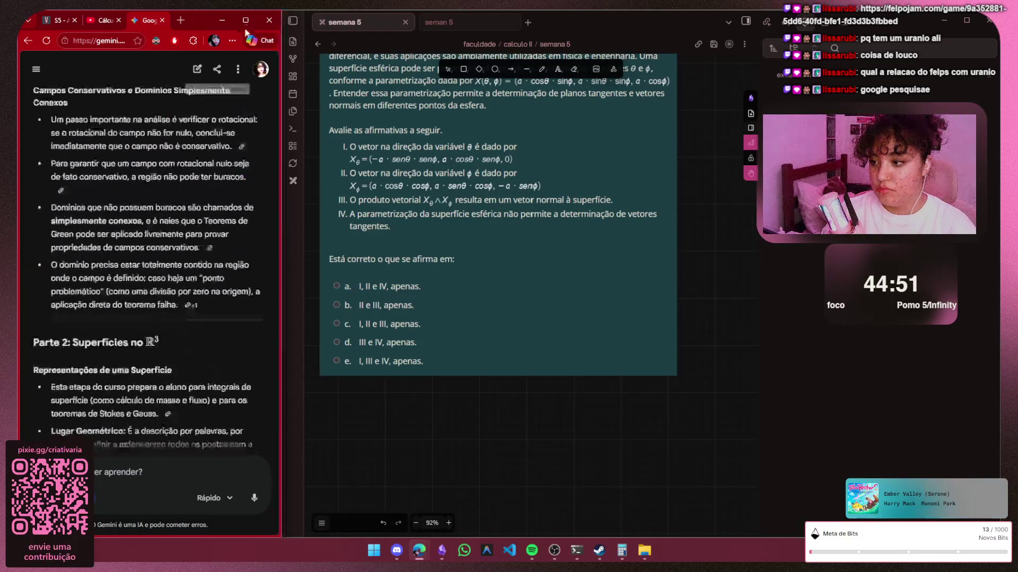
scroll(191, 161, up, 3)
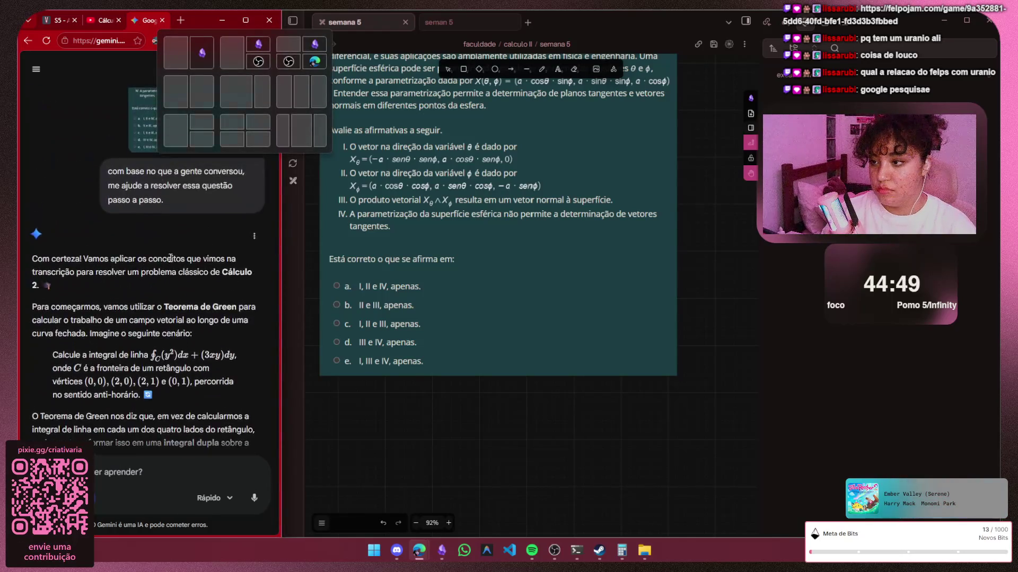
scroll(169, 257, up, 2)
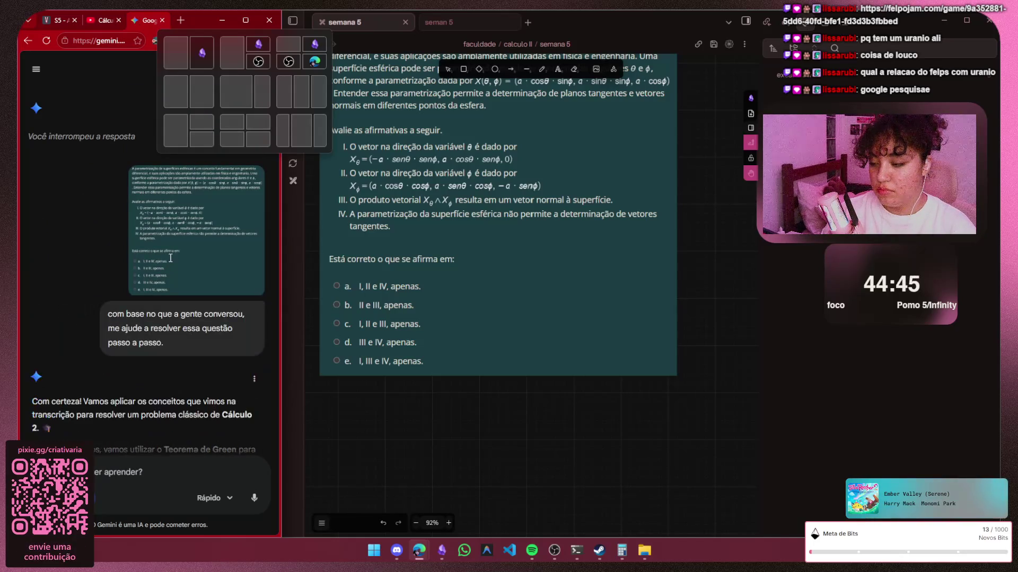
scroll(170, 263, down, 2)
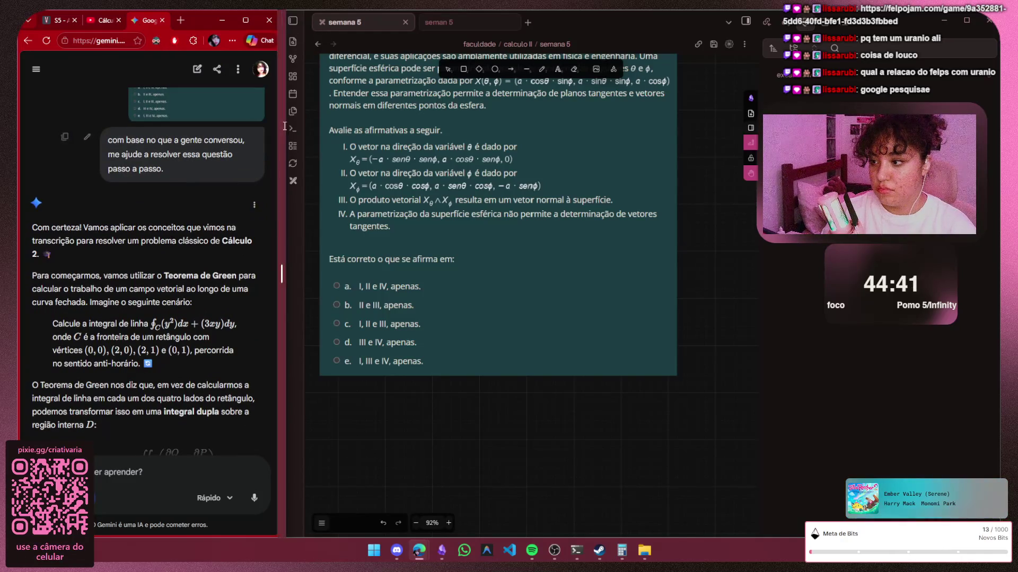
scroll(422, 275, up, 1)
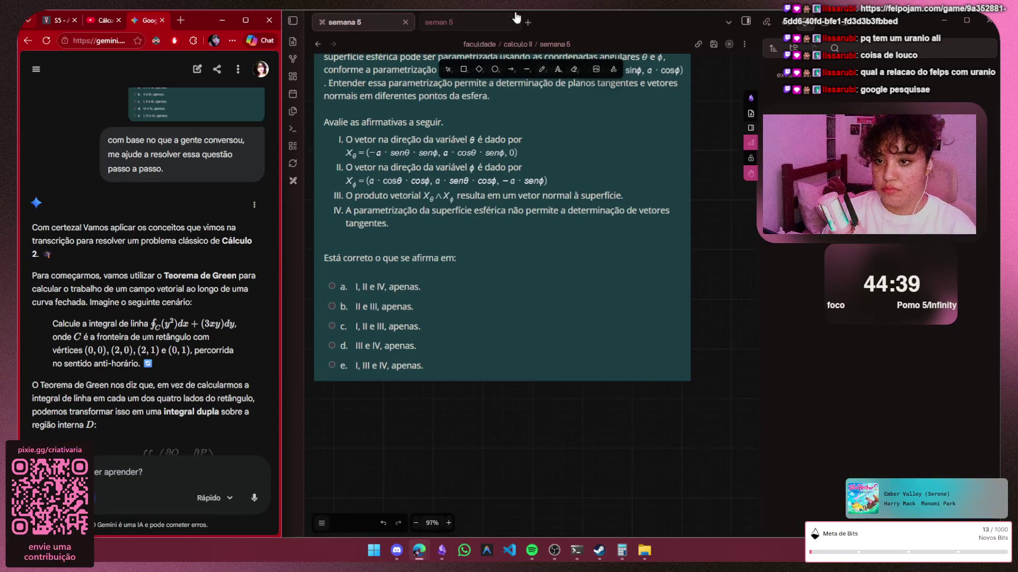
Pan the canvas to the blank space below options d and e with the freedraw pen ready
key(p)
scroll(493, 284, up, 1)
scroll(498, 288, up, 2)
scroll(500, 288, up, 2)
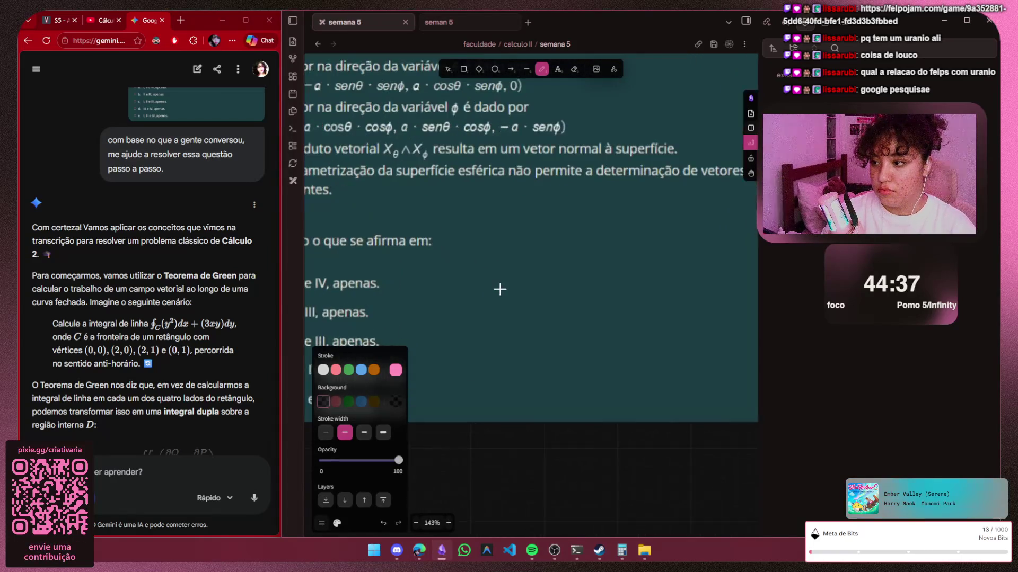
scroll(534, 287, up, 2)
key(h)
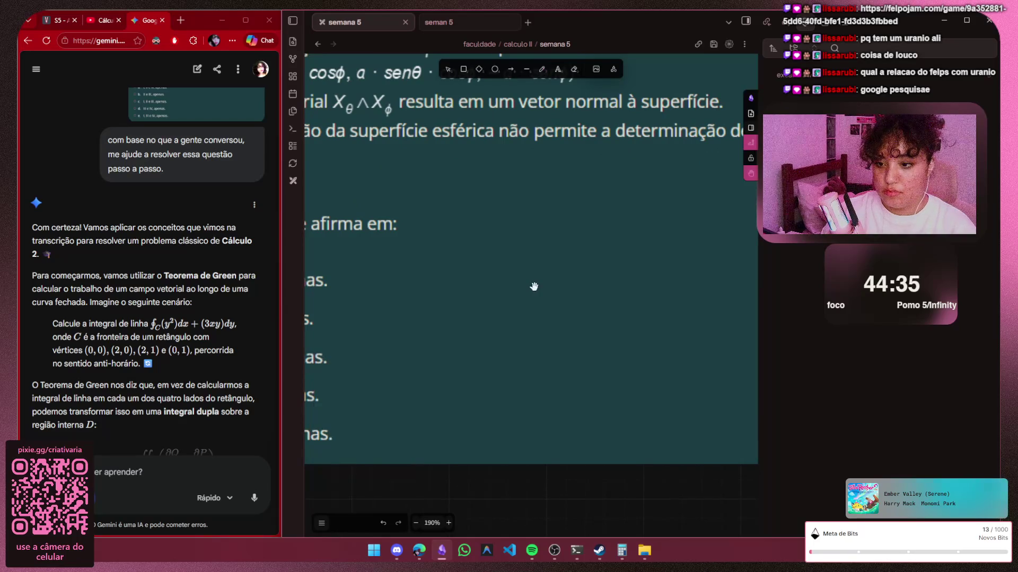
drag(534, 287, 535, 129)
scroll(534, 130, up, 1)
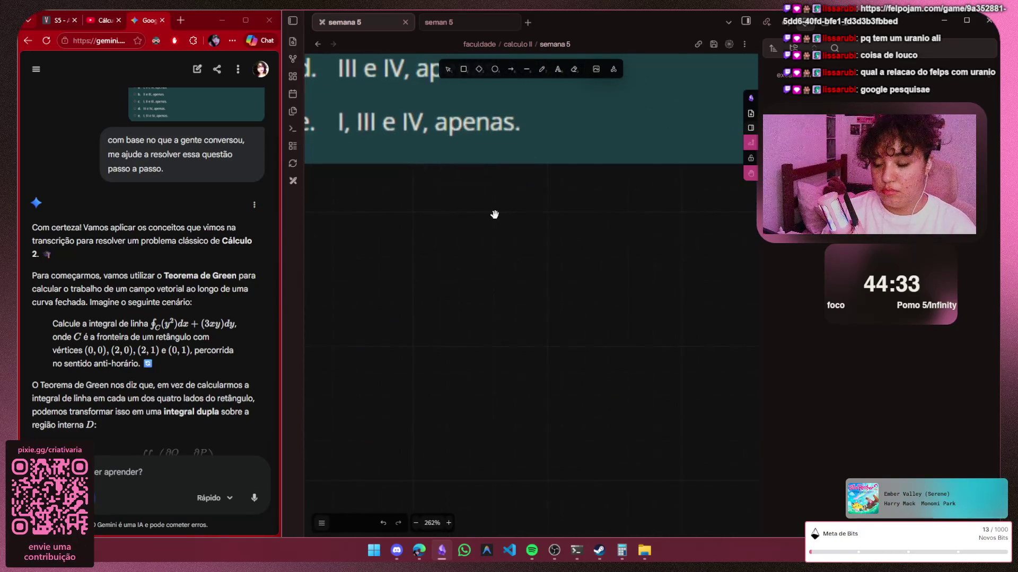
drag(363, 205, 495, 221)
key(p)
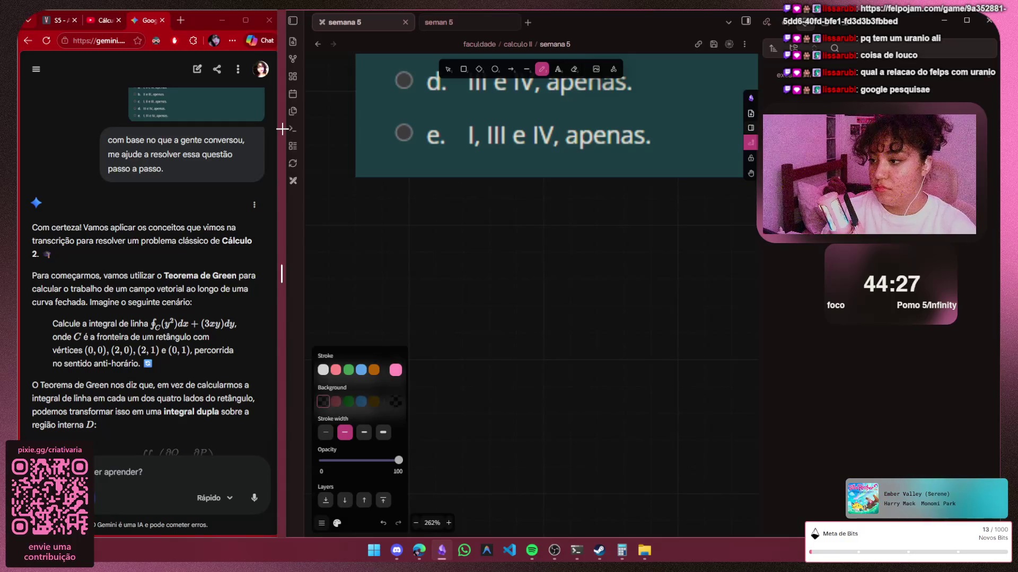
scroll(281, 292, down, 3)
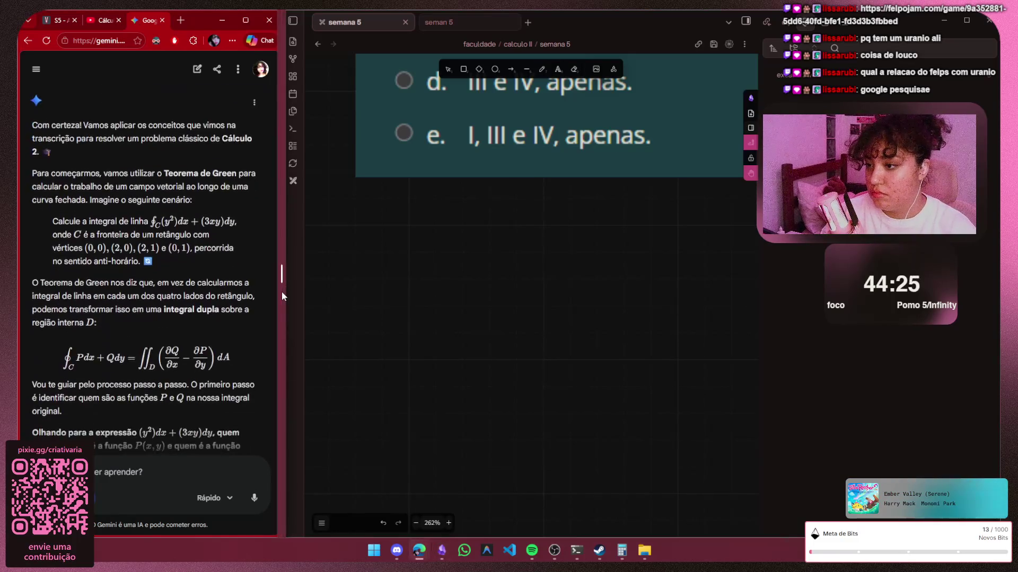
click(280, 292)
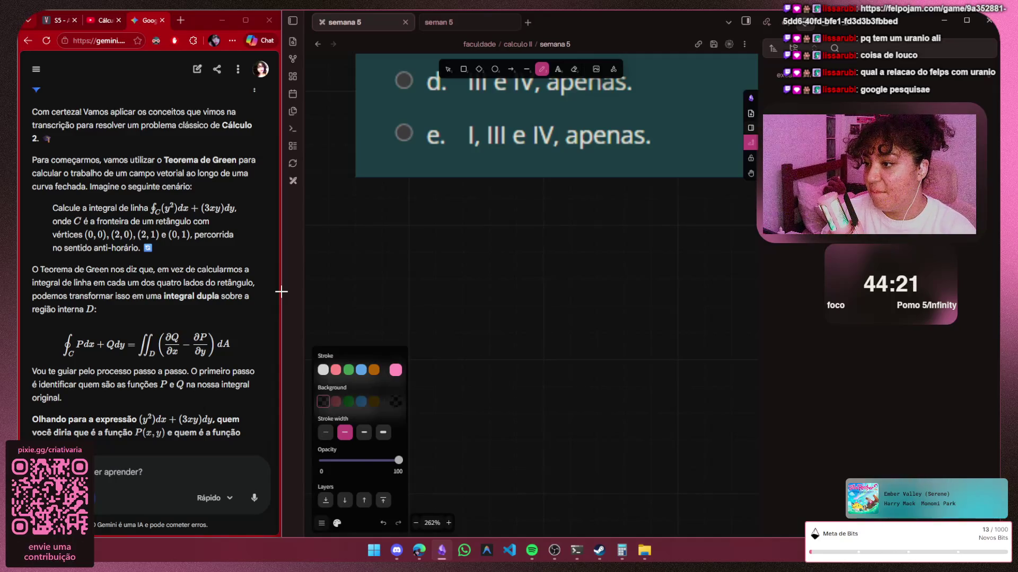
Choose the pink pen, undo the thick first stroke and set the thinnest stroke width
click(396, 369)
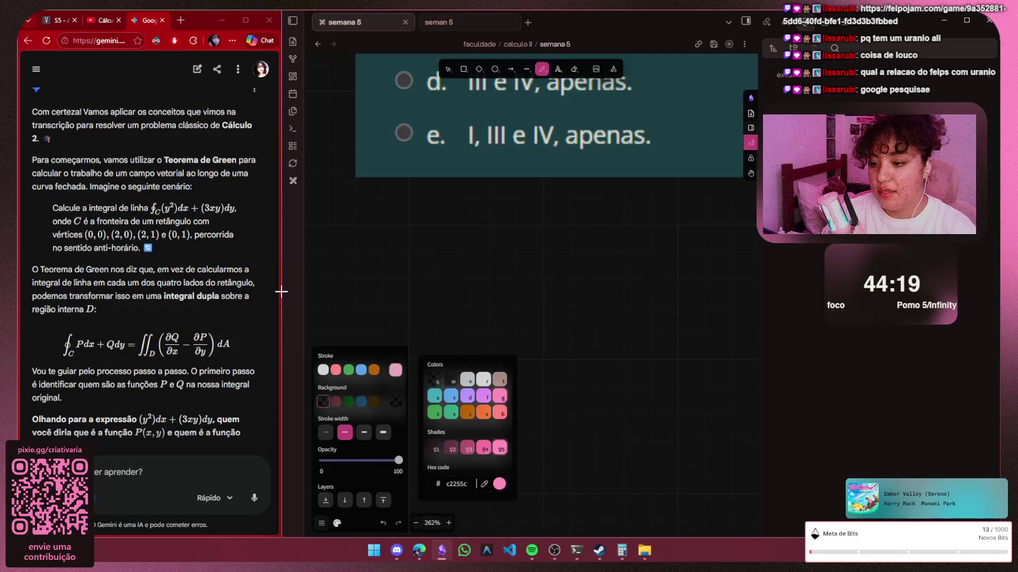
drag(417, 248, 438, 252)
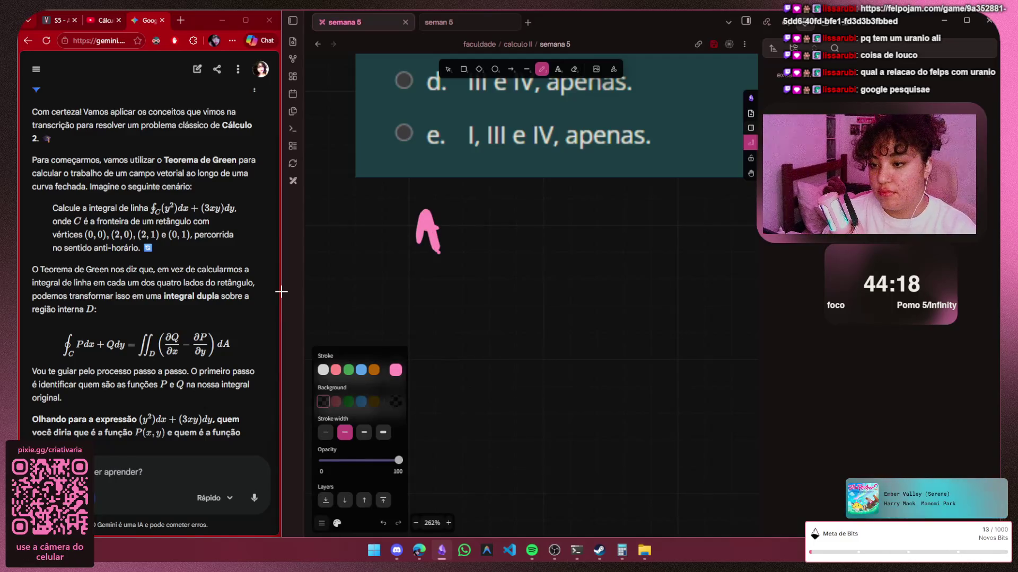
key(ctrl+z)
click(326, 432)
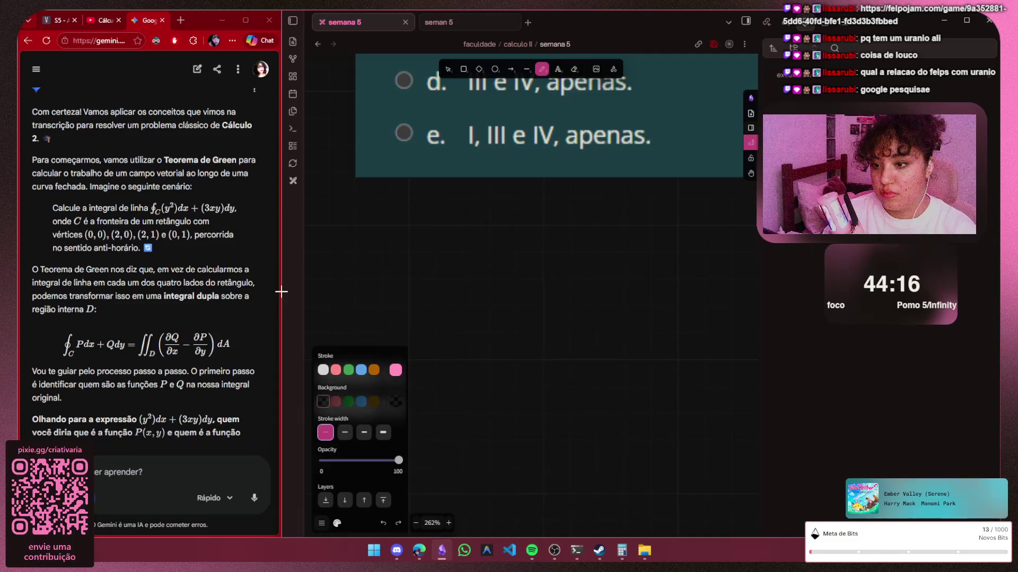
Handwrite 'Aplicando o' in thin pink below the options, undoing a stray stroke
mouse_move(417, 248)
mouse_down()
mouse_move(431, 202)
mouse_move(442, 250)
mouse_up()
mouse_move(426, 230)
mouse_down()
mouse_move(437, 229)
mouse_move(454, 261)
mouse_up()
mouse_move(469, 220)
mouse_down()
mouse_move(474, 253)
mouse_move(559, 253)
mouse_up()
mouse_move(581, 214)
mouse_down()
mouse_move(604, 242)
mouse_move(644, 235)
mouse_up()
key(g)
drag(362, 338, 634, 325)
key(ctrl+z)
scroll(531, 286, up, 2)
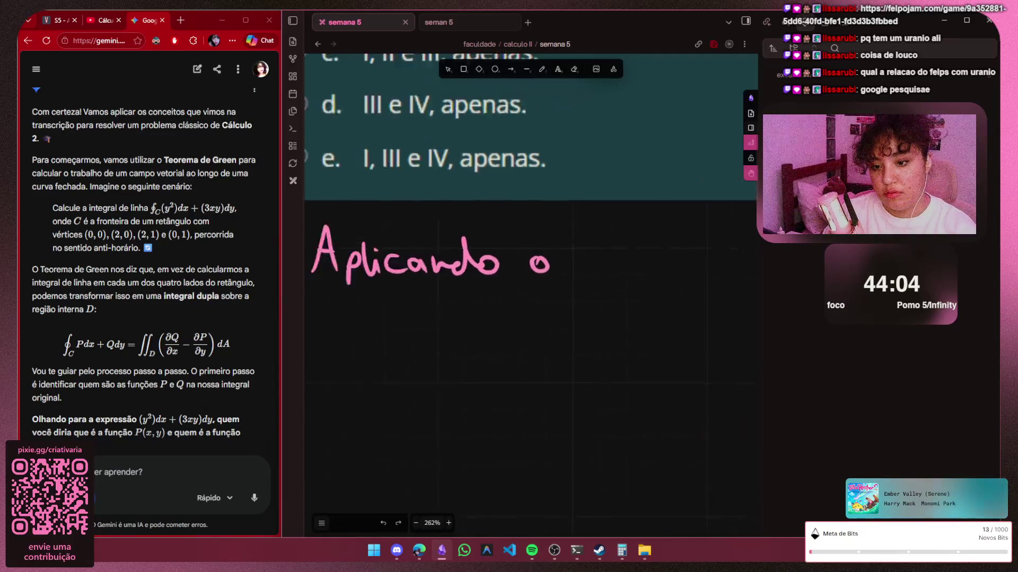
scroll(531, 287, up, 5)
scroll(305, 255, left, 3)
Continue the pink heading with 'teorema de Green'
key(p)
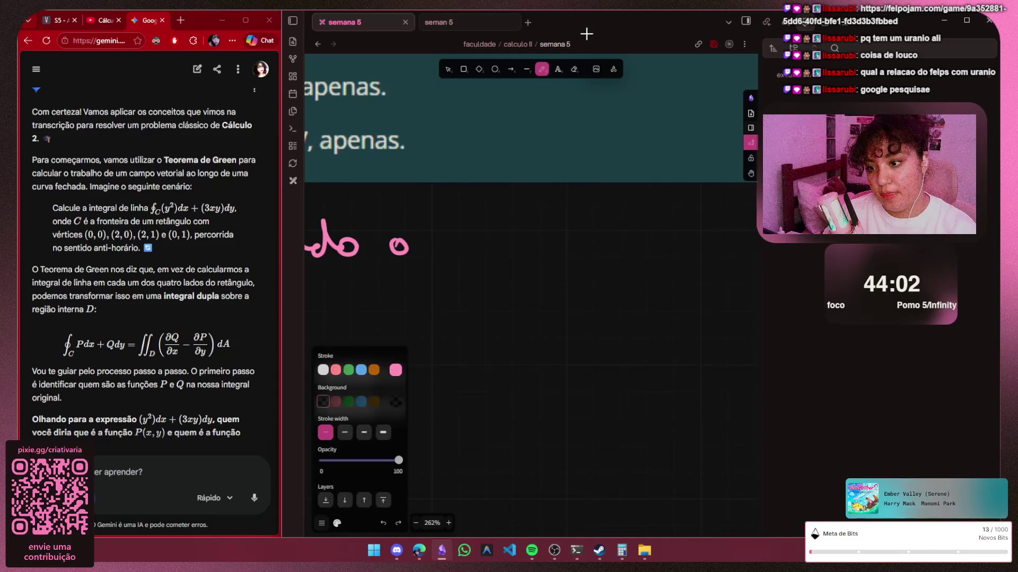
mouse_move(439, 200)
mouse_down()
mouse_move(437, 259)
mouse_move(458, 213)
mouse_move(487, 242)
mouse_move(583, 260)
mouse_move(635, 253)
mouse_up()
mouse_move(682, 213)
mouse_down()
mouse_move(686, 253)
mouse_move(709, 237)
mouse_move(721, 253)
mouse_up()
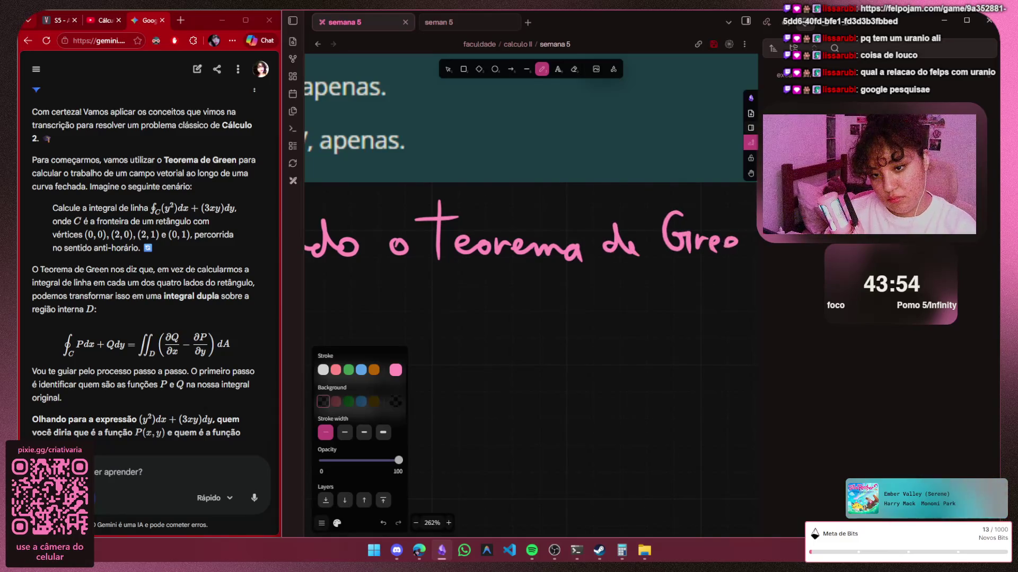
scroll(531, 239, right, 5)
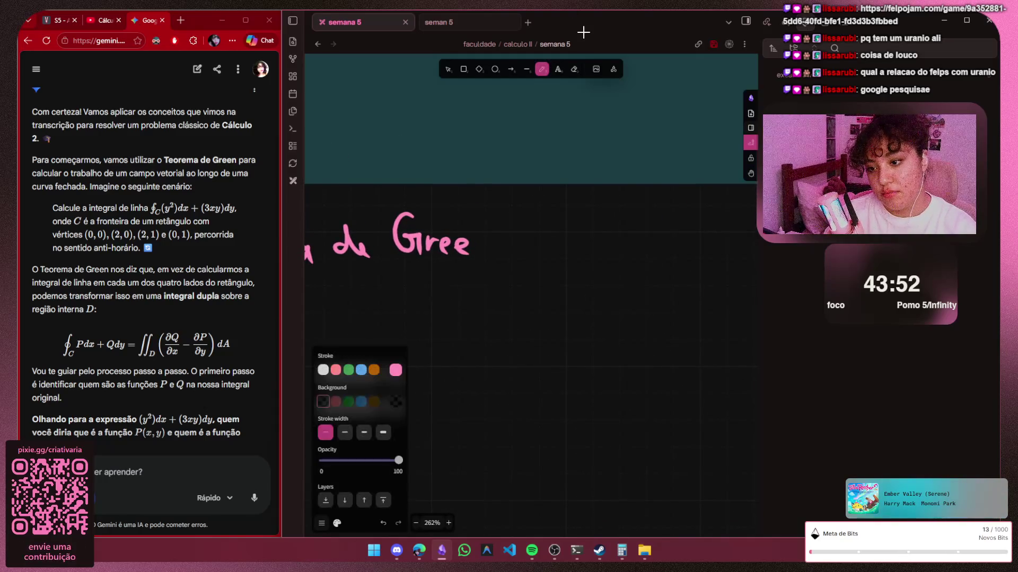
scroll(531, 239, left, 5)
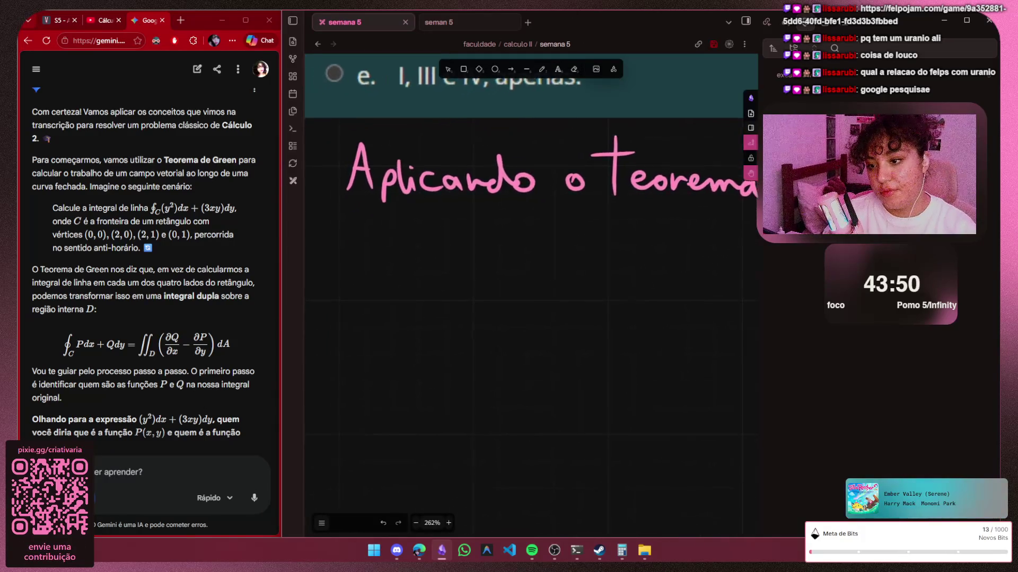
Switch the pen to white and draw a contour integral sign below the heading
key(p)
key(1)
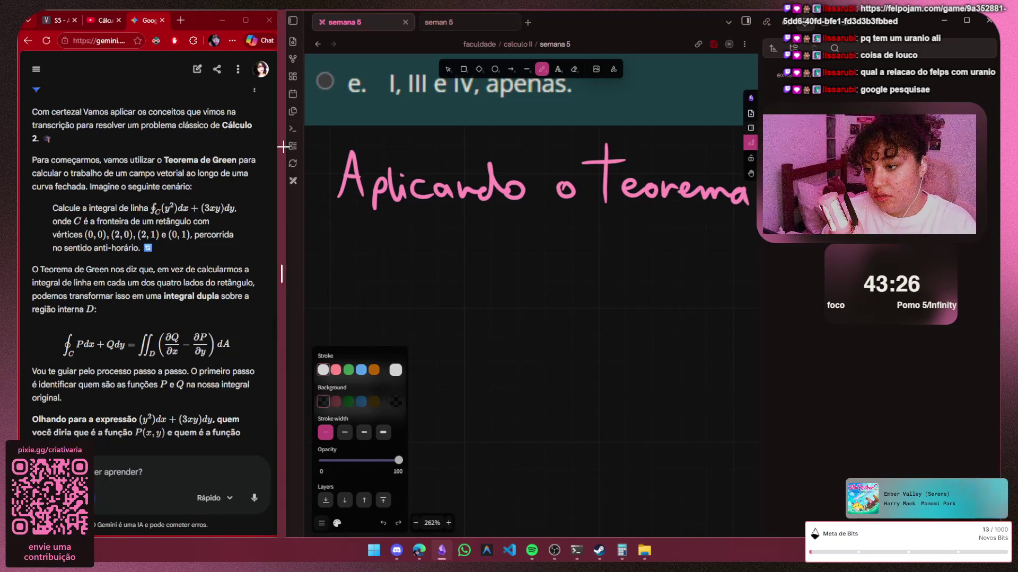
mouse_move(379, 291)
mouse_down()
mouse_move(362, 301)
mouse_move(387, 280)
mouse_move(410, 316)
mouse_up()
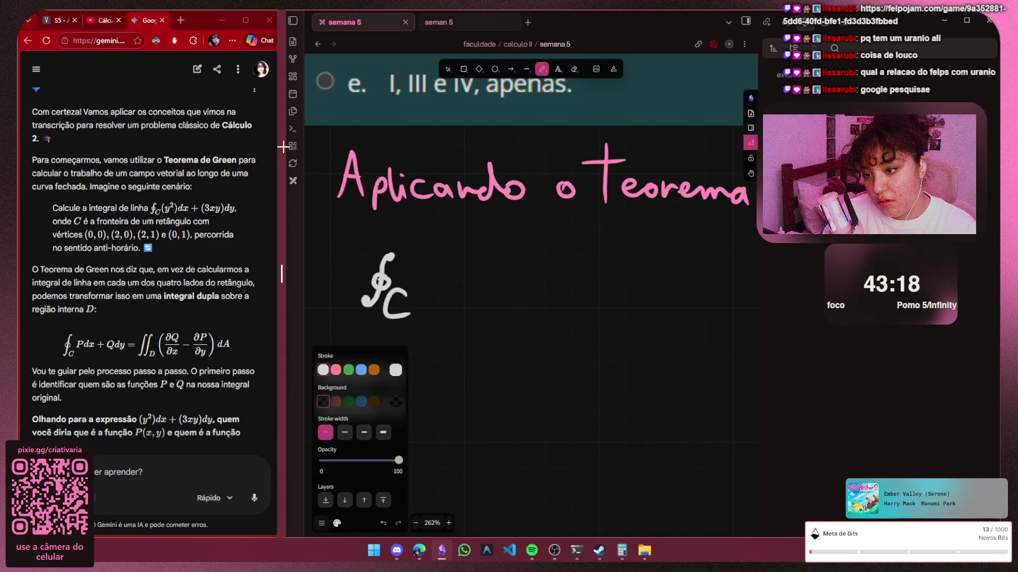
Redraw the subscript C and write (y²)dx + after the integral sign
key(ctrl+z)
drag(395, 293, 396, 320)
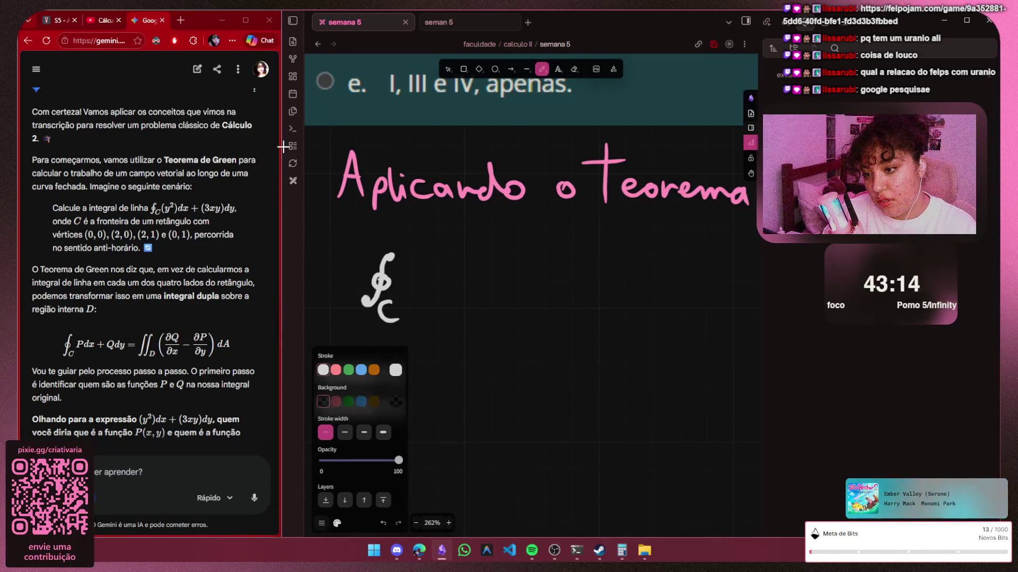
mouse_move(413, 258)
mouse_down()
mouse_move(410, 302)
mouse_move(443, 292)
mouse_move(432, 319)
mouse_up()
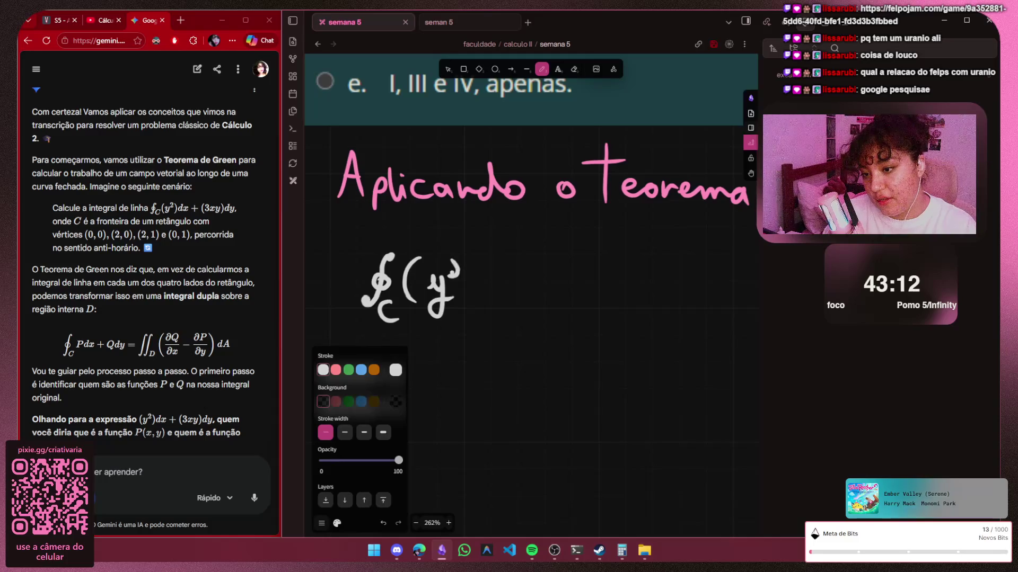
drag(459, 272, 466, 277)
mouse_move(476, 251)
mouse_down()
mouse_move(480, 309)
mouse_move(520, 303)
mouse_up()
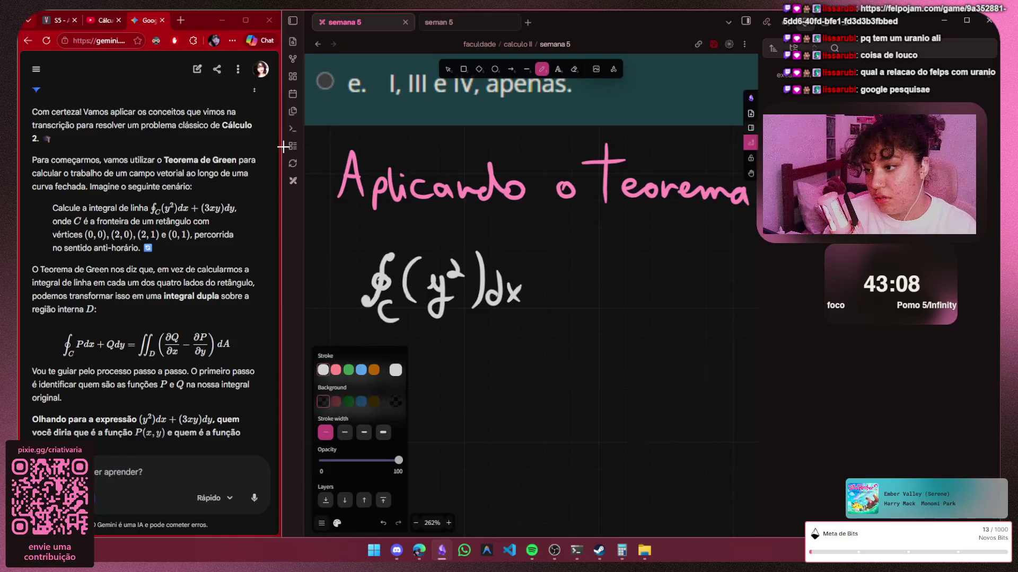
drag(550, 272, 581, 309)
Write (3xy)dy to complete the integral, redrawing the 3 and the y
mouse_move(596, 274)
mouse_down()
mouse_move(598, 291)
mouse_move(633, 292)
mouse_up()
mouse_move(632, 278)
mouse_down()
mouse_move(619, 292)
mouse_move(604, 284)
mouse_move(597, 303)
mouse_move(632, 304)
mouse_up()
key(ctrl+z)
mouse_move(634, 289)
mouse_down()
mouse_move(622, 302)
mouse_move(658, 301)
mouse_move(652, 324)
mouse_up()
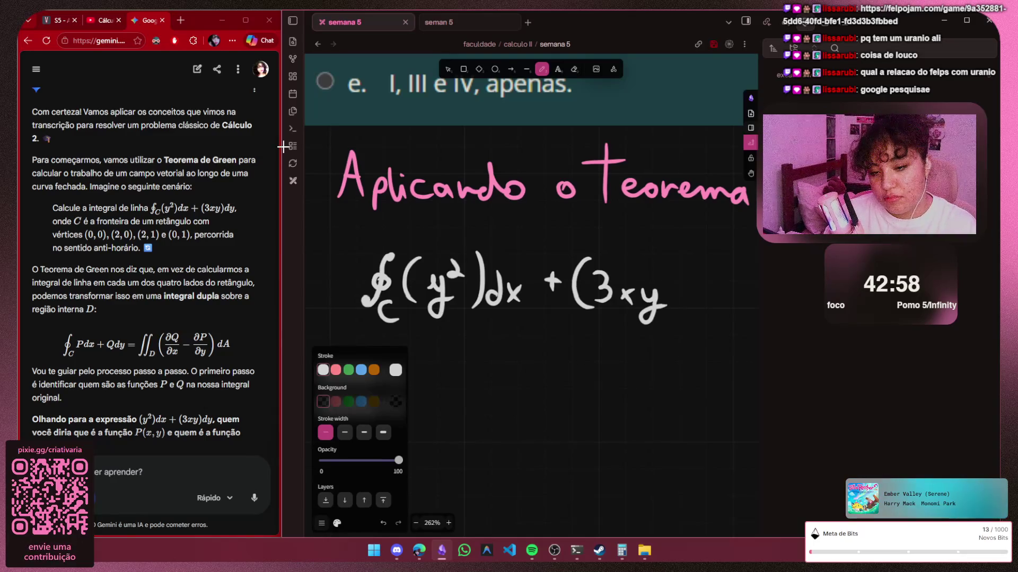
mouse_move(665, 271)
mouse_down()
mouse_move(666, 312)
mouse_move(690, 303)
mouse_up()
mouse_move(701, 272)
mouse_down()
mouse_move(701, 307)
mouse_move(718, 333)
mouse_up()
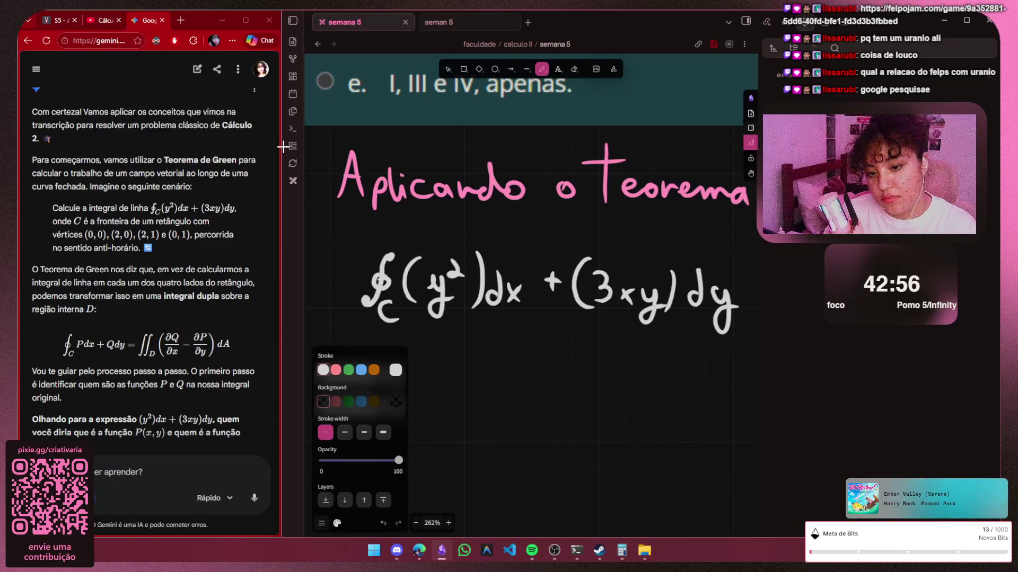
key(ctrl+z)
key(ctrl+z)
mouse_move(712, 288)
mouse_down()
mouse_move(728, 291)
mouse_move(717, 331)
mouse_up()
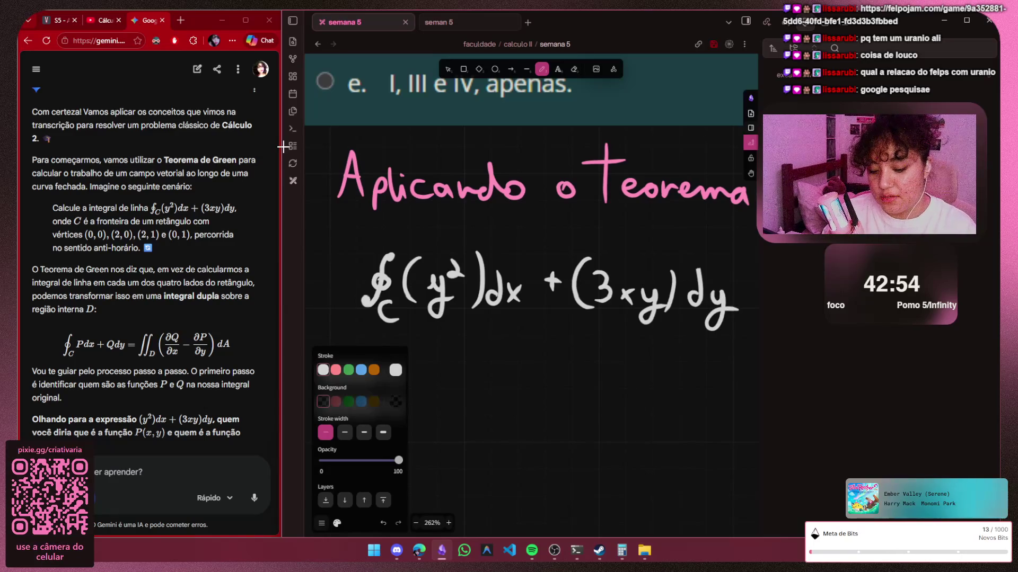
key(Escape)
scroll(525, 238, down, 1)
scroll(524, 239, down, 2)
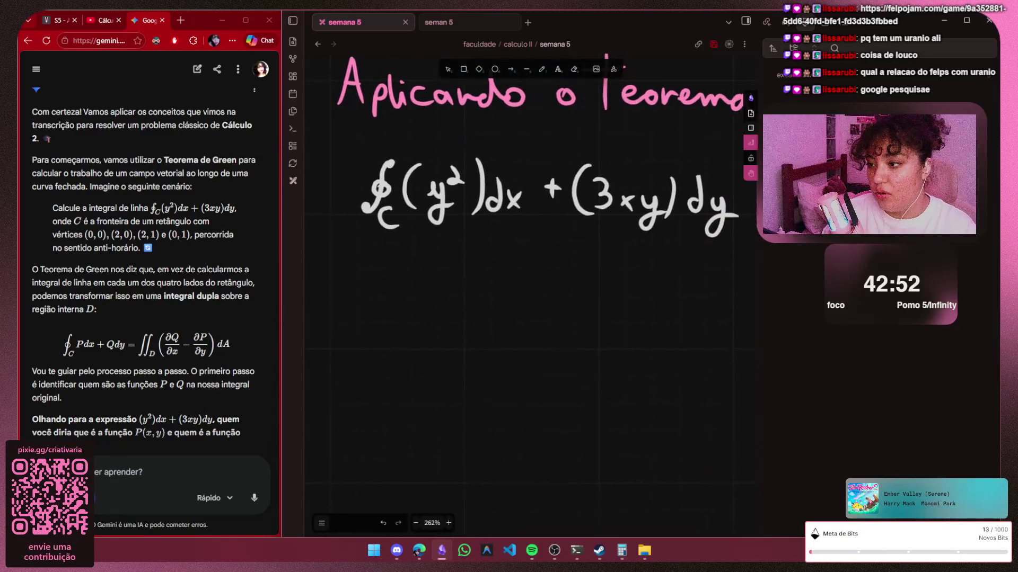
key(p)
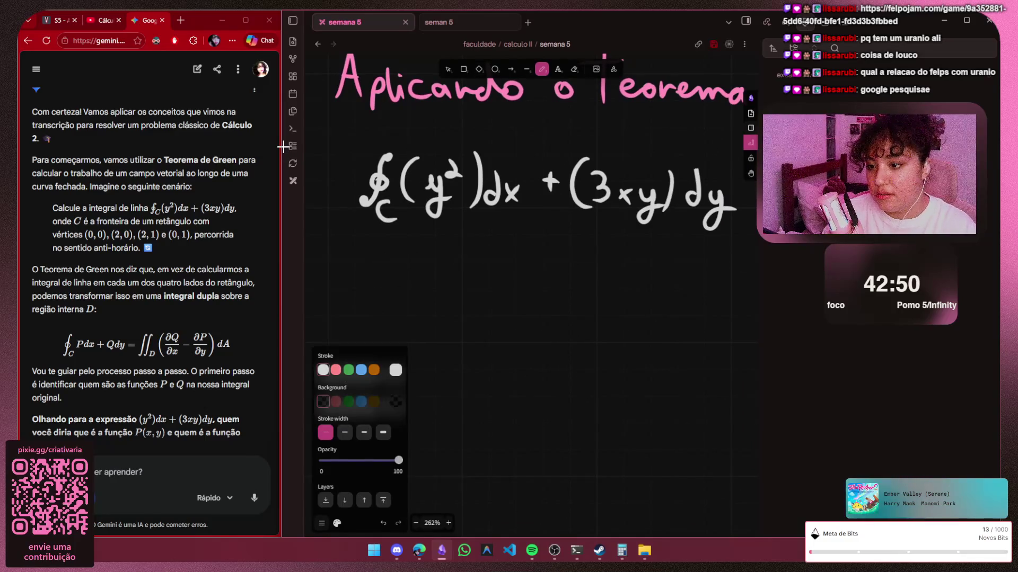
Draw a curved arrow down from the contour C and handwrite 'fronteira de' at its tip
mouse_move(394, 238)
mouse_down()
mouse_move(382, 297)
mouse_move(403, 305)
mouse_up()
key(ctrl+z)
key(ctrl+z)
mouse_move(395, 223)
mouse_down()
mouse_move(390, 307)
mouse_move(418, 316)
mouse_move(416, 343)
mouse_up()
mouse_move(421, 318)
mouse_down()
mouse_move(433, 299)
mouse_move(453, 316)
mouse_move(555, 315)
mouse_move(621, 327)
mouse_up()
key(ctrl+z)
key(g)
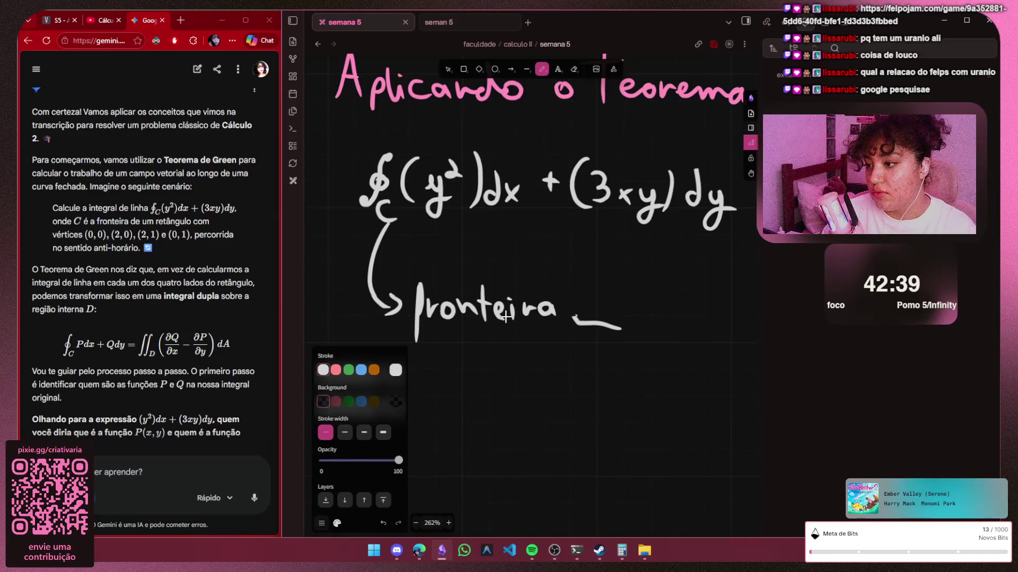
key(ctrl+z)
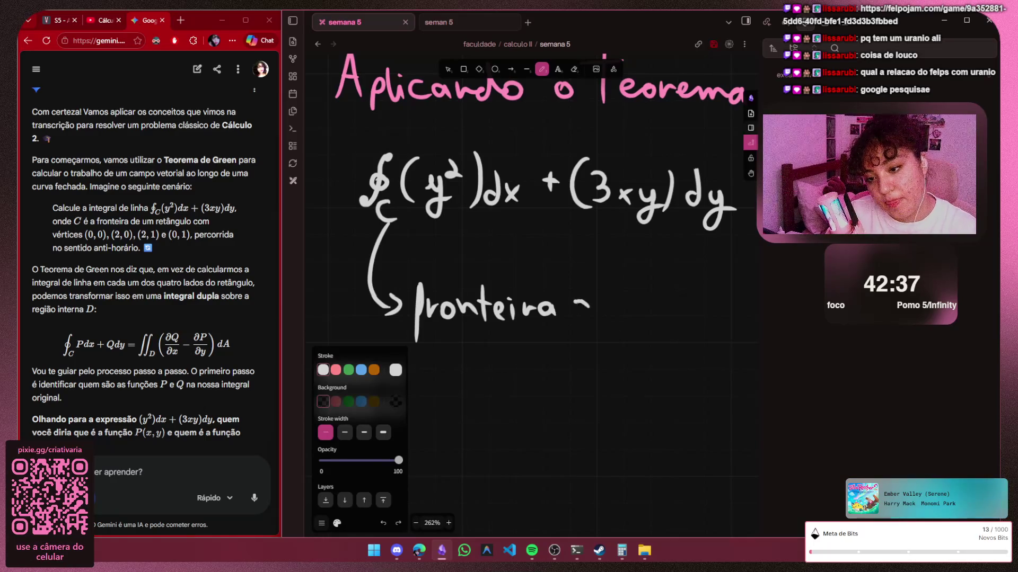
drag(590, 304, 589, 315)
drag(601, 301, 693, 316)
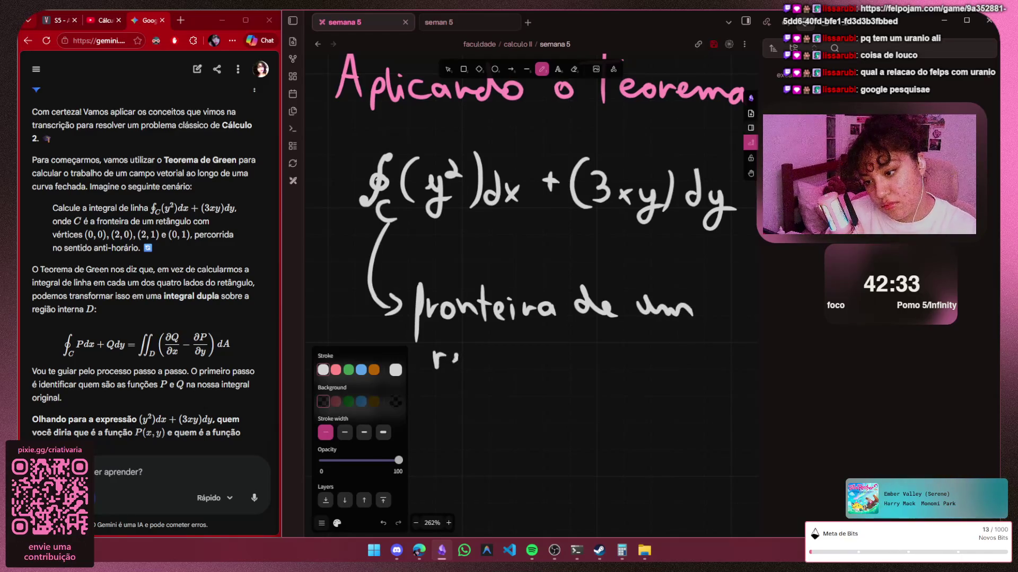
Handwrite 'retângulo' on the next line, fixing a misdrawn letter
drag(448, 363, 464, 369)
mouse_move(468, 341)
mouse_down()
mouse_move(471, 371)
mouse_move(477, 350)
mouse_move(491, 369)
mouse_up()
mouse_move(477, 347)
mouse_down()
mouse_move(535, 367)
mouse_move(500, 369)
mouse_move(517, 369)
mouse_move(522, 396)
mouse_up()
key(ctrl+z)
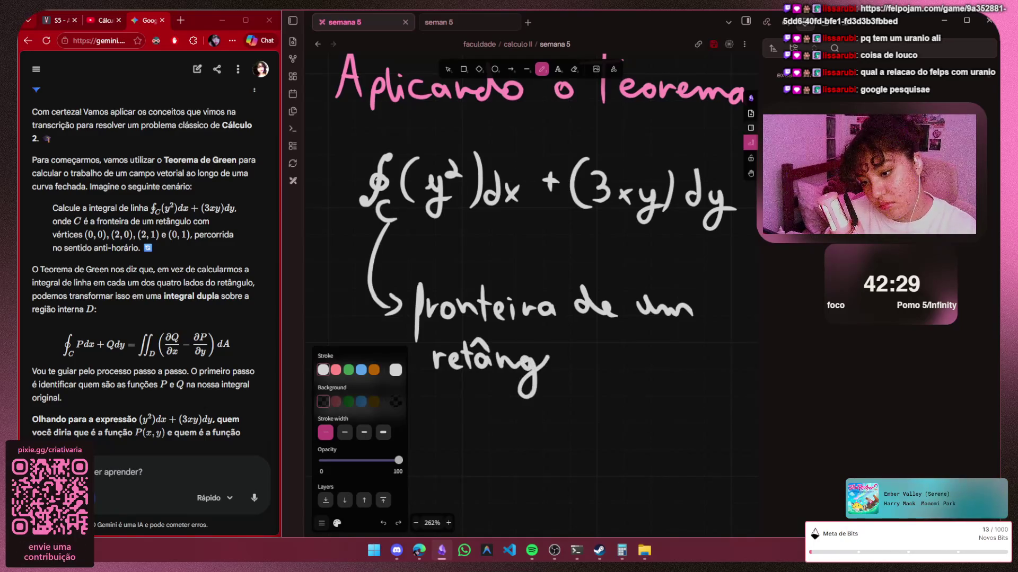
drag(552, 357, 577, 369)
drag(593, 357, 592, 359)
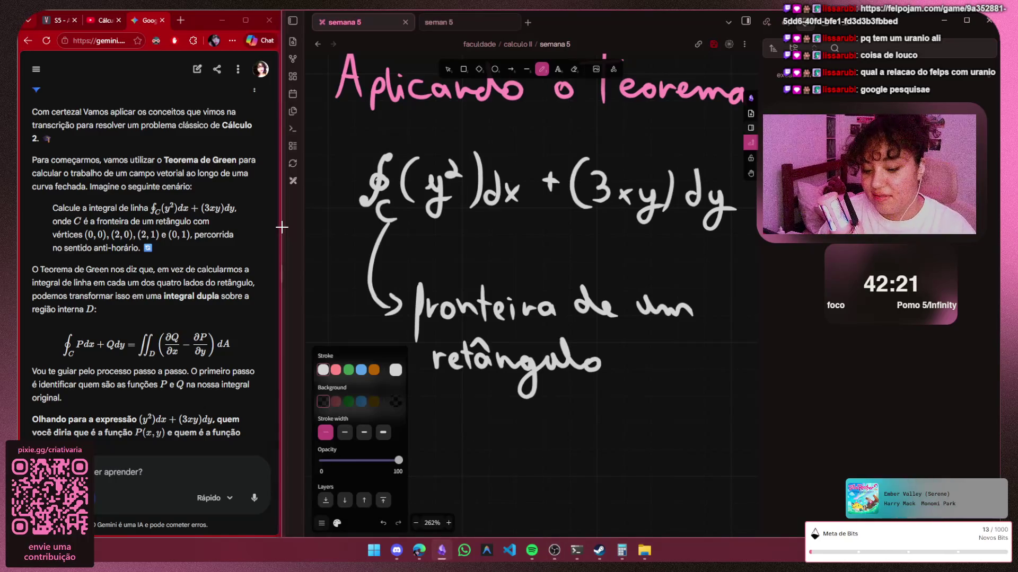
Make room on the canvas and handwrite 'com vértices' after retângulo
click(500, 443)
key(h)
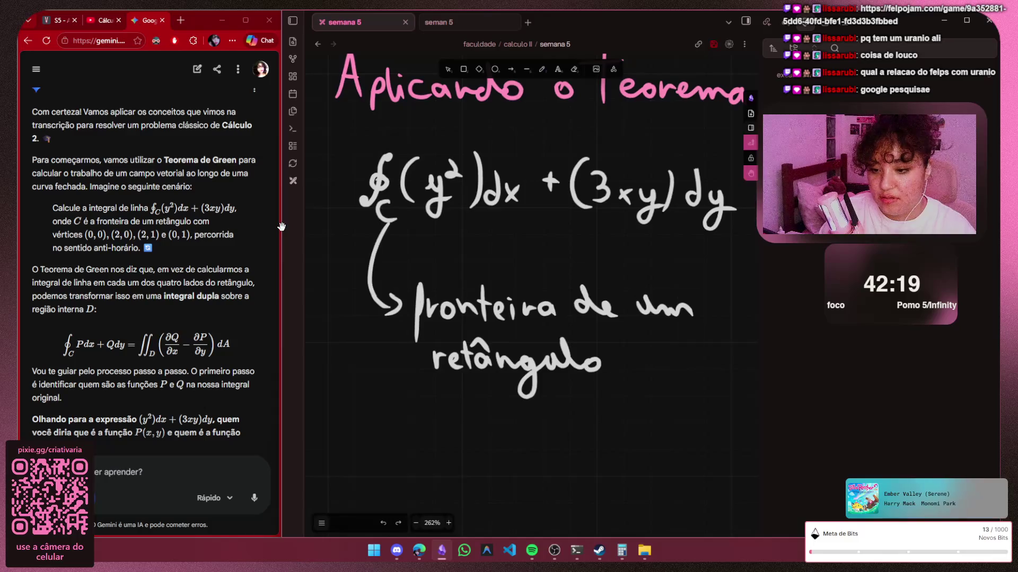
drag(517, 318, 310, 294)
key(p)
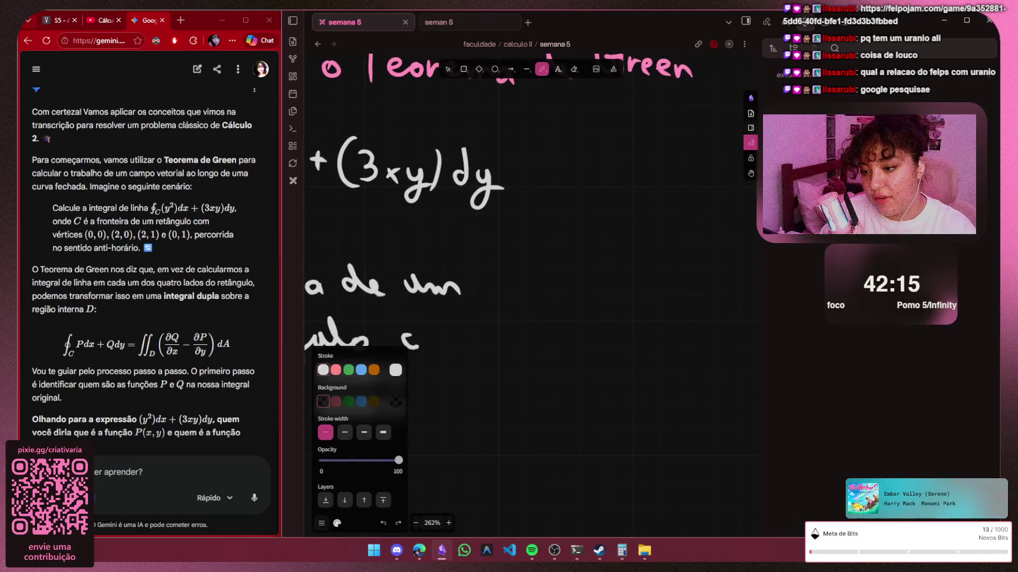
drag(421, 337, 473, 349)
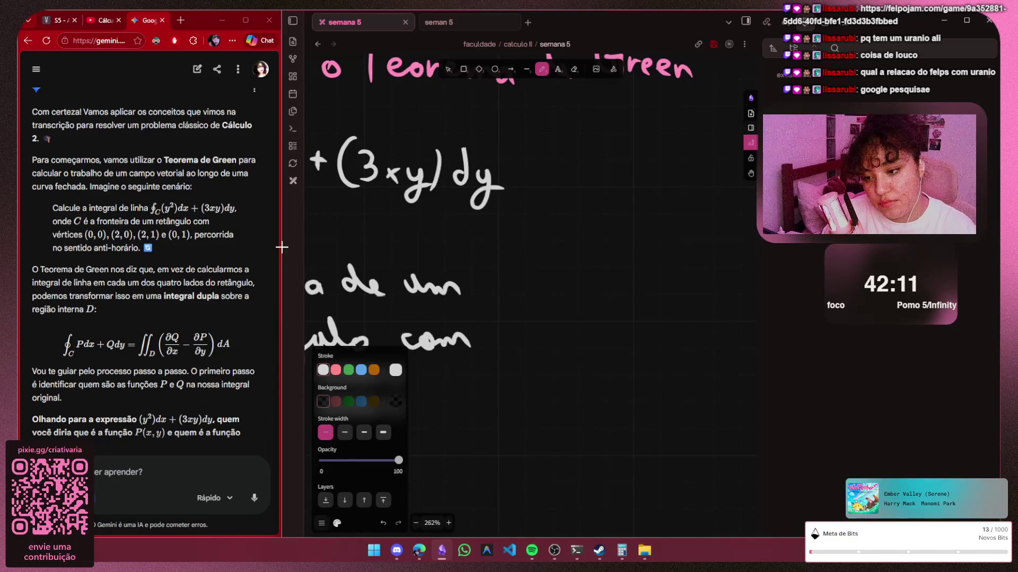
drag(500, 332, 531, 348)
drag(525, 326, 533, 318)
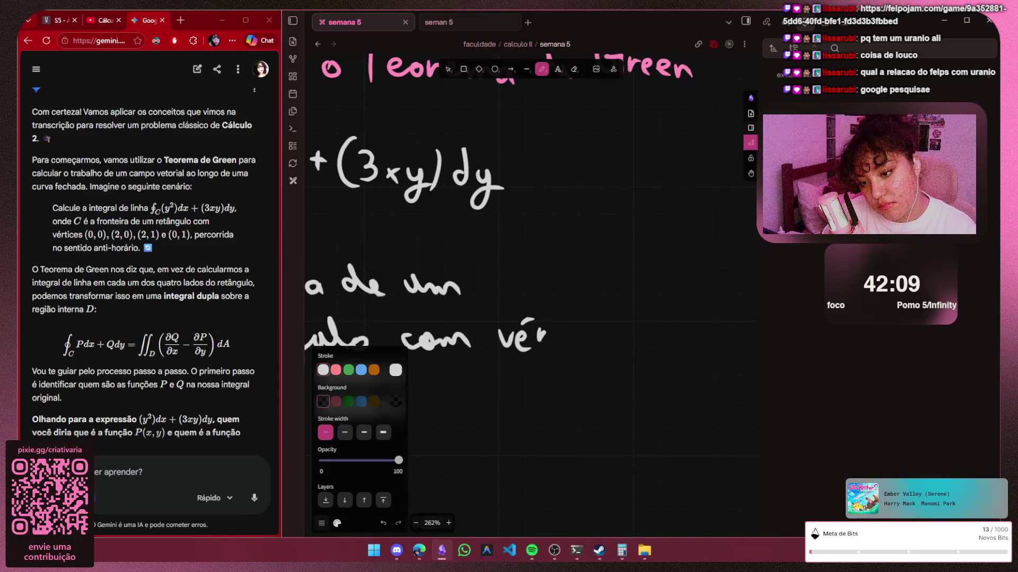
key(ctrl+z)
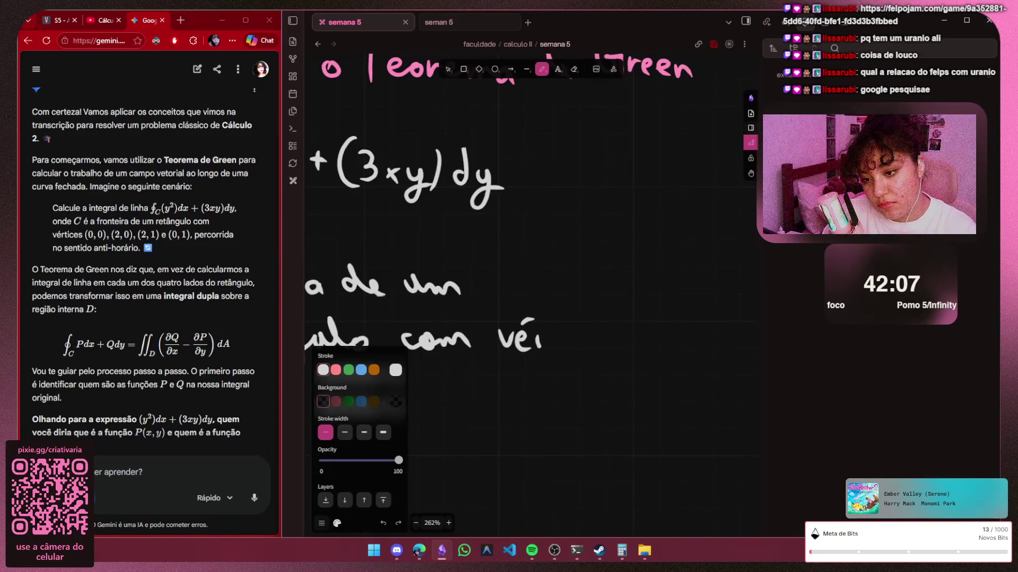
drag(537, 348, 553, 336)
mouse_move(562, 323)
mouse_down()
mouse_move(563, 347)
mouse_move(618, 345)
mouse_up()
drag(632, 334, 622, 345)
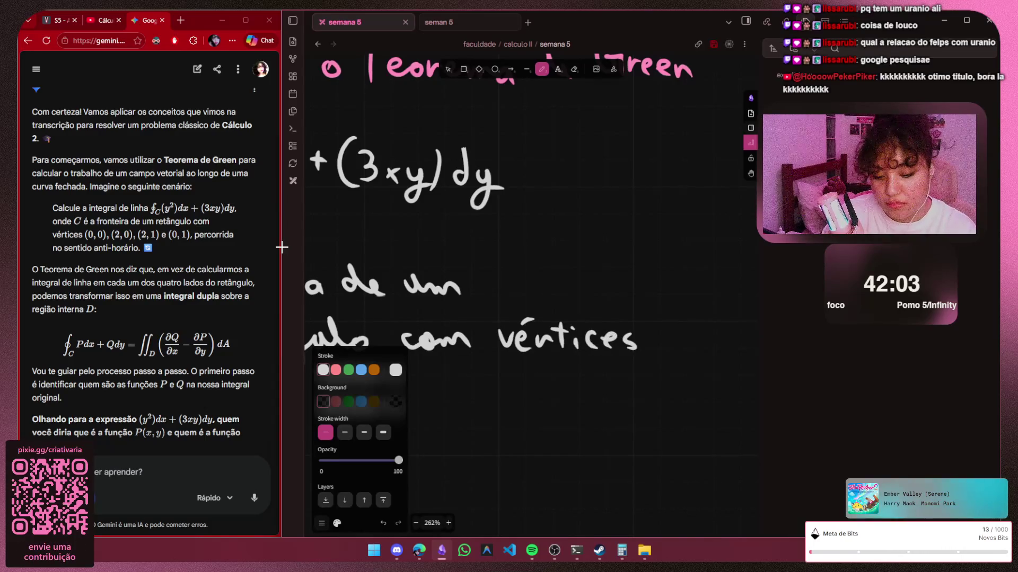
scroll(282, 246, right, 1)
scroll(282, 263, right, 4)
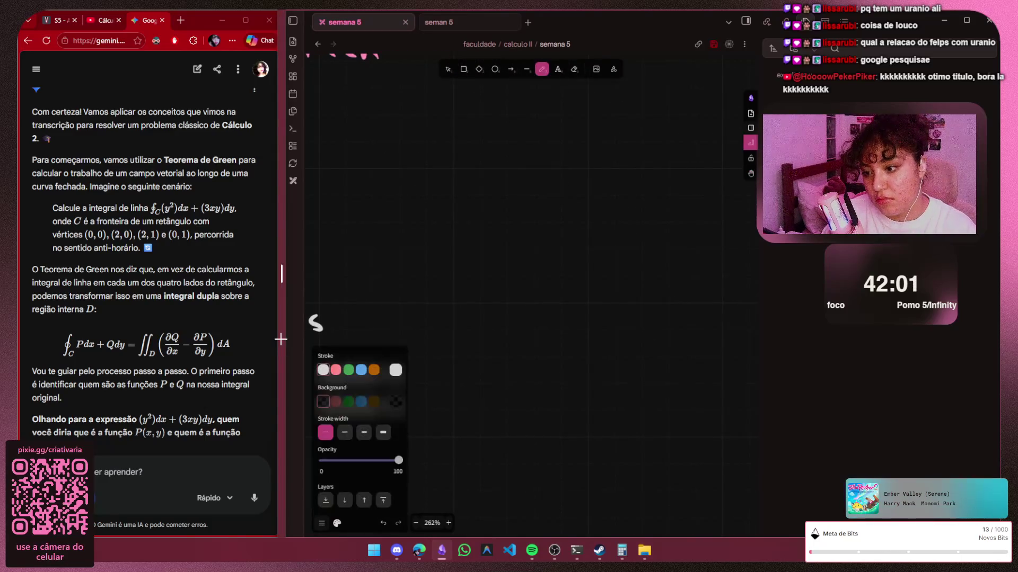
Handwrite the vertices '(0,0), (2,0), (2,1) e (0,1)', redrawing the last parenthesis
mouse_move(364, 301)
mouse_down()
mouse_move(360, 331)
mouse_move(377, 307)
mouse_move(388, 330)
mouse_move(405, 307)
mouse_move(428, 328)
mouse_move(454, 333)
mouse_move(514, 308)
mouse_move(544, 330)
mouse_move(670, 325)
mouse_up()
mouse_move(689, 314)
mouse_down()
mouse_move(695, 330)
mouse_move(726, 327)
mouse_up()
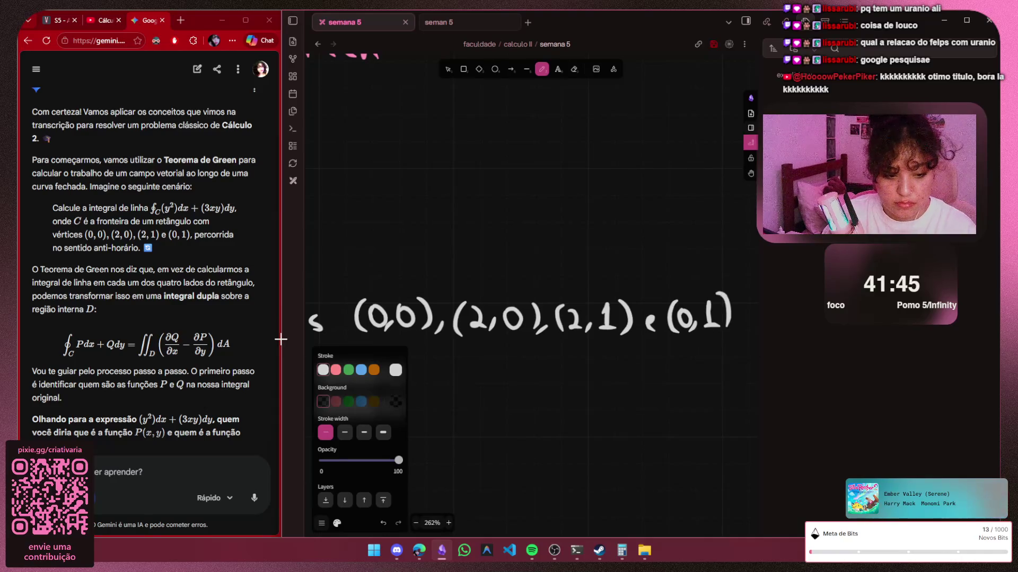
key(ctrl+z)
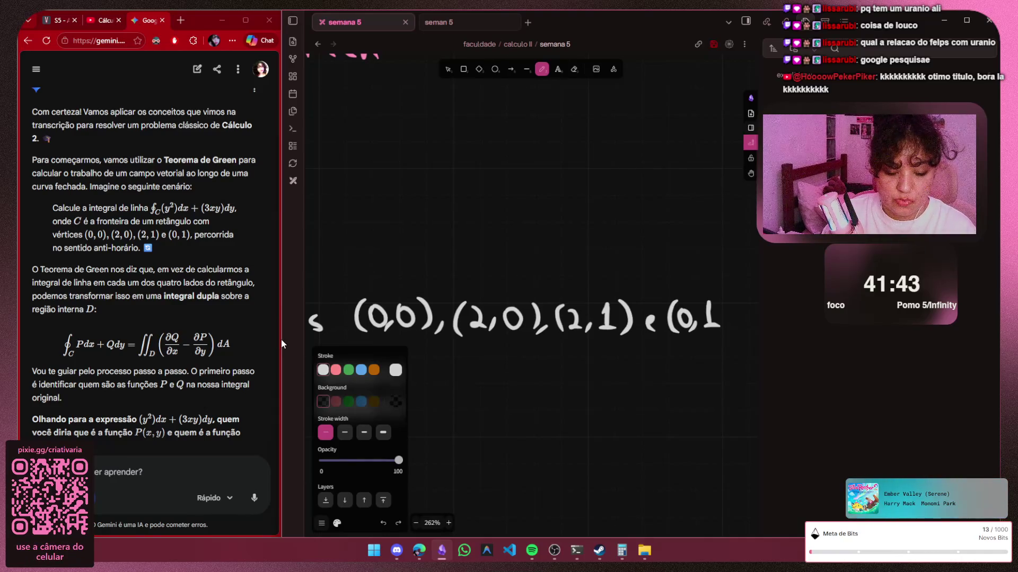
drag(721, 301, 726, 331)
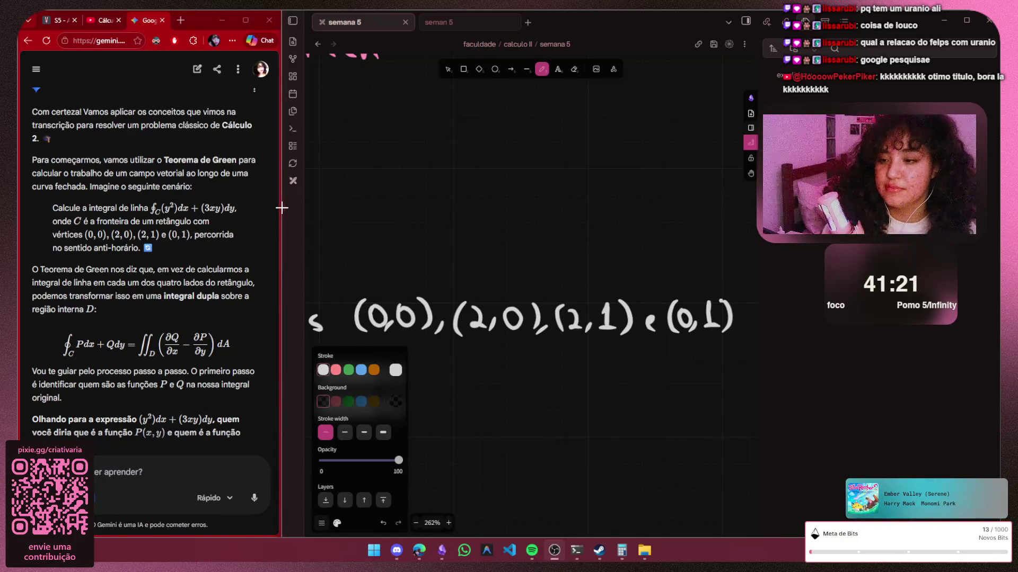
scroll(514, 241, down, 3)
scroll(514, 262, down, 2)
scroll(516, 286, down, 2)
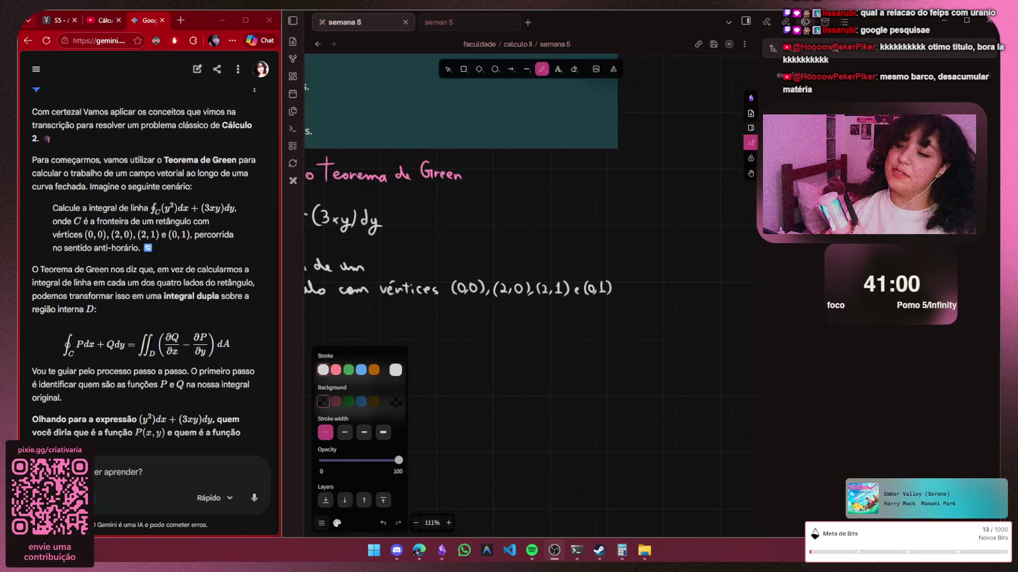
scroll(442, 336, up, 1)
scroll(442, 336, up, 2)
scroll(446, 334, up, 2)
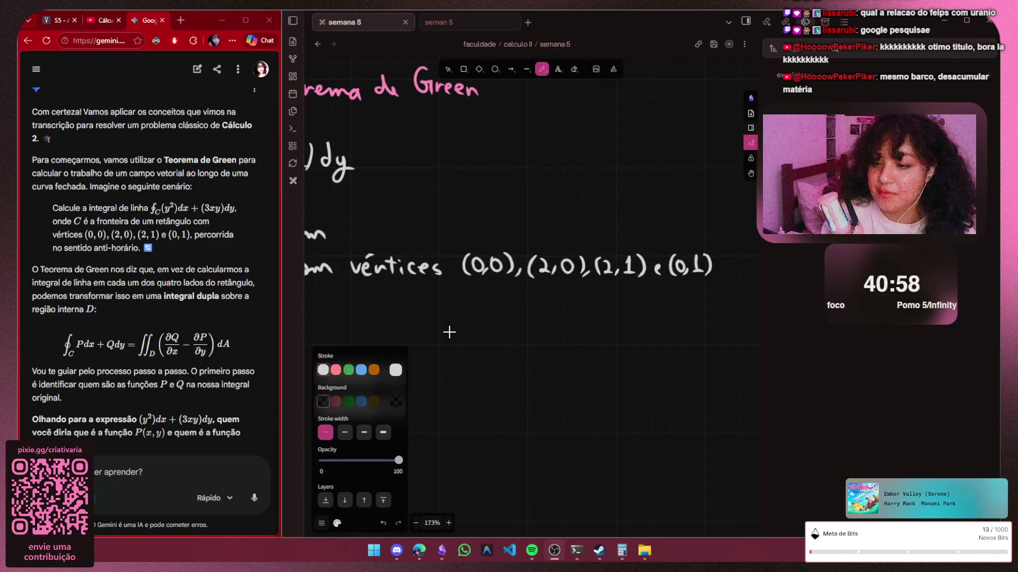
key(h)
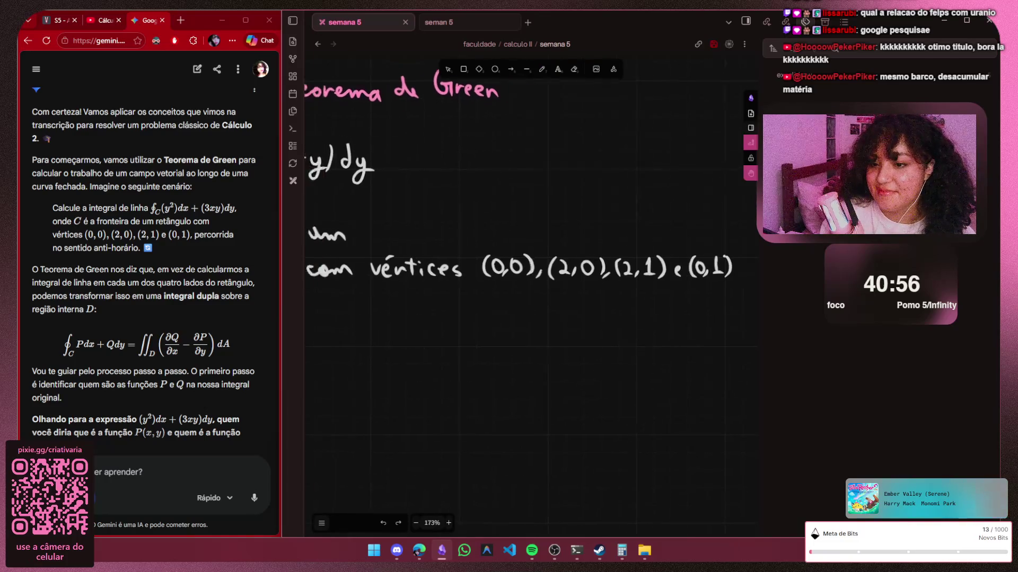
mouse_move(450, 332)
mouse_down()
mouse_move(700, 288)
mouse_move(447, 332)
mouse_up()
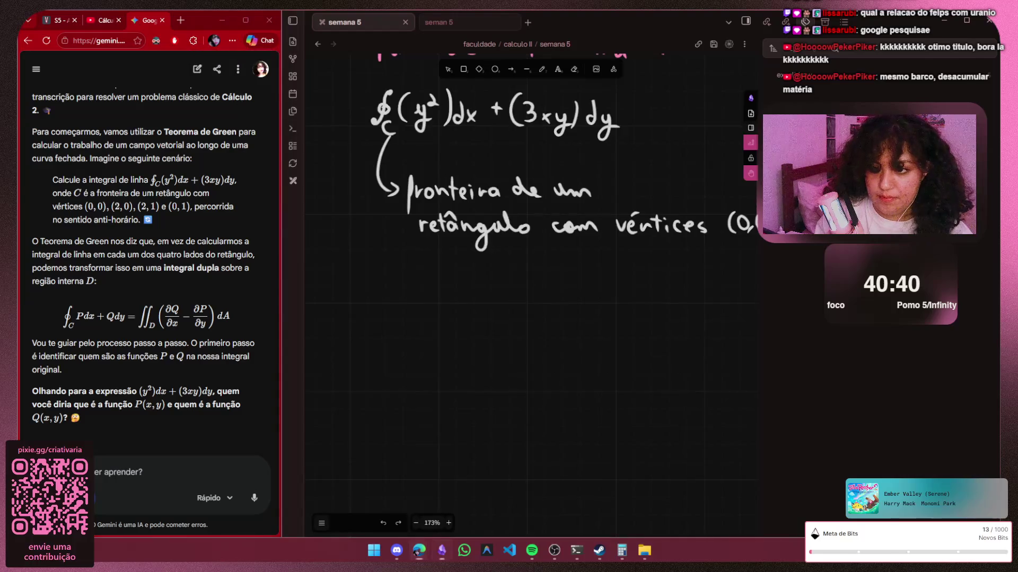
scroll(531, 287, up, 3)
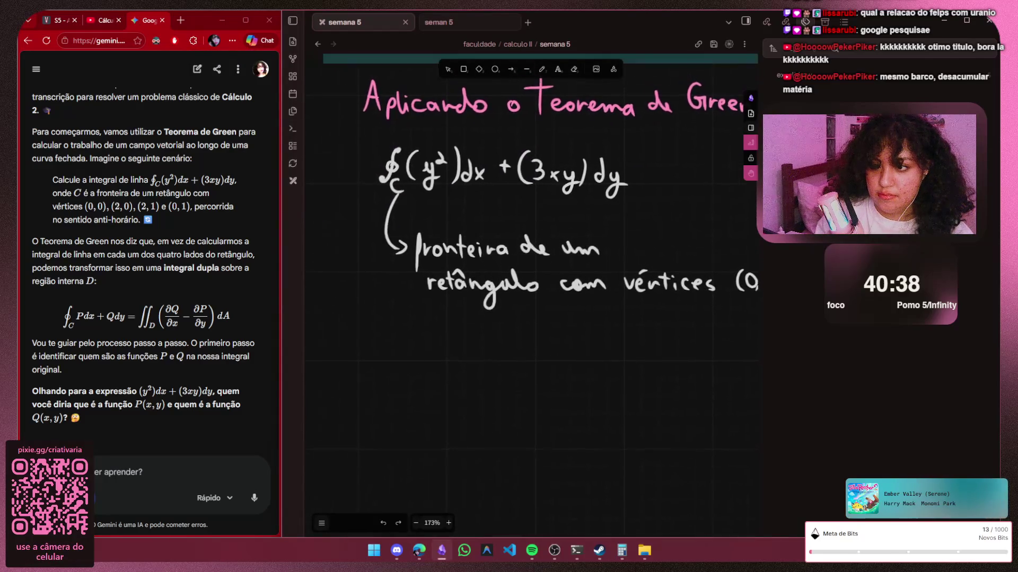
scroll(532, 286, right, 2)
scroll(531, 286, up, 1)
scroll(531, 287, right, 3)
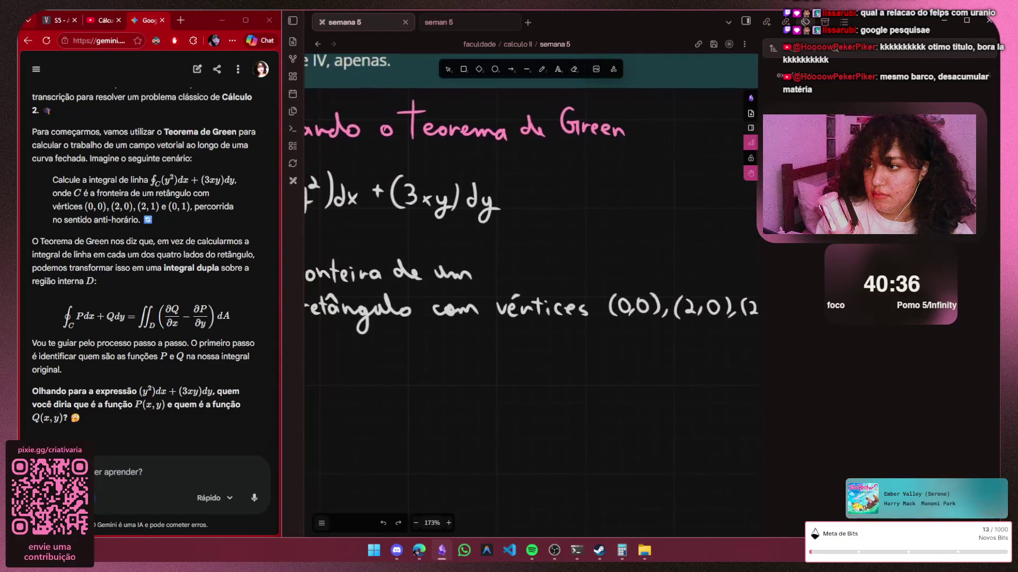
scroll(532, 287, left, 2)
scroll(531, 286, left, 1)
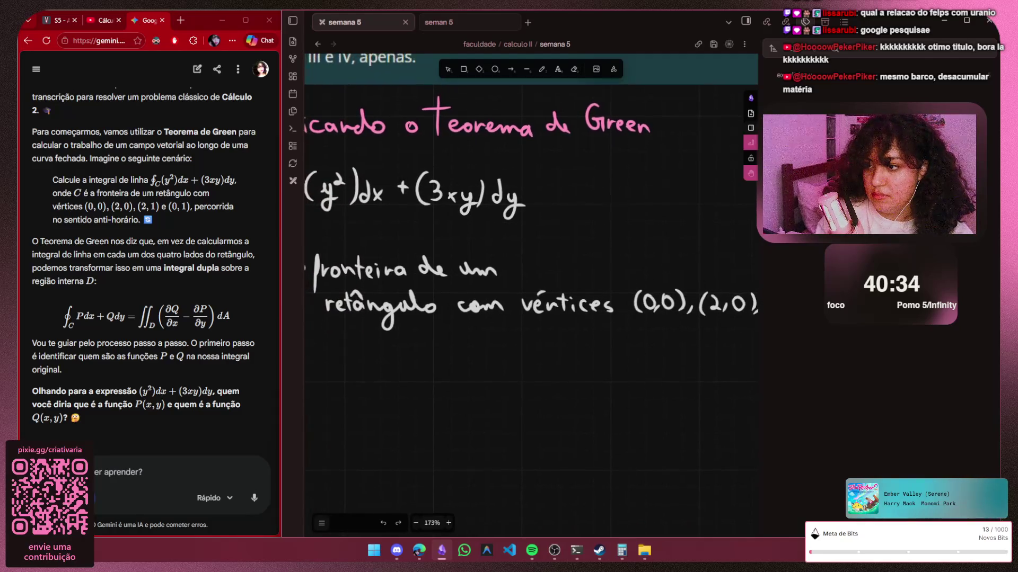
scroll(532, 286, left, 3)
scroll(531, 286, down, 1)
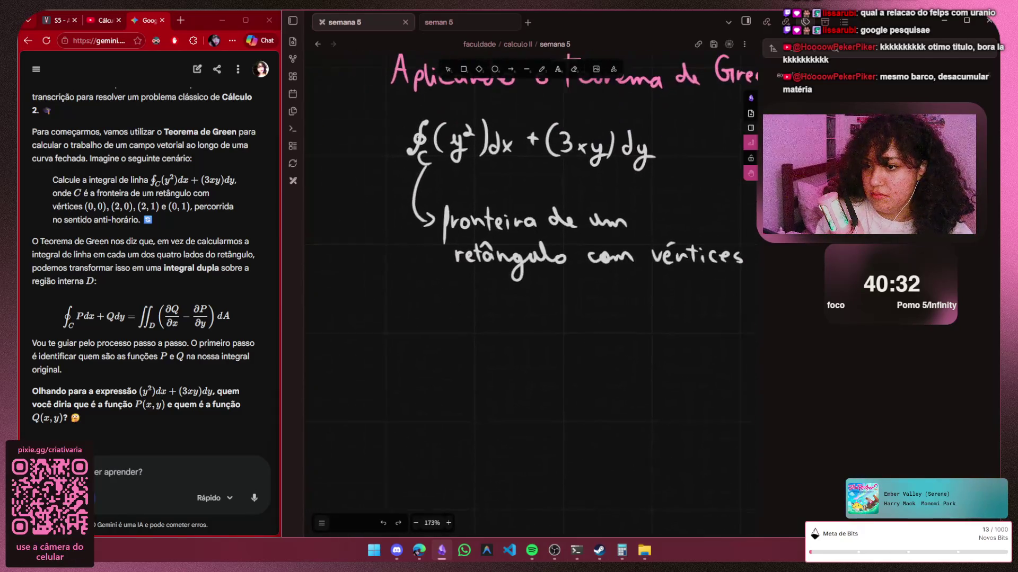
scroll(531, 286, up, 1)
key(p)
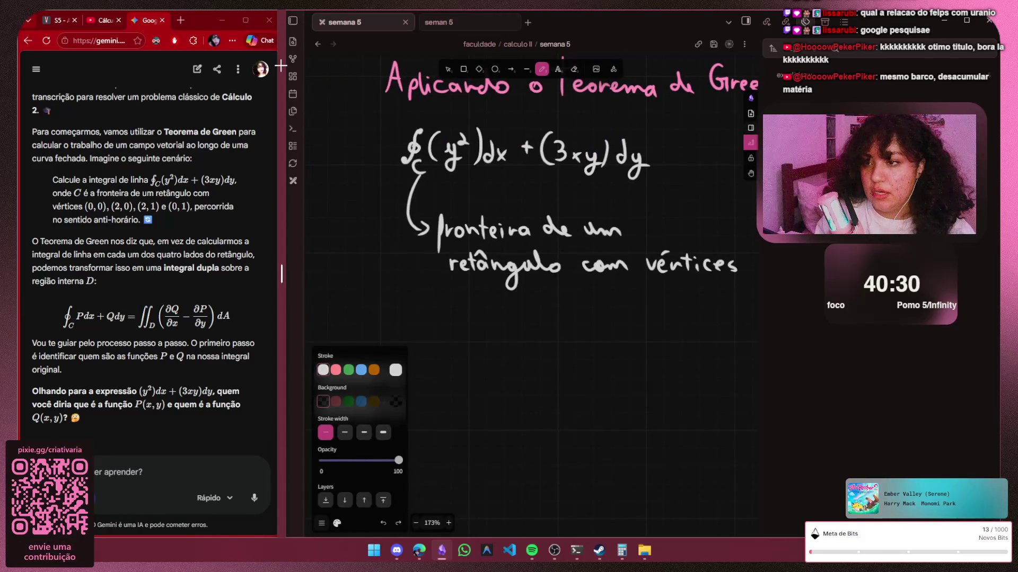
mouse_move(373, 100)
mouse_down()
mouse_move(313, 284)
mouse_move(405, 344)
mouse_up()
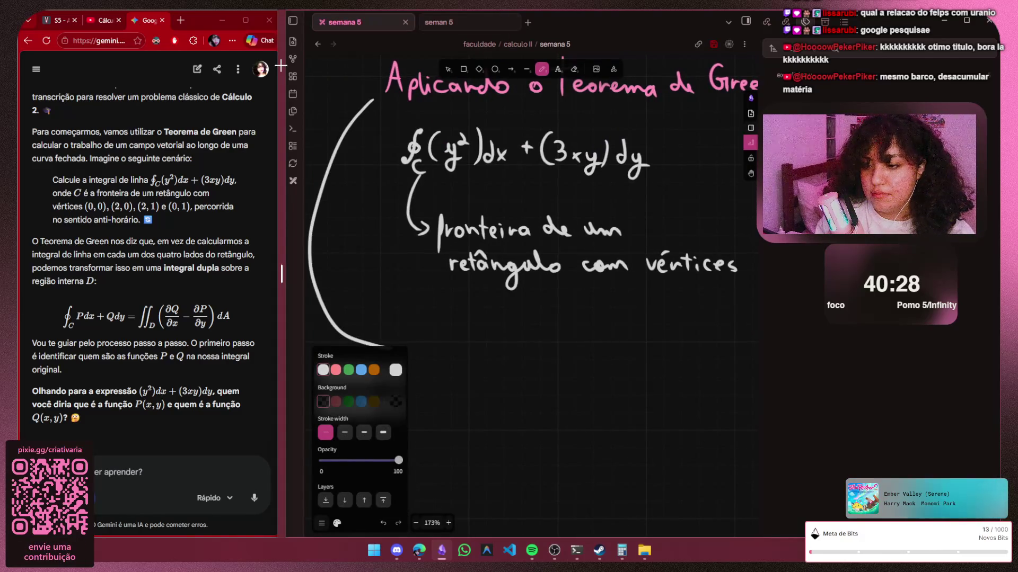
key(ctrl+z)
key(ctrl+z)
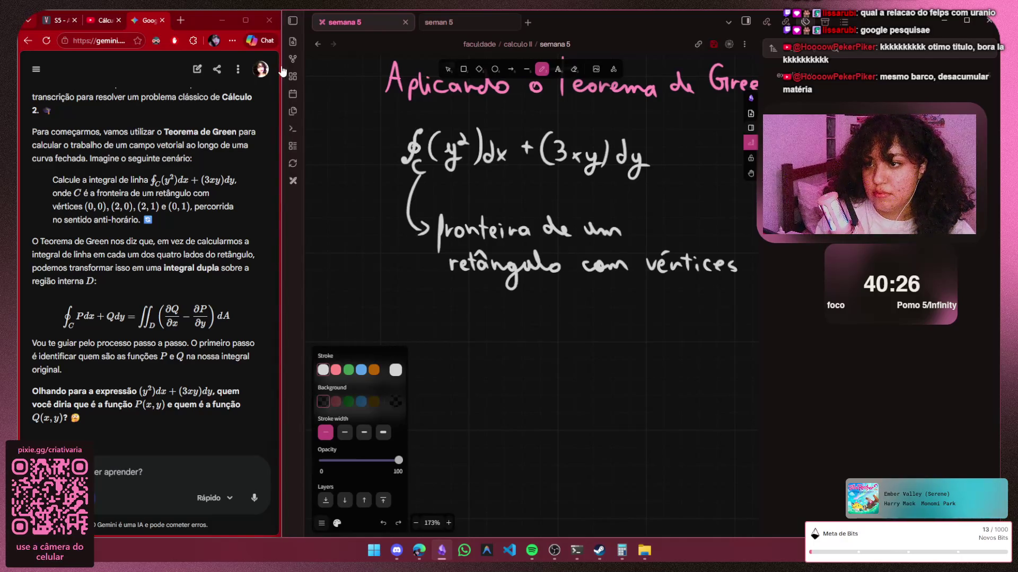
key(v)
scroll(603, 195, down, 3)
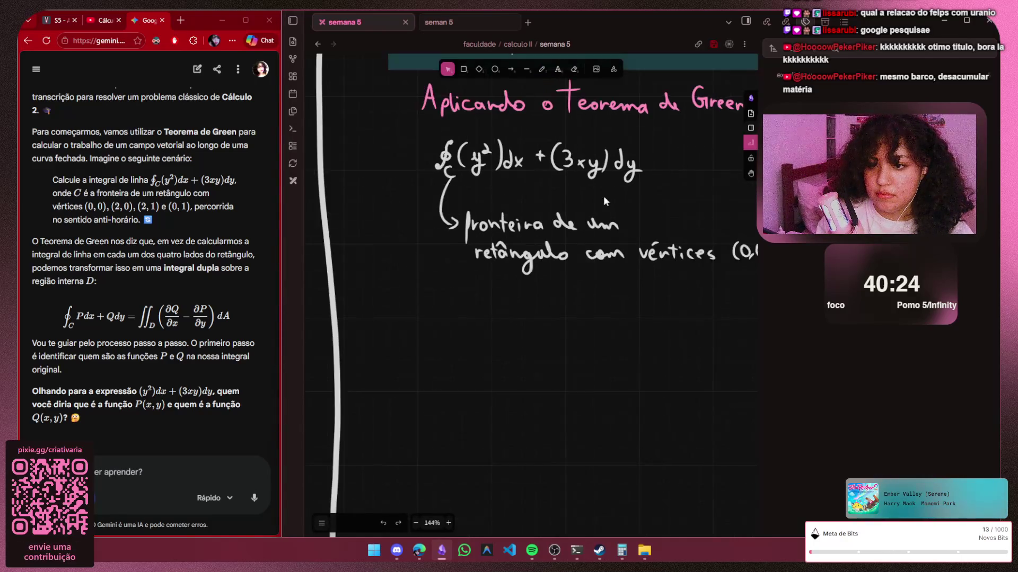
scroll(635, 178, down, 2)
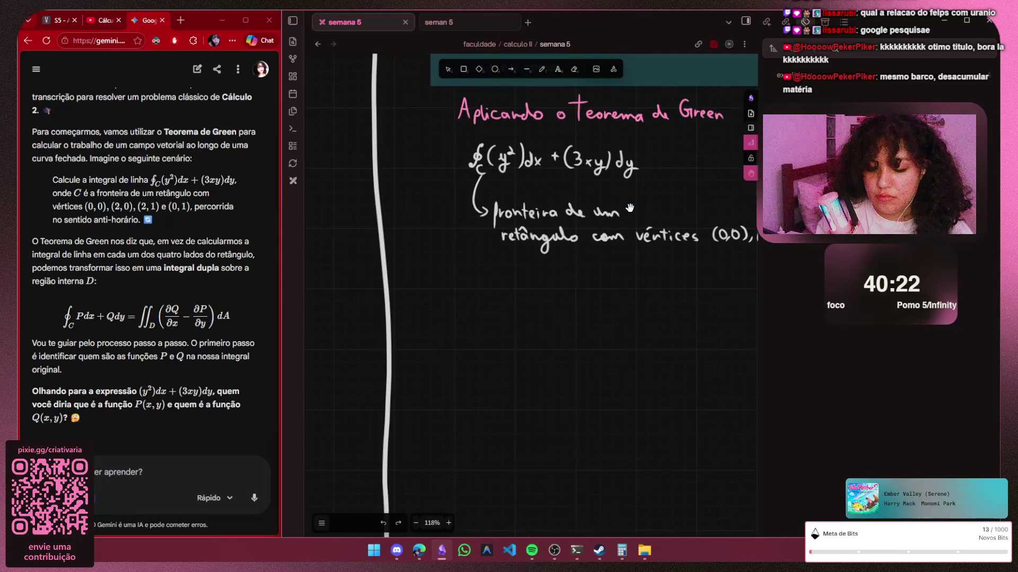
key(h)
scroll(531, 296, up, 1)
key(v)
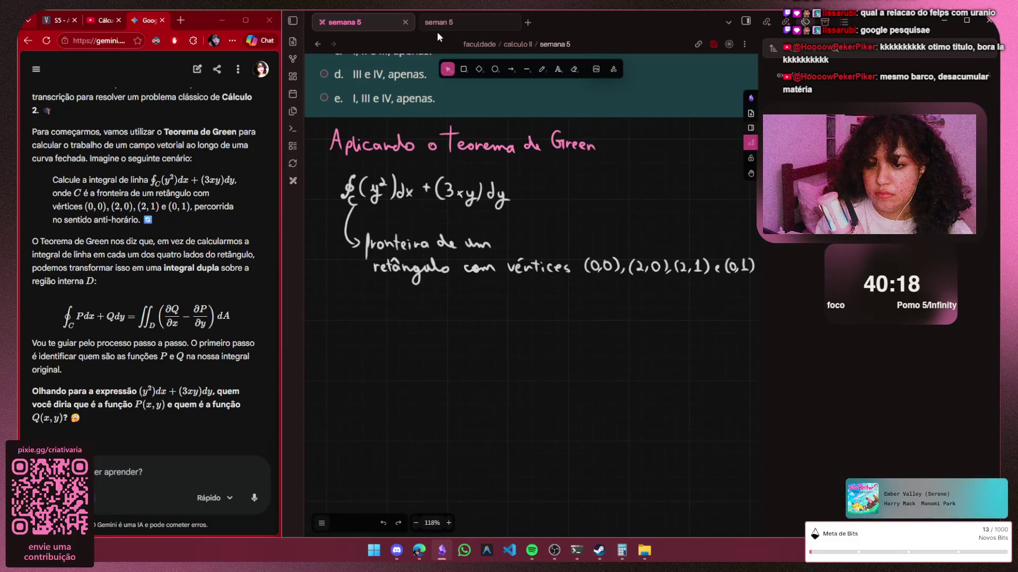
scroll(685, 192, up, 3)
scroll(674, 167, up, 2)
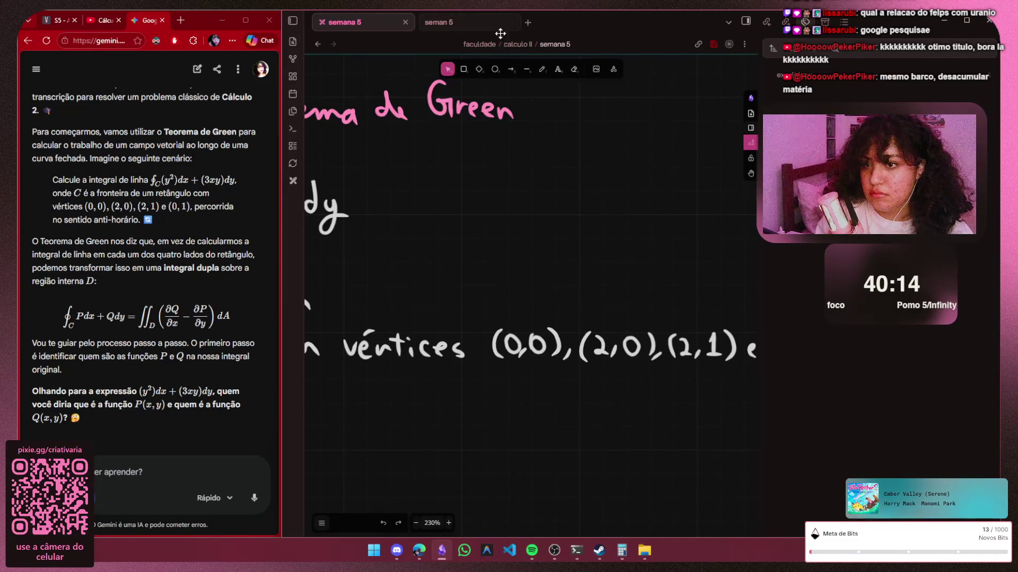
key(p)
scroll(390, 198, down, 3)
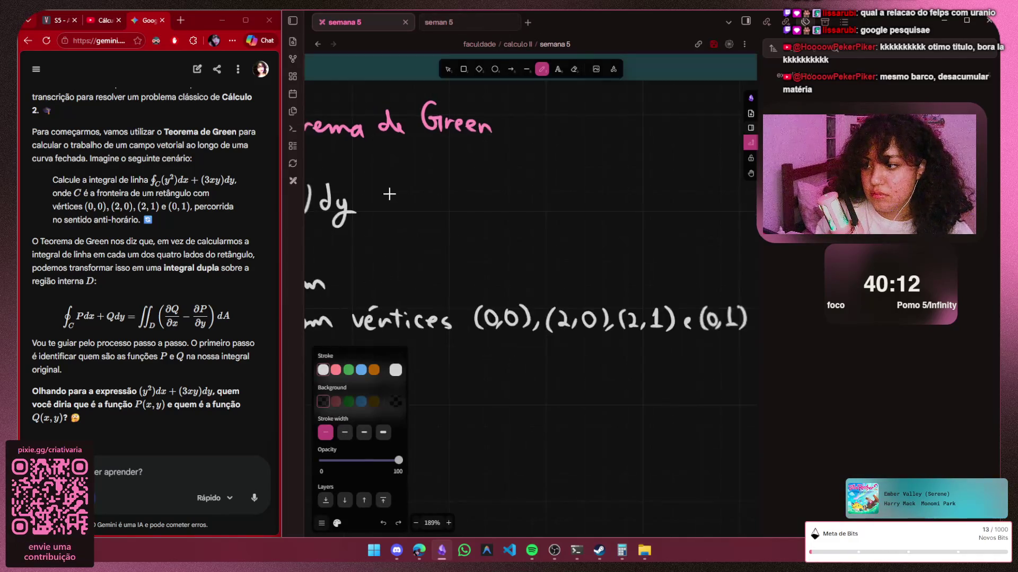
scroll(391, 198, down, 2)
key(h)
scroll(390, 198, left, 3)
scroll(391, 198, left, 2)
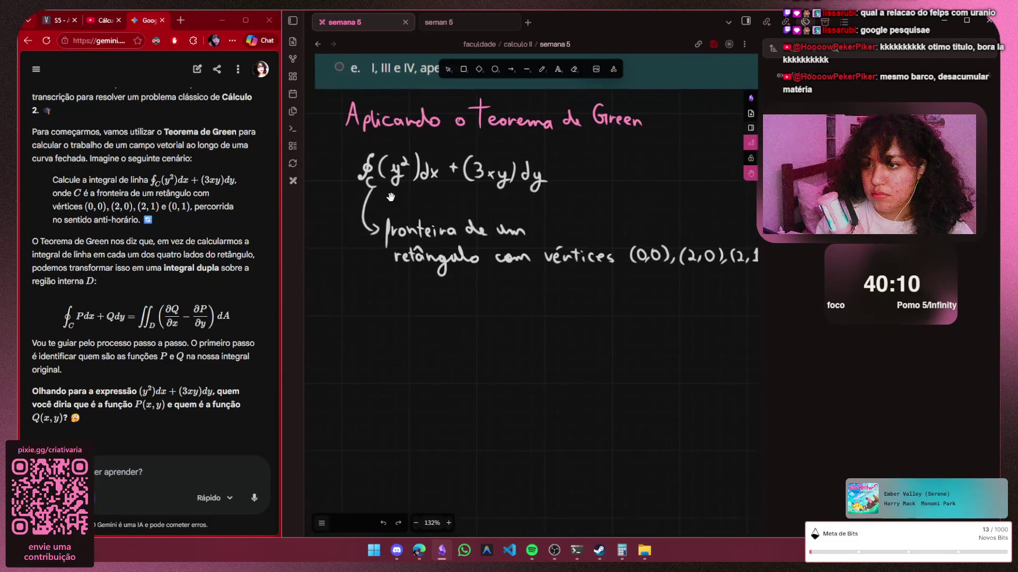
scroll(390, 196, up, 1)
scroll(391, 196, left, 1)
key(v)
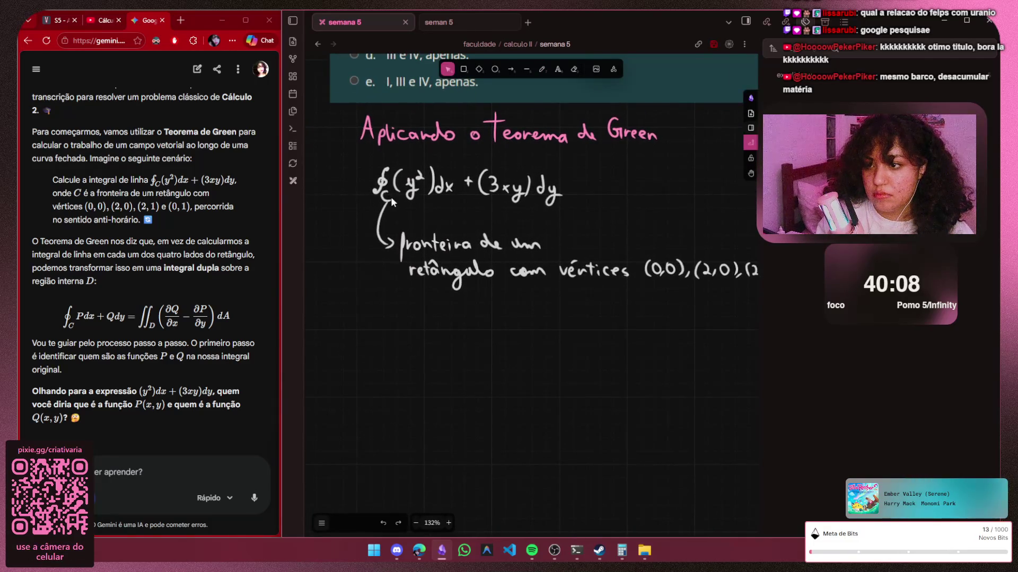
drag(347, 165, 688, 117)
Undo the misplaced heading move and restore the question card to its smaller size
drag(556, 136, 573, 322)
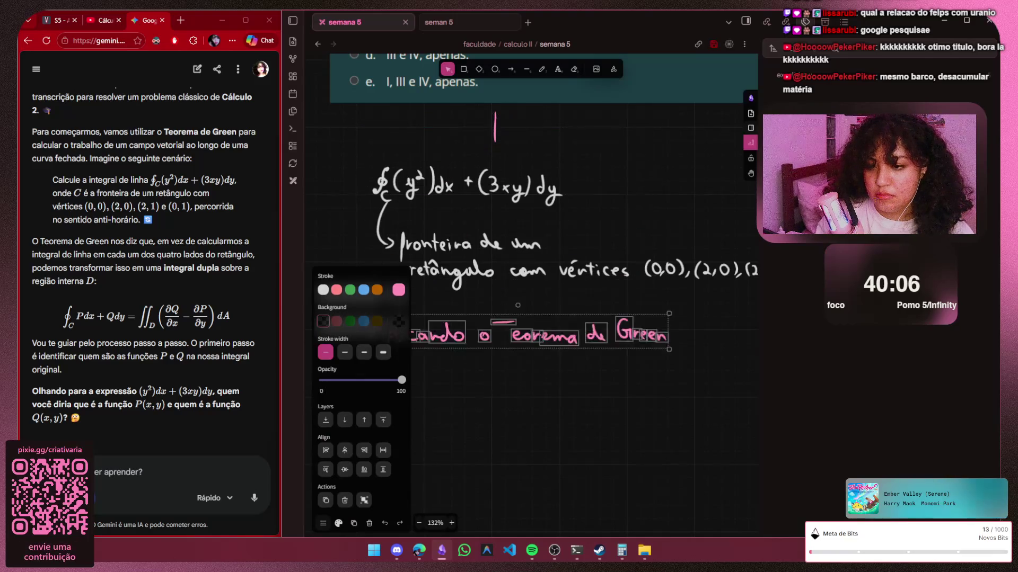
key(ctrl+z)
key(ctrl+z)
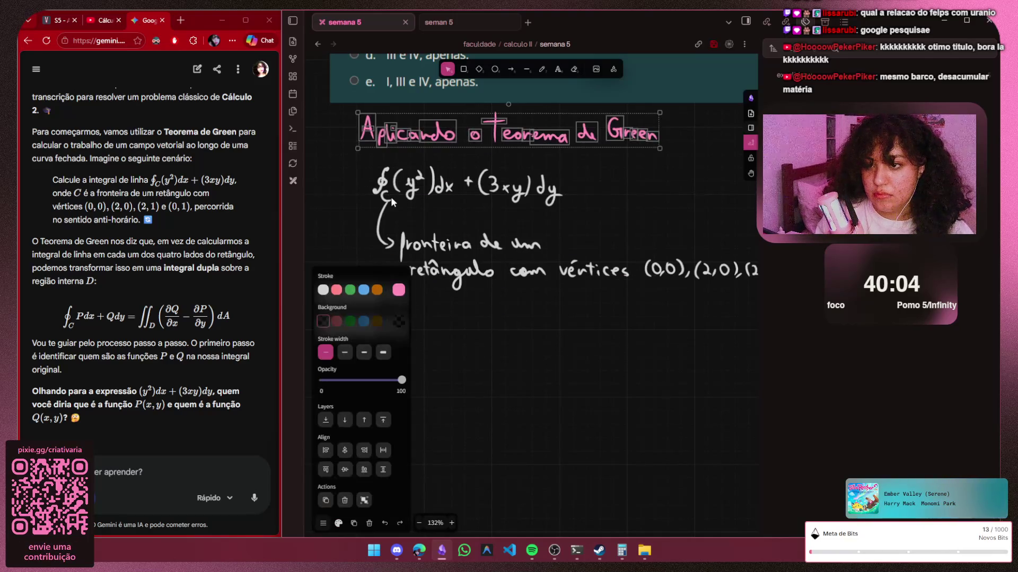
key(ctrl+z)
key(ctrl+z)
key(ctrl+z)
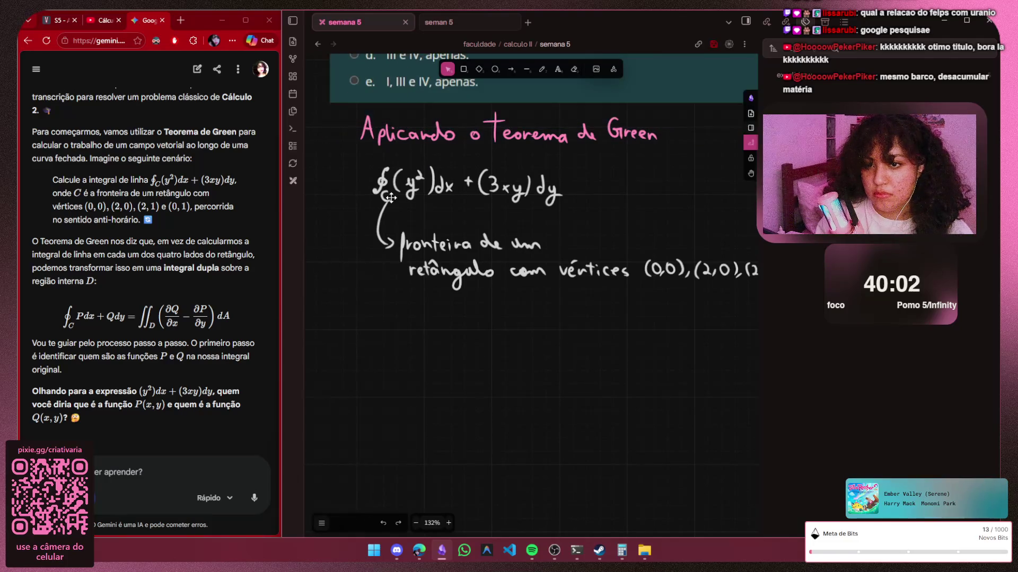
key(ctrl+z)
right_click(605, 68)
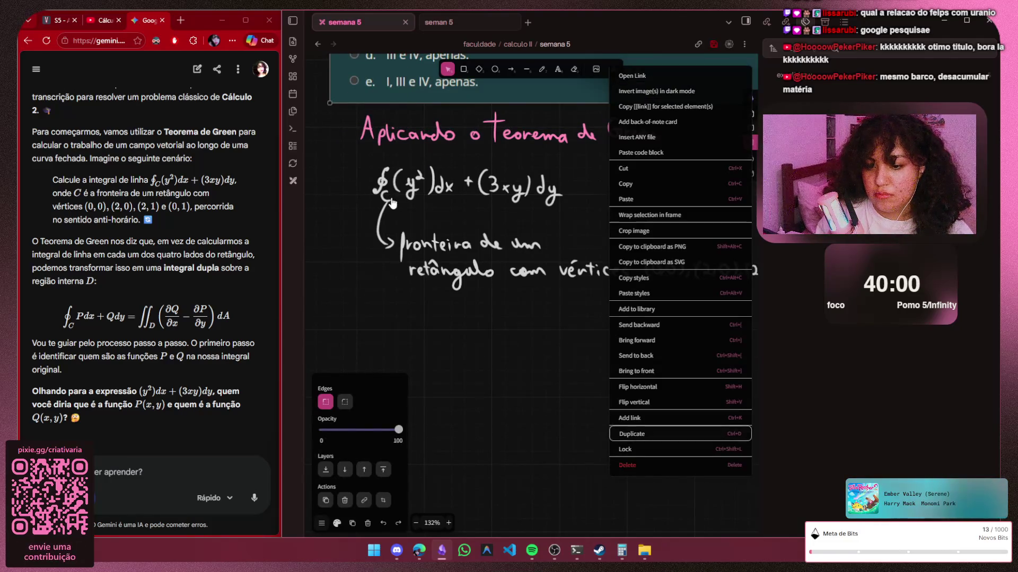
click(391, 197)
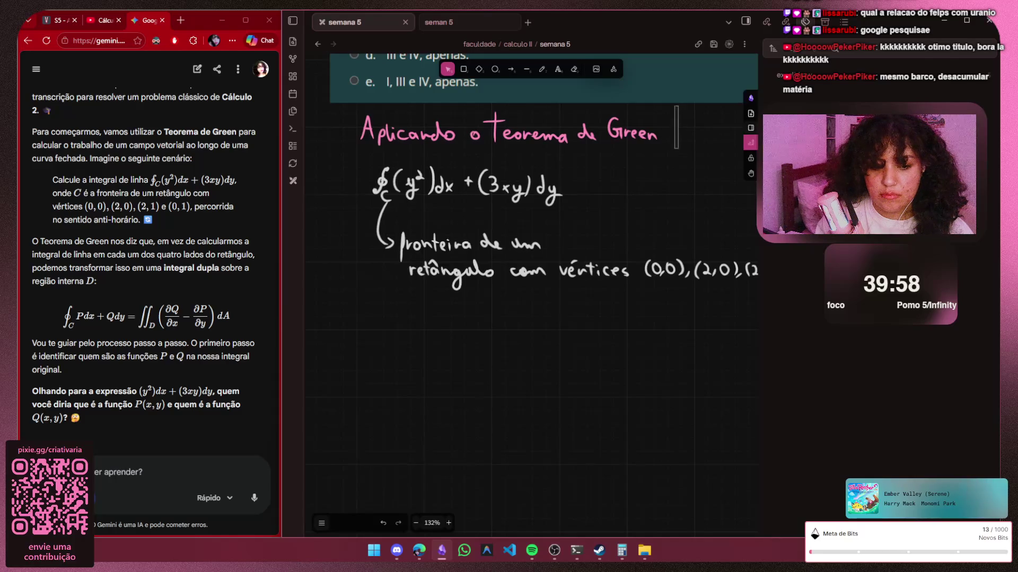
Drag the pink 'Aplicando o Teorema de Green' heading below the vertices line
click(494, 124)
mouse_move(493, 125)
mouse_down()
mouse_move(475, 367)
mouse_move(530, 313)
mouse_up()
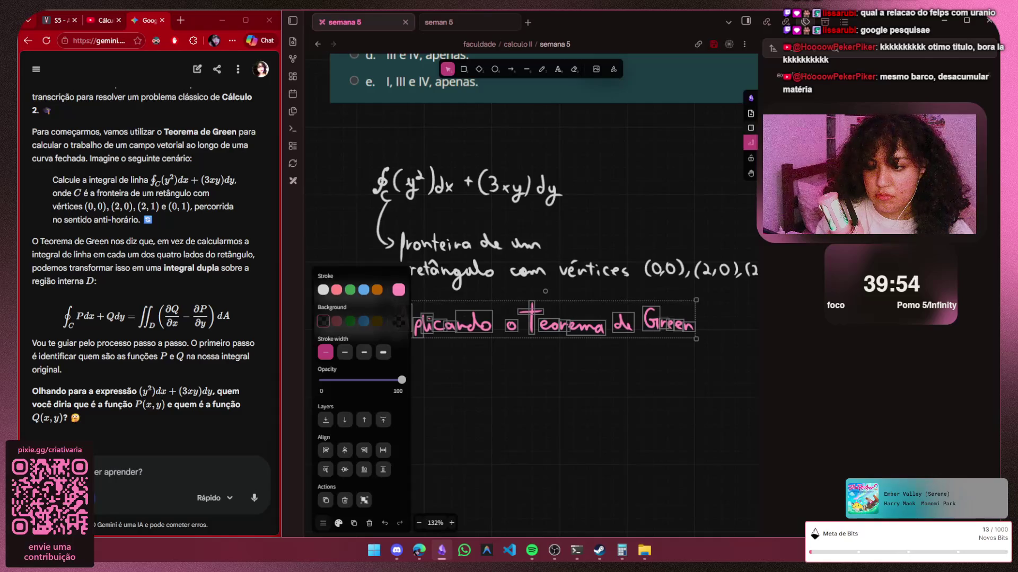
click(391, 196)
scroll(454, 391, up, 3)
scroll(438, 376, up, 3)
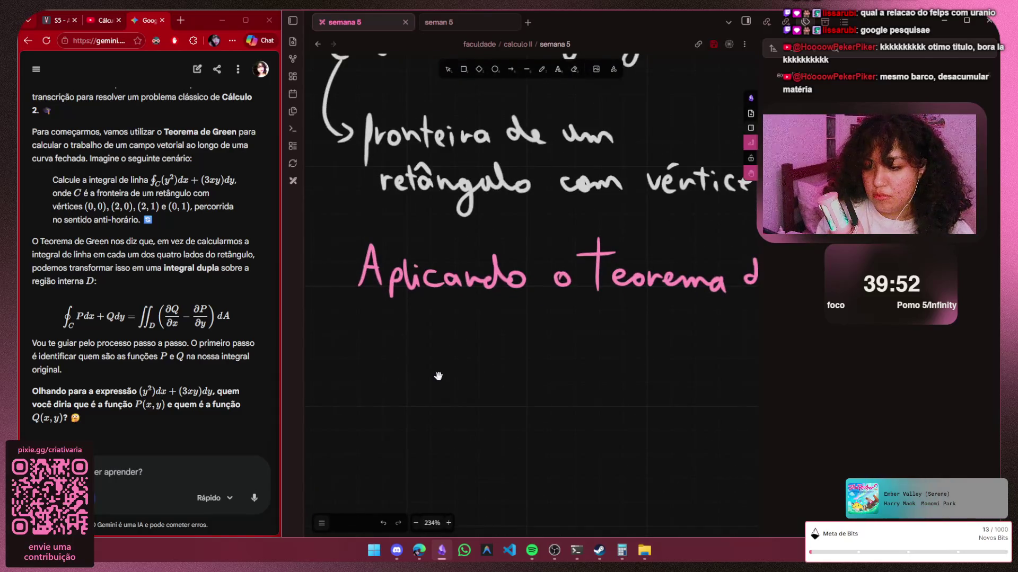
scroll(438, 377, down, 2)
scroll(438, 376, left, 1)
key(p)
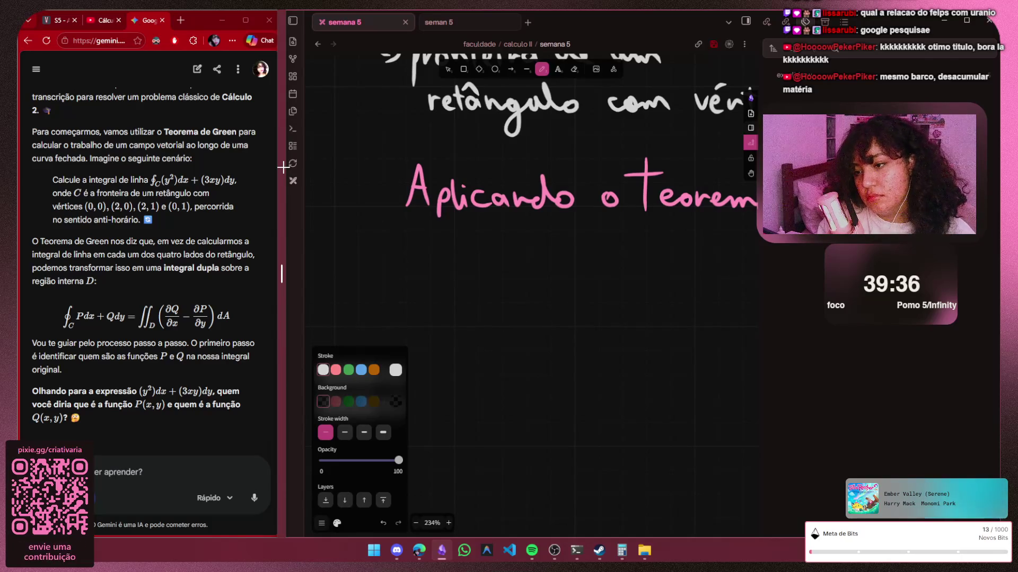
Handwrite 'Ao invés de calcular' beneath the heading
mouse_move(410, 223)
mouse_down()
mouse_move(400, 253)
mouse_move(419, 242)
mouse_up()
mouse_move(421, 238)
mouse_down()
mouse_move(471, 255)
mouse_move(487, 241)
mouse_move(498, 256)
mouse_up()
drag(495, 224, 504, 218)
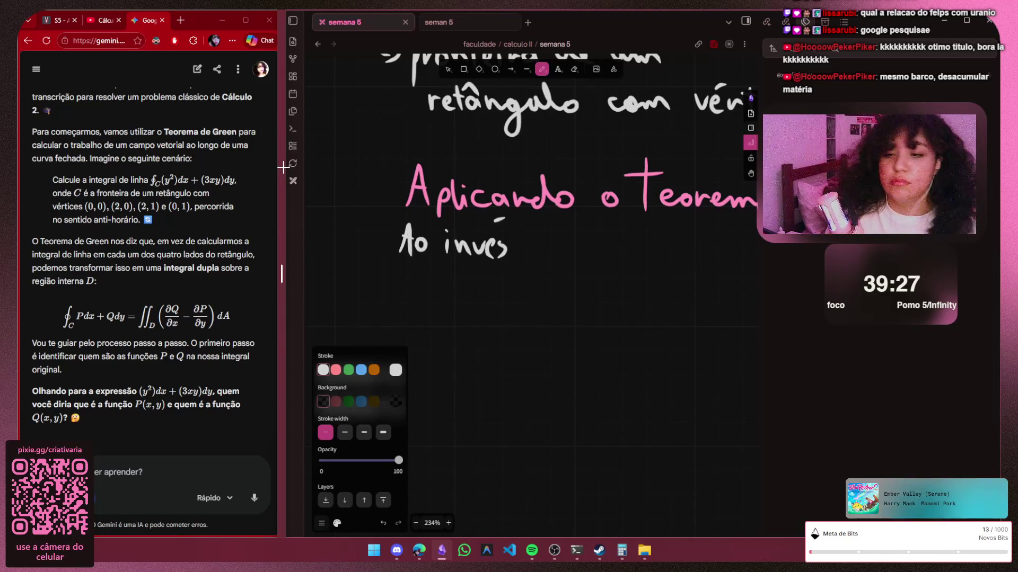
drag(536, 237, 539, 252)
drag(544, 247, 603, 257)
mouse_move(608, 229)
mouse_down()
mouse_move(611, 256)
mouse_move(656, 256)
mouse_up()
mouse_move(667, 244)
mouse_down()
mouse_move(675, 256)
mouse_move(703, 243)
mouse_up()
Continue the line with 'a integral de linha'
key(h)
drag(615, 166, 285, 173)
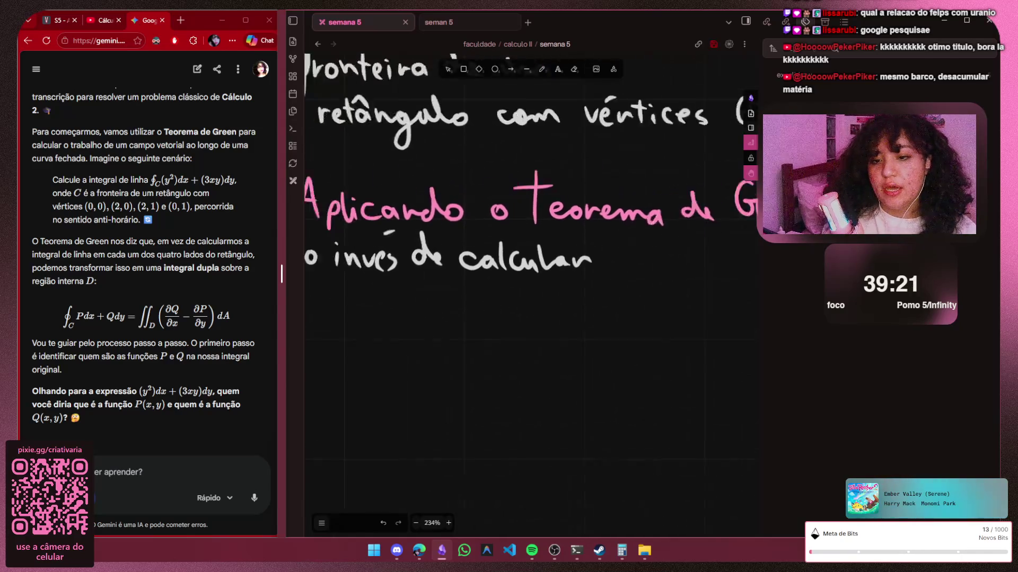
key(p)
mouse_move(417, 250)
mouse_down()
mouse_move(421, 262)
mouse_move(473, 264)
mouse_up()
mouse_move(482, 245)
mouse_down()
mouse_move(483, 267)
mouse_move(489, 253)
mouse_up()
drag(492, 259, 509, 287)
mouse_move(537, 246)
mouse_down()
mouse_move(539, 265)
mouse_move(601, 264)
mouse_up()
drag(603, 260, 707, 264)
drag(557, 318, 593, 322)
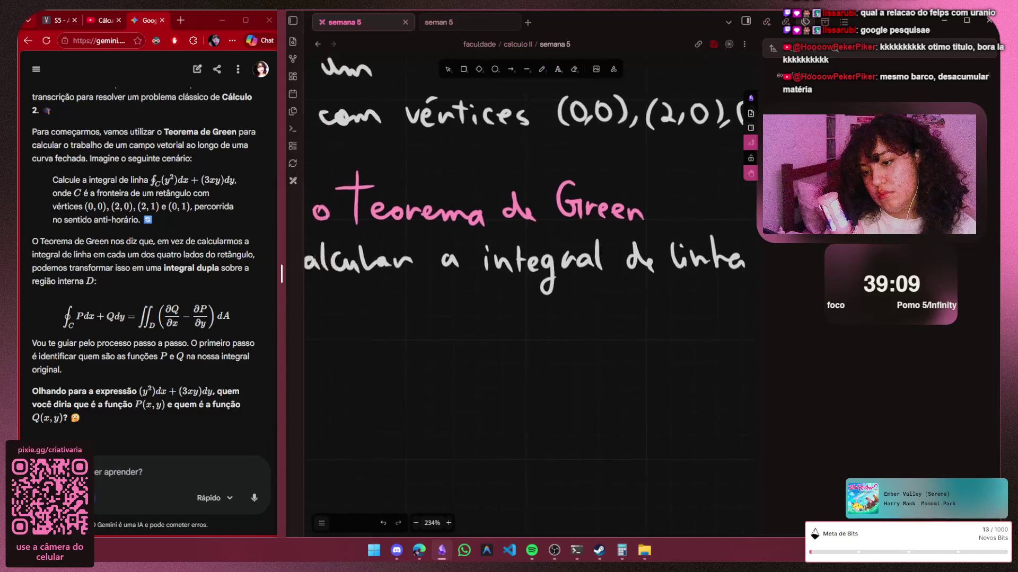
scroll(525, 198, left, 5)
Handwrite 'para ... lado do retângulo' on the next line, undoing a bad stroke
key(p)
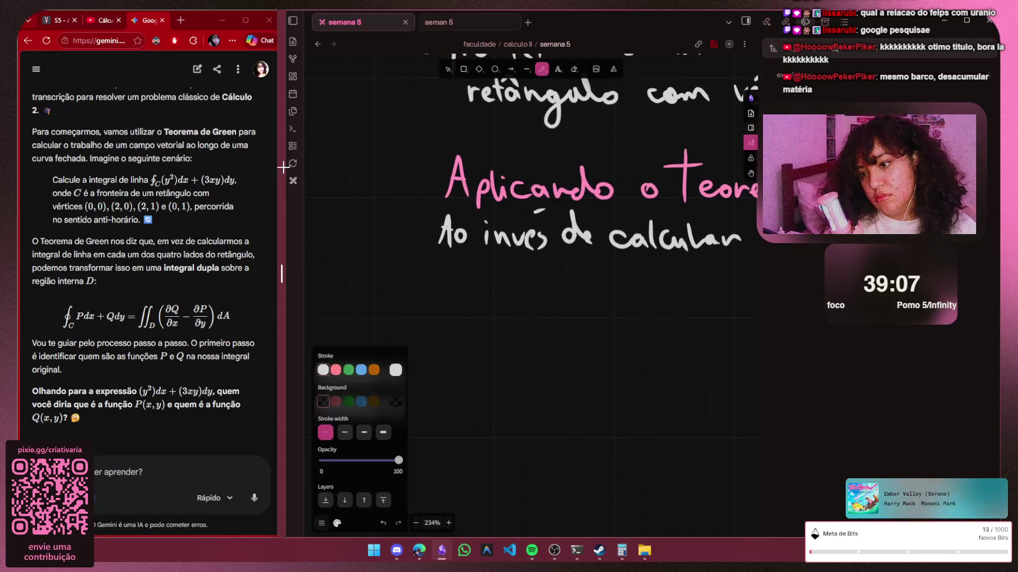
mouse_move(443, 274)
mouse_down()
mouse_move(442, 309)
mouse_move(445, 293)
mouse_up()
mouse_move(458, 278)
mouse_down()
mouse_move(549, 294)
mouse_move(570, 263)
mouse_move(591, 294)
mouse_up()
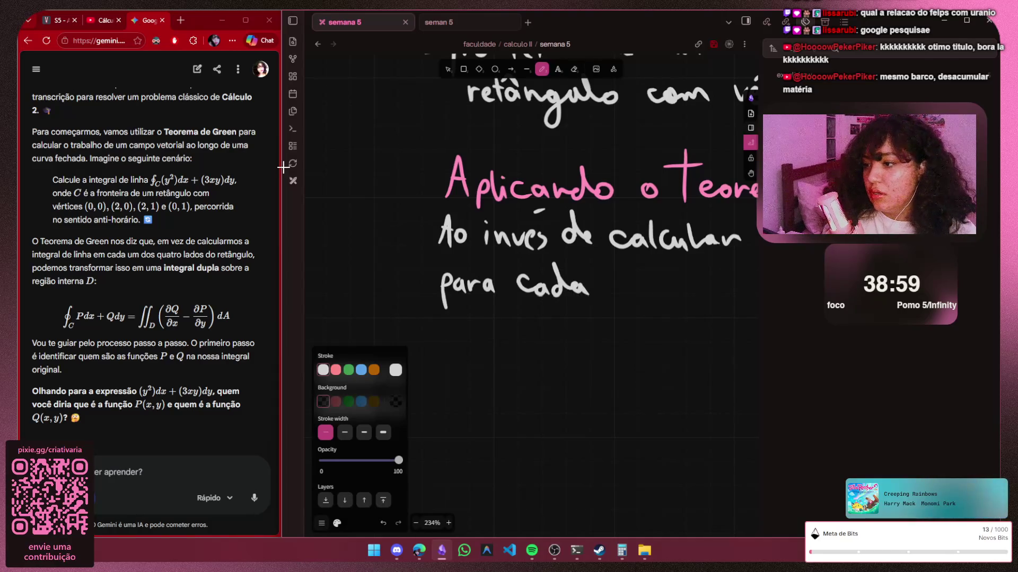
key(h)
scroll(525, 238, right, 5)
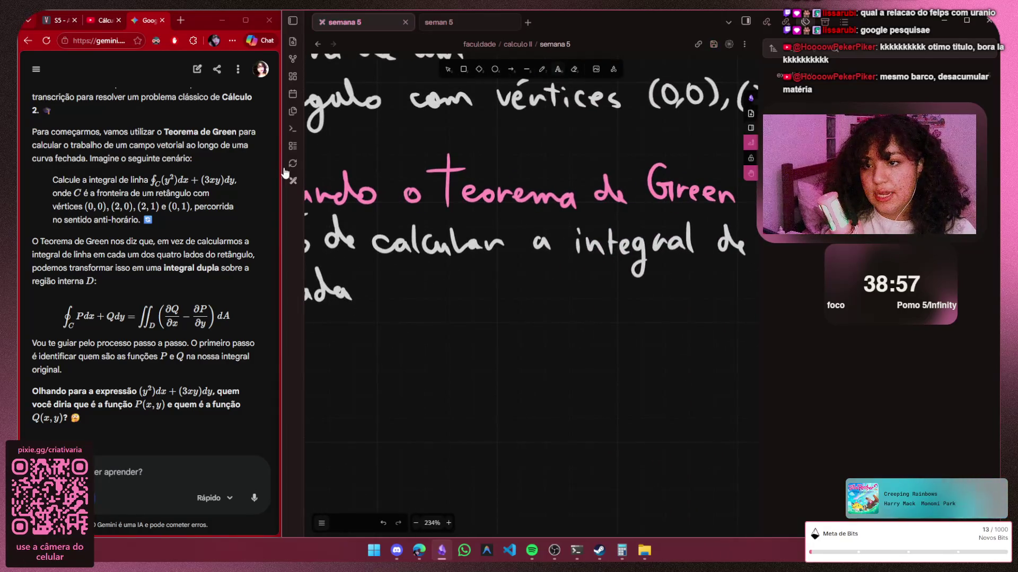
key(p)
mouse_move(370, 270)
mouse_down()
mouse_move(375, 301)
mouse_move(394, 303)
mouse_move(415, 270)
mouse_up()
drag(427, 290, 481, 299)
mouse_move(487, 289)
mouse_down()
mouse_move(521, 285)
mouse_move(541, 299)
mouse_up()
mouse_move(546, 272)
mouse_down()
mouse_move(549, 302)
mouse_move(582, 290)
mouse_move(591, 302)
mouse_up()
drag(605, 289, 598, 327)
mouse_move(610, 291)
mouse_down()
mouse_move(668, 291)
mouse_move(655, 288)
mouse_up()
key(ctrl+z)
key(ctrl+z)
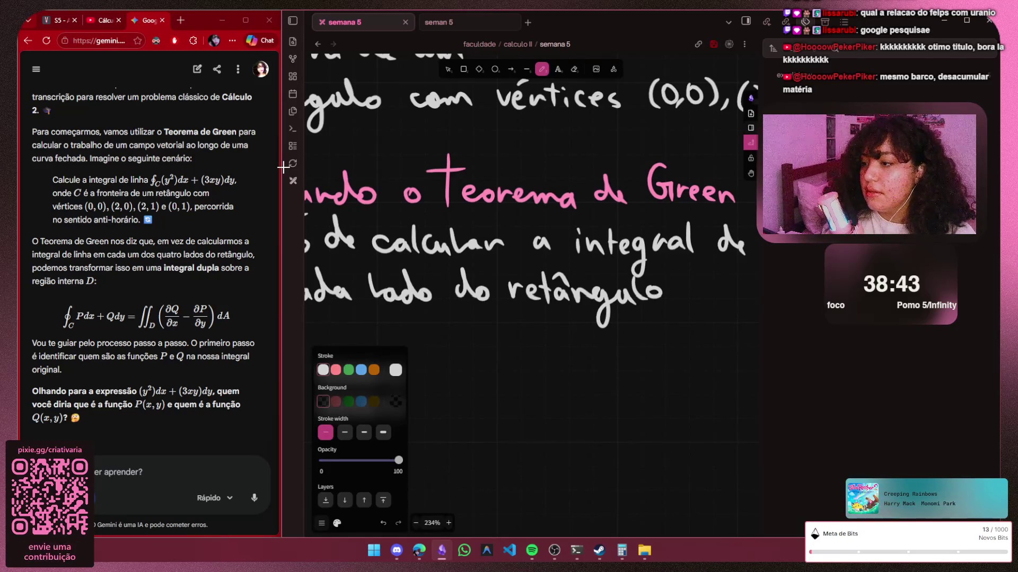
scroll(525, 279, right, 3)
scroll(525, 279, right, 3)
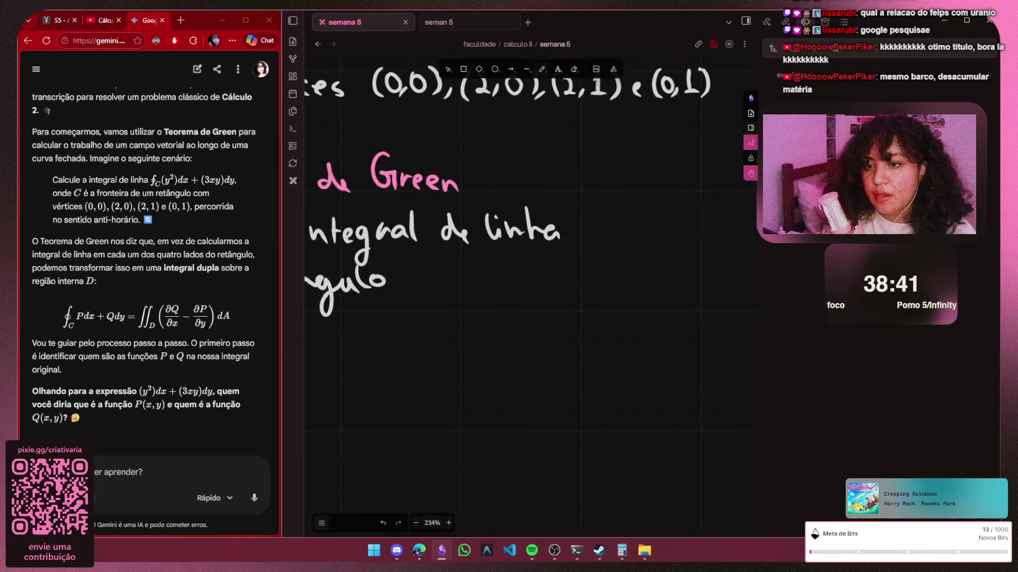
Handwrite the word 'transformamos'
key(p)
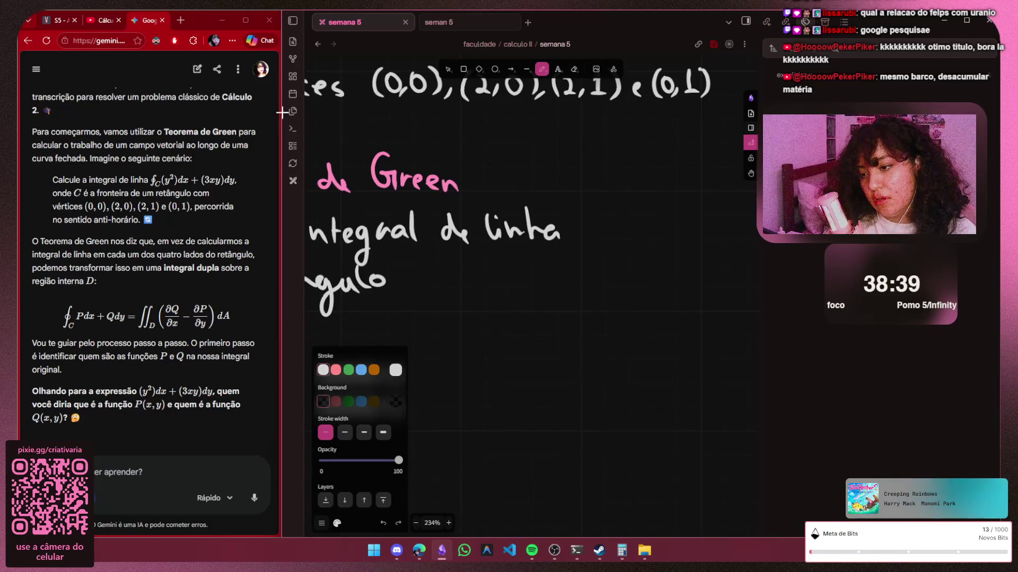
drag(415, 267, 416, 288)
drag(409, 276, 470, 288)
drag(497, 256, 491, 308)
drag(516, 273, 521, 289)
mouse_move(523, 288)
mouse_down()
mouse_move(532, 277)
mouse_move(619, 284)
mouse_up()
key(h)
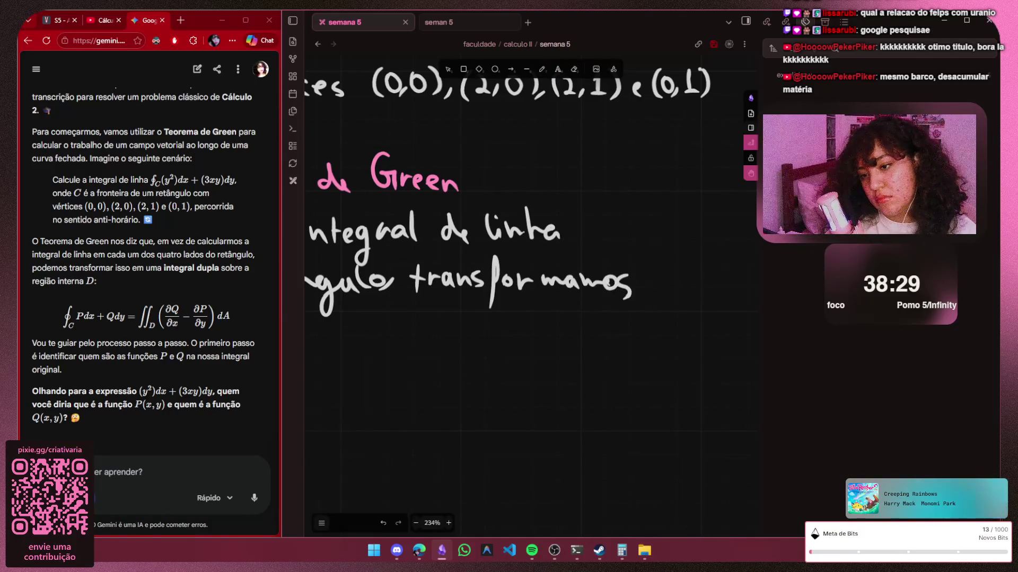
scroll(525, 238, left, 6)
Handwrite 'em uma integral' on a new line and bring its end into view
key(p)
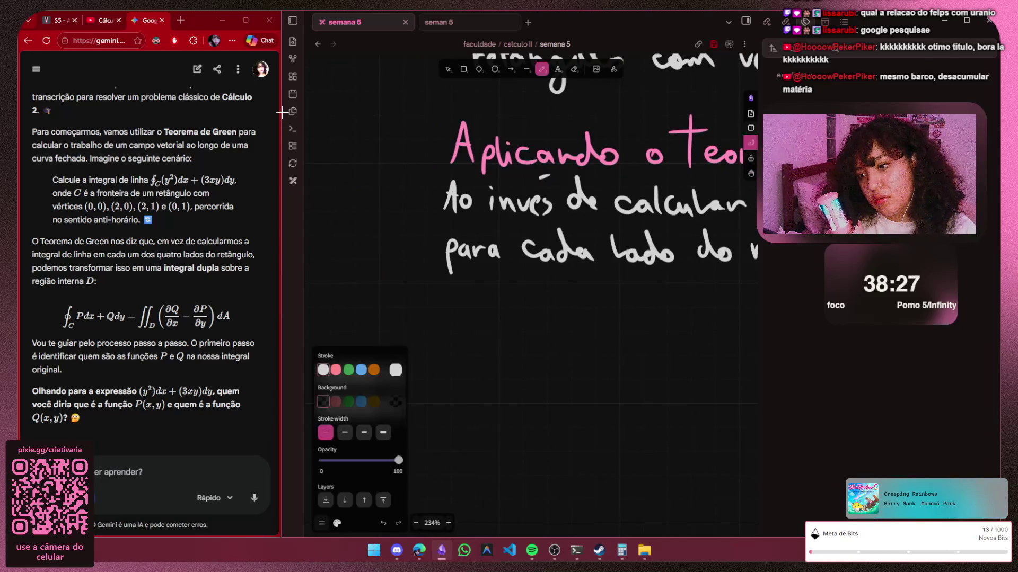
mouse_move(455, 302)
mouse_down()
mouse_move(464, 293)
mouse_move(500, 306)
mouse_move(569, 305)
mouse_up()
mouse_move(582, 297)
mouse_down()
mouse_move(583, 307)
mouse_move(625, 307)
mouse_up()
mouse_move(643, 274)
mouse_down()
mouse_move(642, 305)
mouse_move(651, 291)
mouse_up()
drag(654, 298, 668, 329)
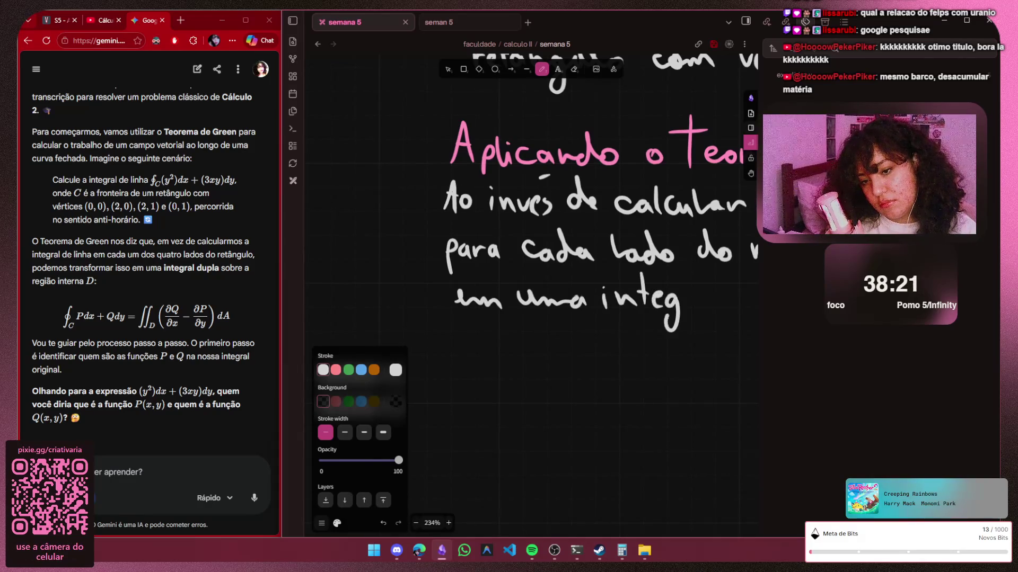
drag(700, 298, 706, 309)
drag(709, 301, 714, 309)
drag(720, 276, 720, 294)
key(h)
drag(664, 344, 283, 332)
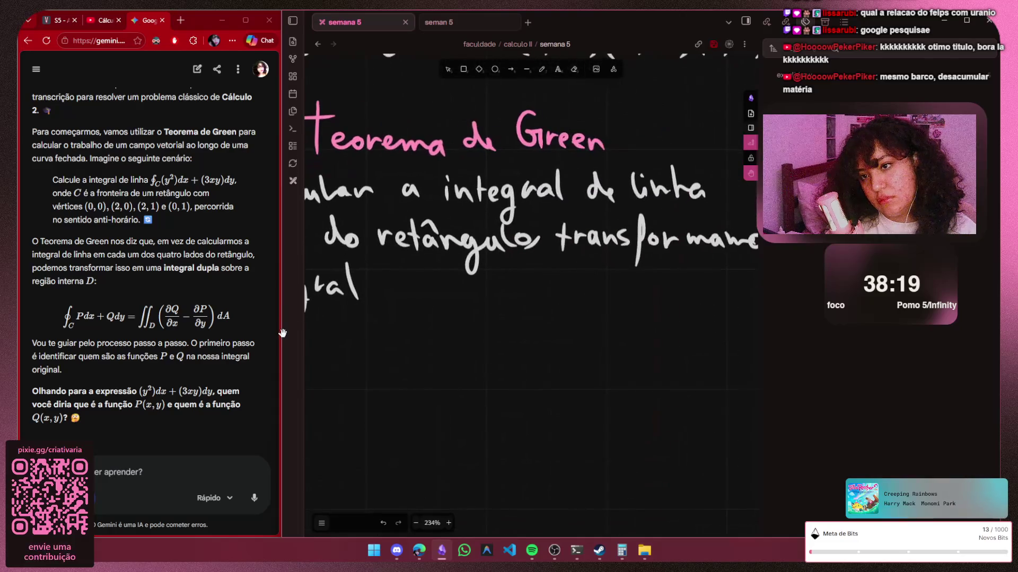
key(p)
Finish the sentence with 'dupla' and begin an integral sign below the text
drag(401, 283, 390, 295)
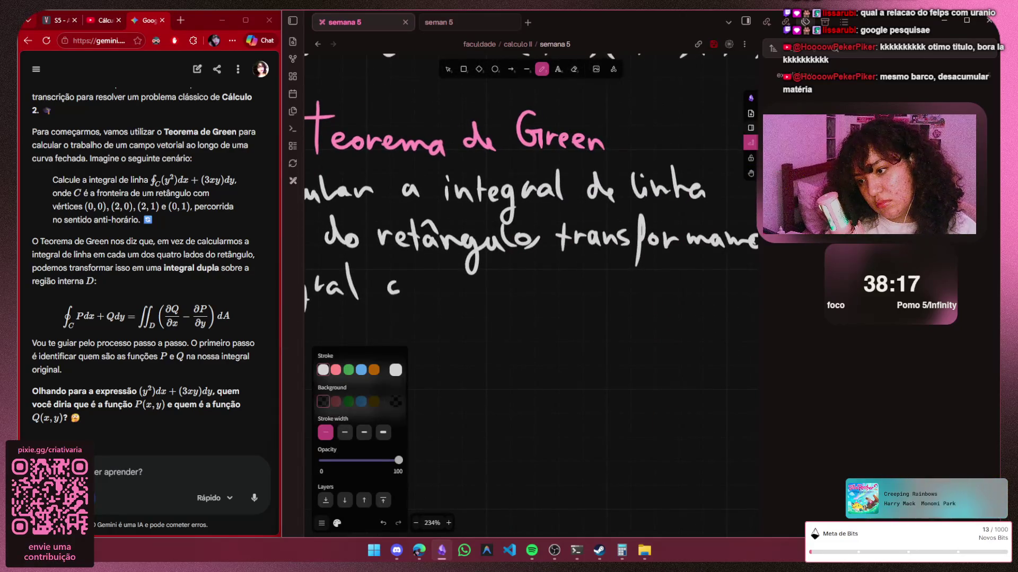
mouse_move(410, 261)
mouse_down()
mouse_move(412, 295)
mouse_move(427, 296)
mouse_move(431, 317)
mouse_move(672, 247)
mouse_up()
key(h)
drag(636, 302, 676, 234)
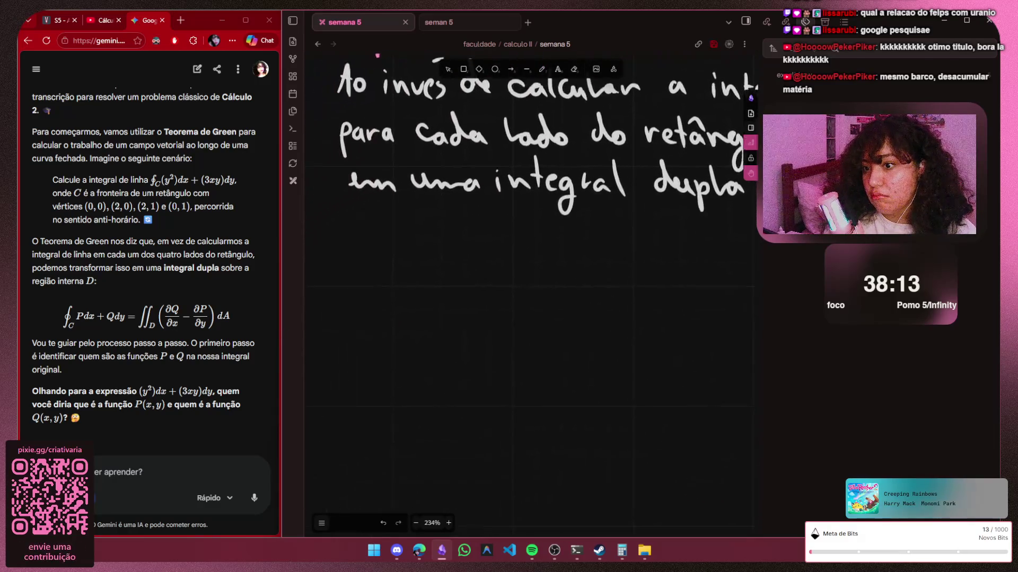
key(p)
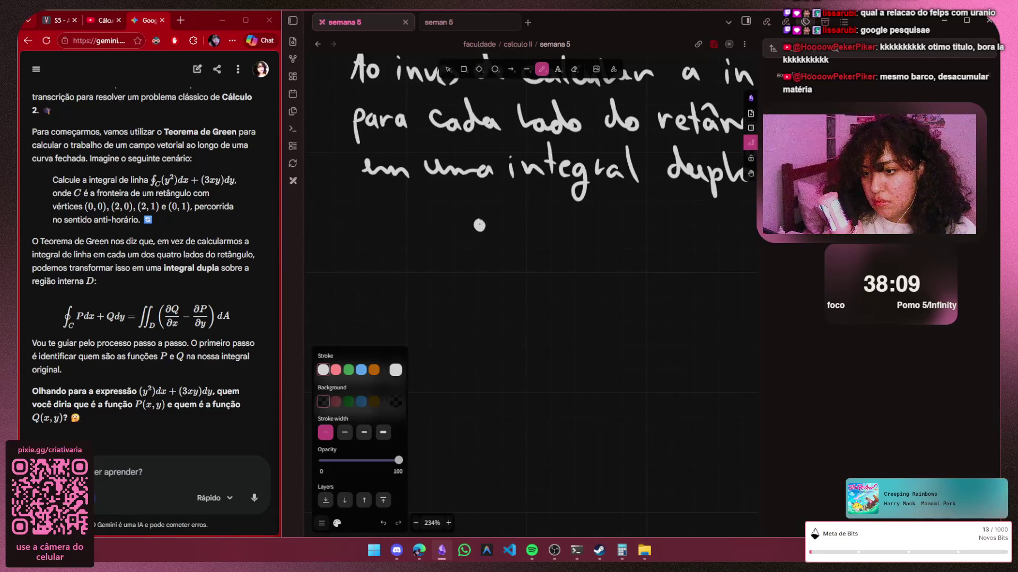
drag(479, 225, 435, 274)
key(ctrl+z)
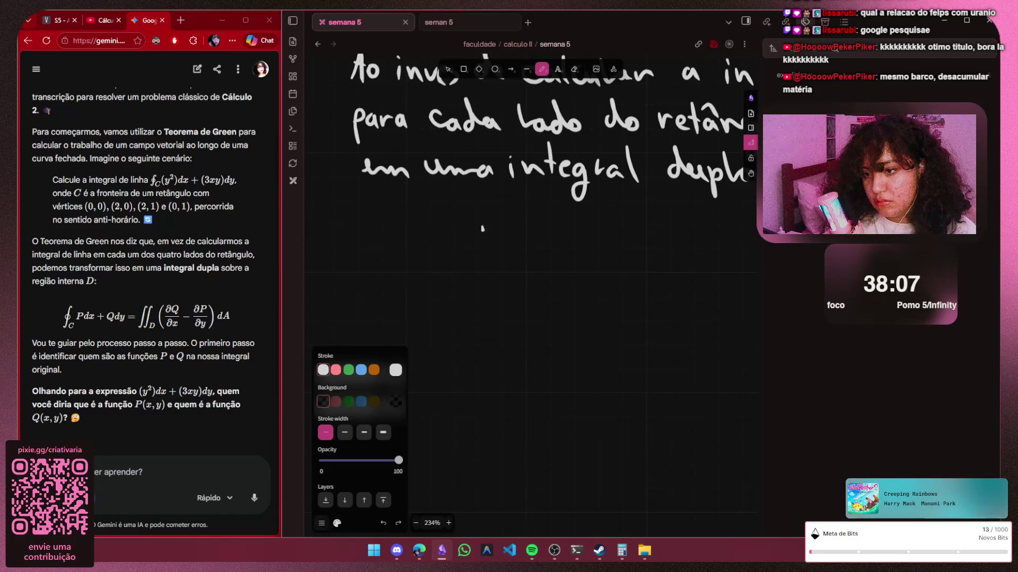
drag(485, 226, 482, 227)
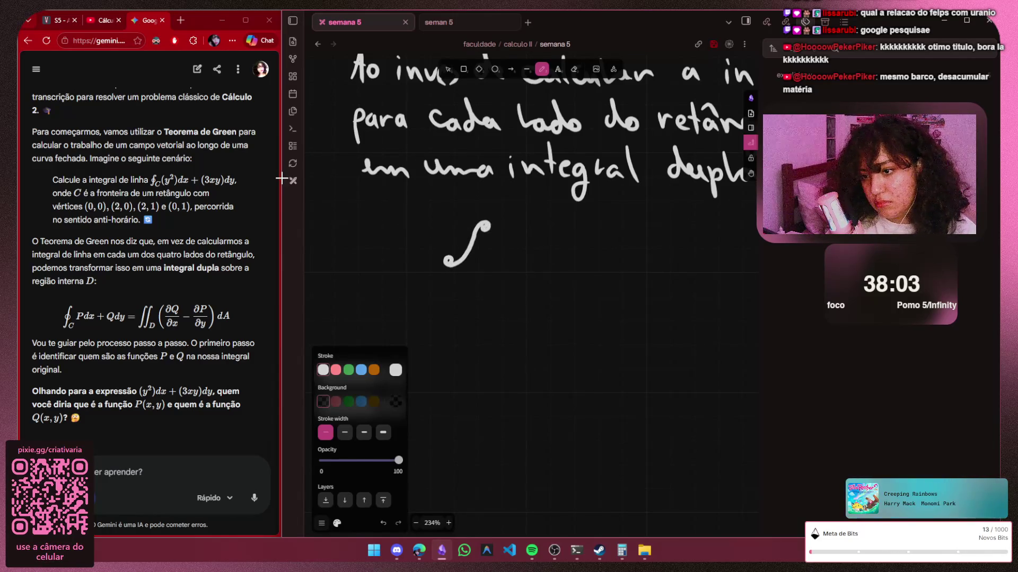
Handwrite the left side ∮C Pdx + Qdy, redoing the P and Q strokes
mouse_move(469, 237)
mouse_down()
mouse_move(481, 252)
mouse_move(470, 285)
mouse_up()
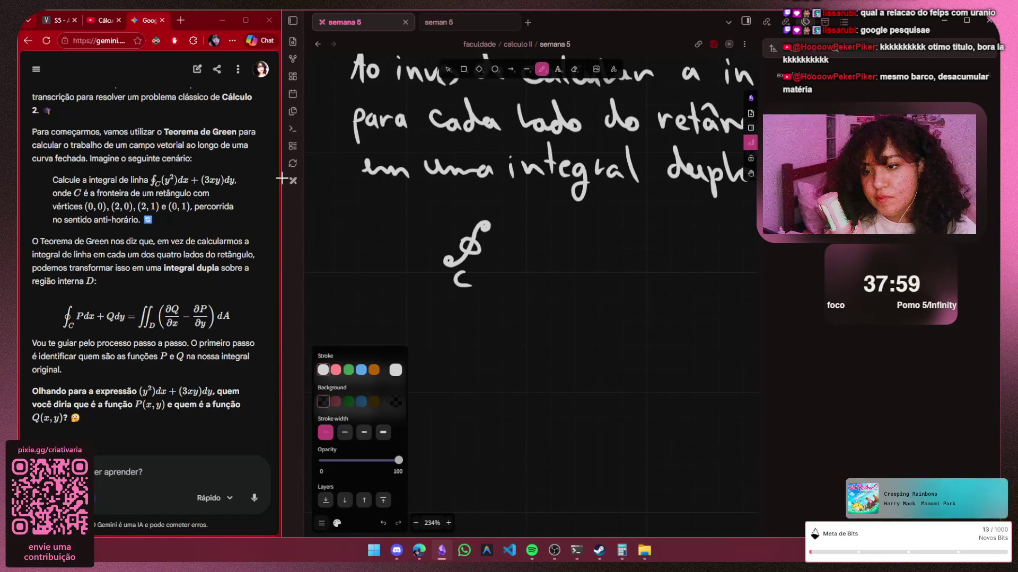
mouse_move(506, 242)
mouse_down()
mouse_move(505, 276)
mouse_move(509, 259)
mouse_move(554, 268)
mouse_up()
key(ctrl+z)
key(ctrl+z)
key(ctrl+shift+z)
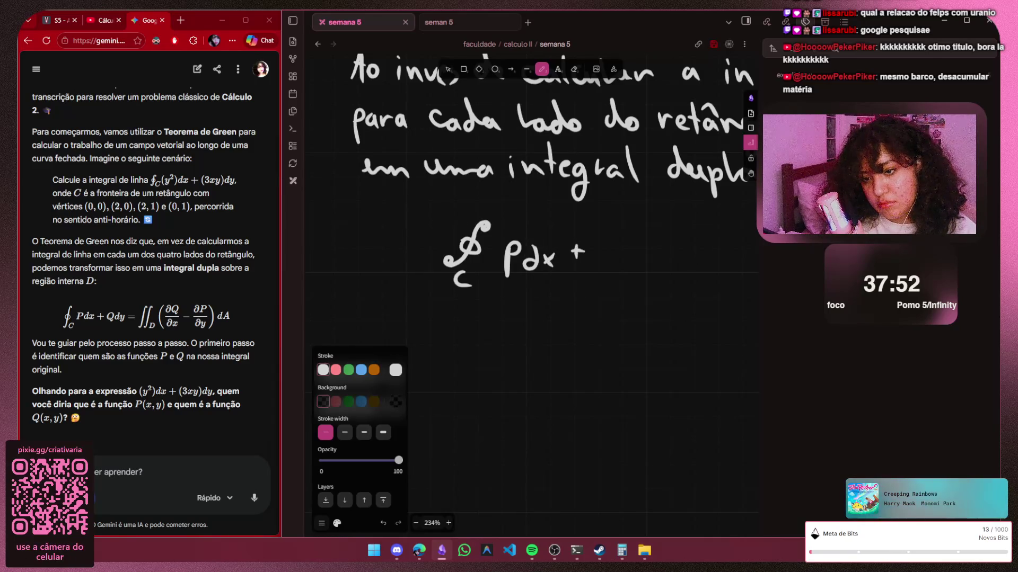
mouse_move(618, 233)
mouse_down()
mouse_move(628, 238)
mouse_move(611, 243)
mouse_move(658, 285)
mouse_move(684, 256)
mouse_up()
key(ctrl+z)
key(h)
scroll(281, 176, right, 5)
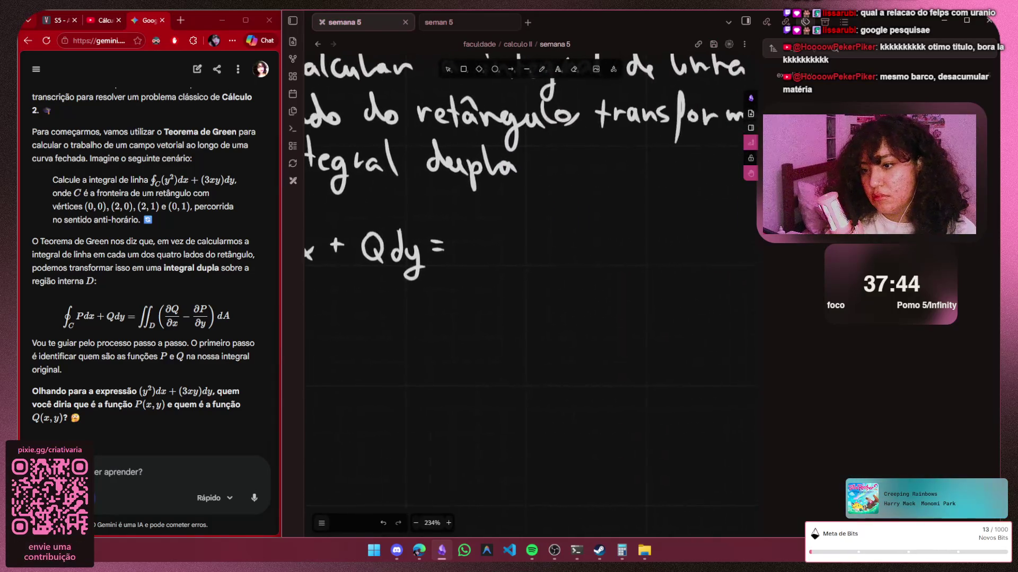
key(p)
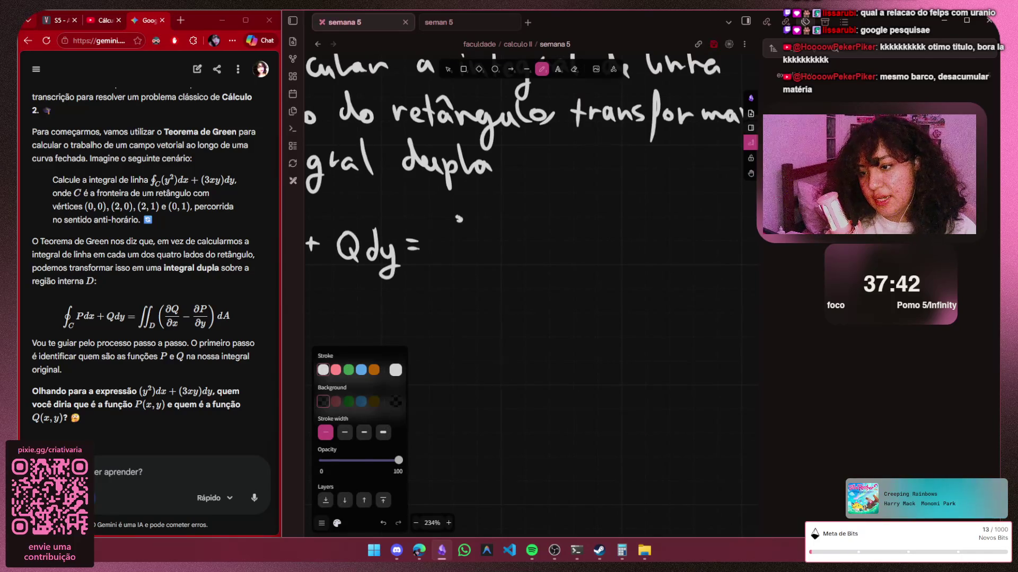
Write '= ∬D' with a double integral sign over region D
drag(452, 239, 435, 271)
key(ctrl+z)
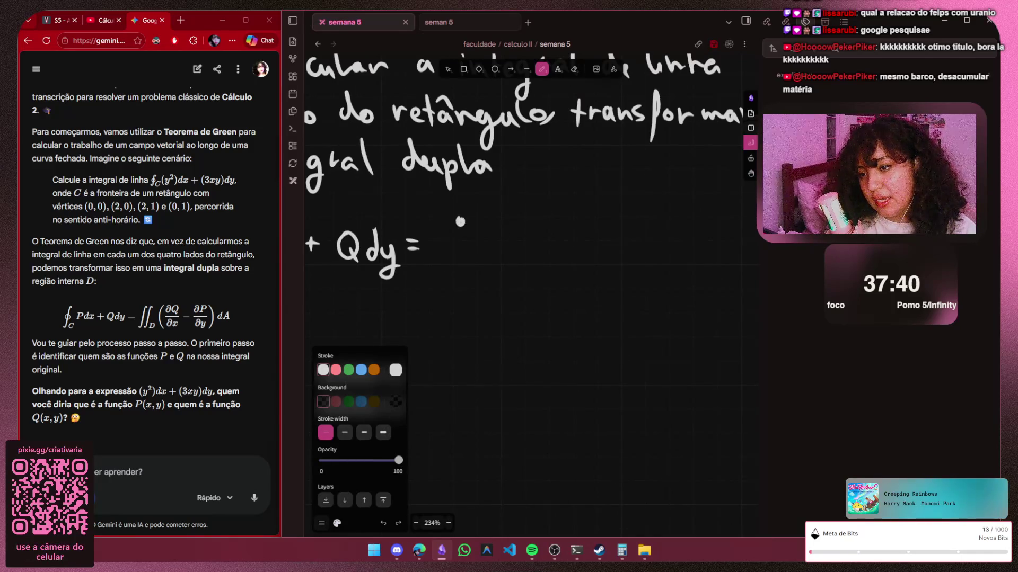
drag(460, 222, 443, 263)
key(ctrl+z)
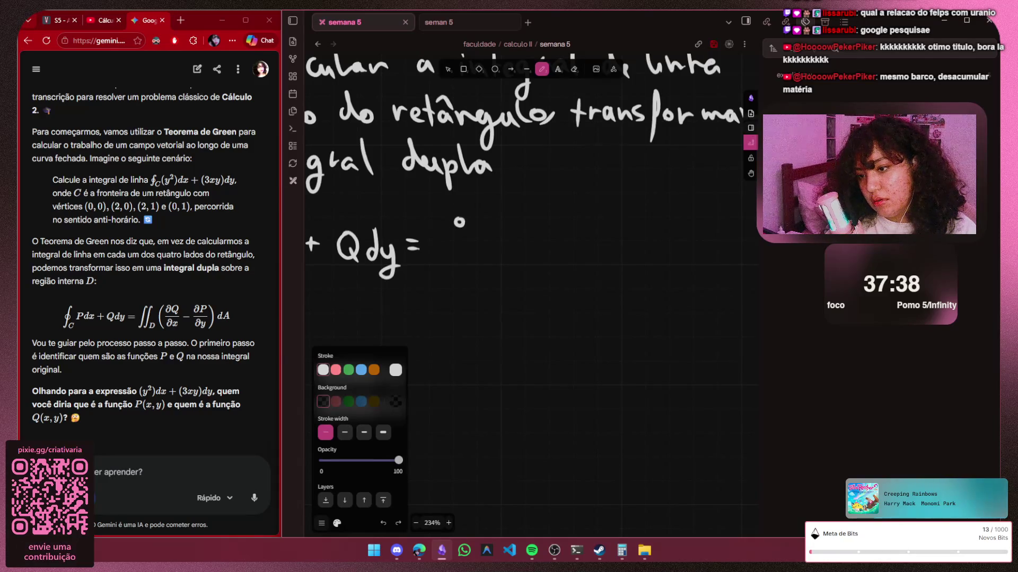
drag(436, 257, 428, 262)
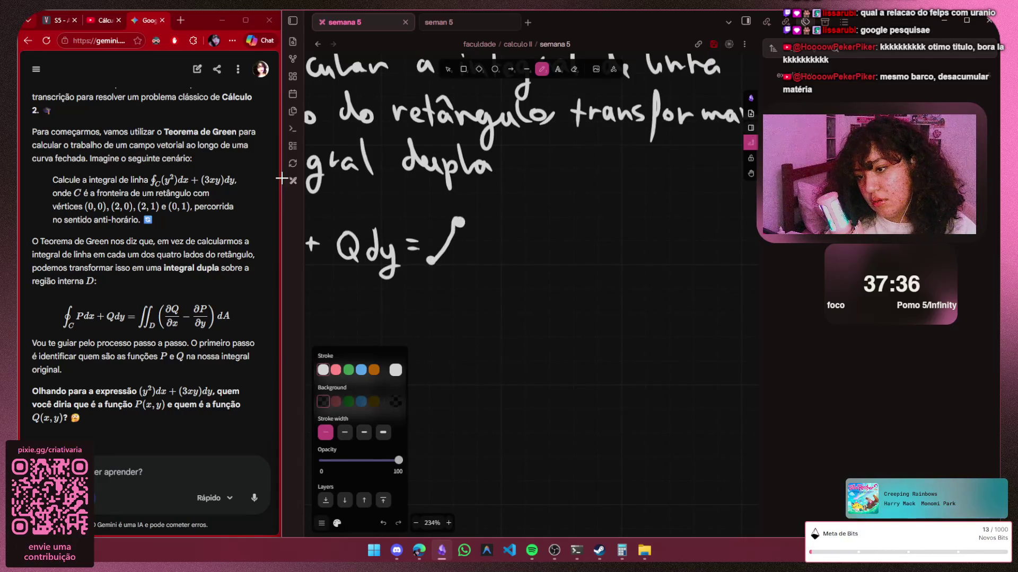
mouse_move(484, 220)
mouse_down()
mouse_move(453, 265)
mouse_move(473, 276)
mouse_up()
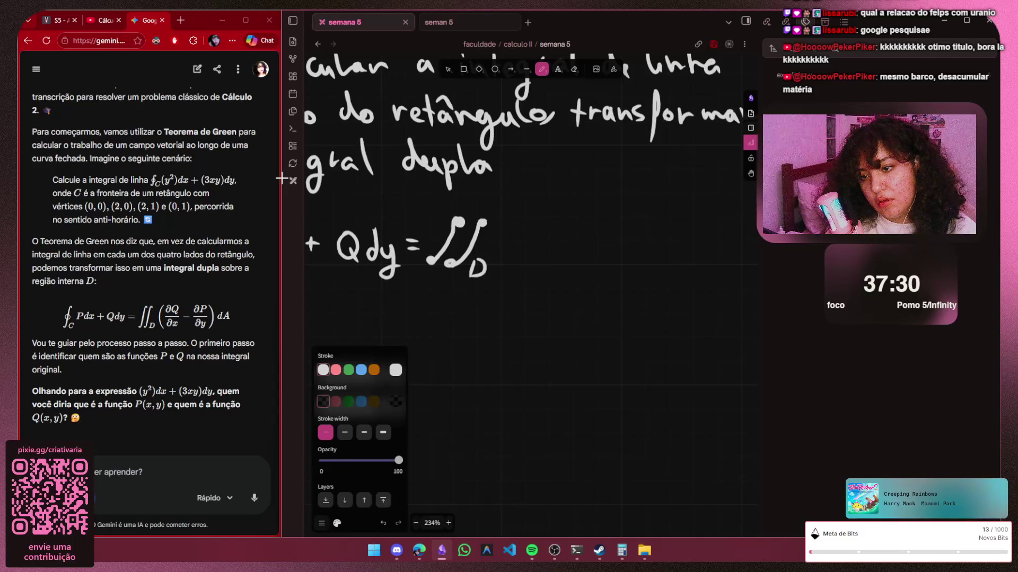
mouse_move(536, 219)
mouse_down()
mouse_move(541, 238)
mouse_move(583, 246)
mouse_move(531, 275)
mouse_move(569, 269)
mouse_move(538, 266)
mouse_move(557, 271)
mouse_up()
Complete the integrand (∂Q/∂x − ∂P/∂y) dA in parentheses
key(ctrl+z)
key(ctrl+z)
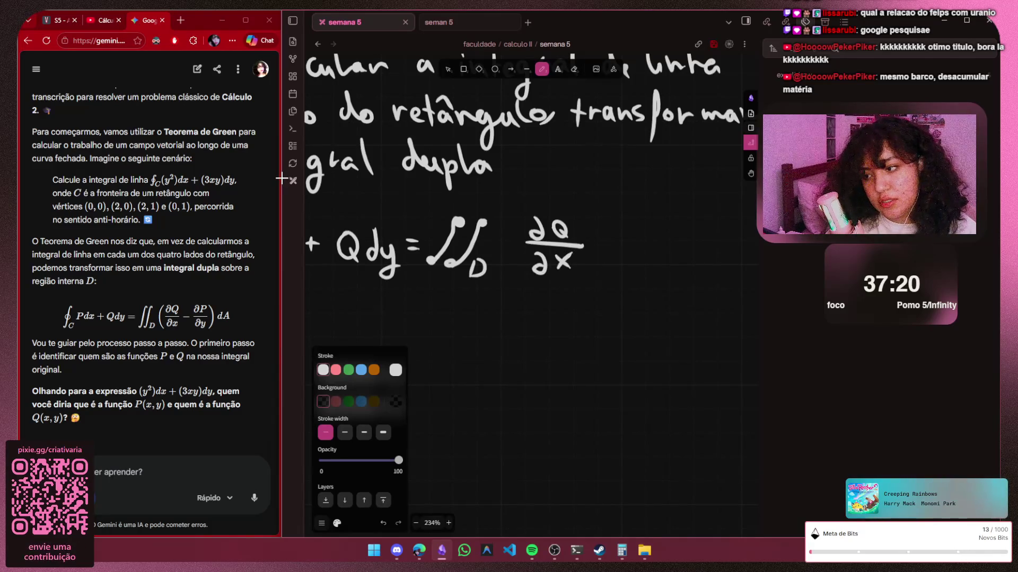
mouse_move(646, 223)
mouse_down()
mouse_move(637, 242)
mouse_move(659, 233)
mouse_move(680, 252)
mouse_move(647, 276)
mouse_move(664, 281)
mouse_up()
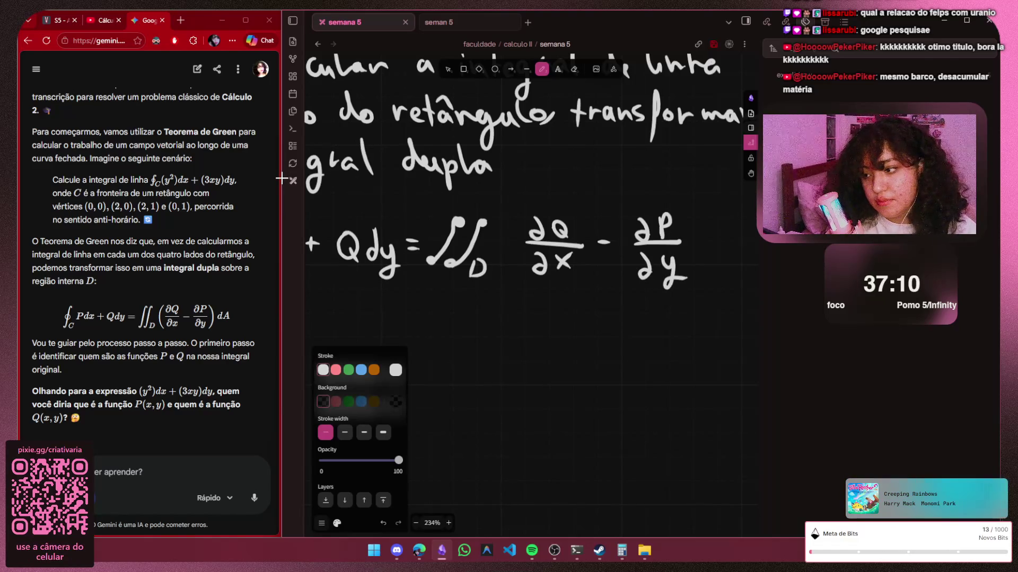
drag(533, 204, 533, 271)
drag(695, 204, 702, 259)
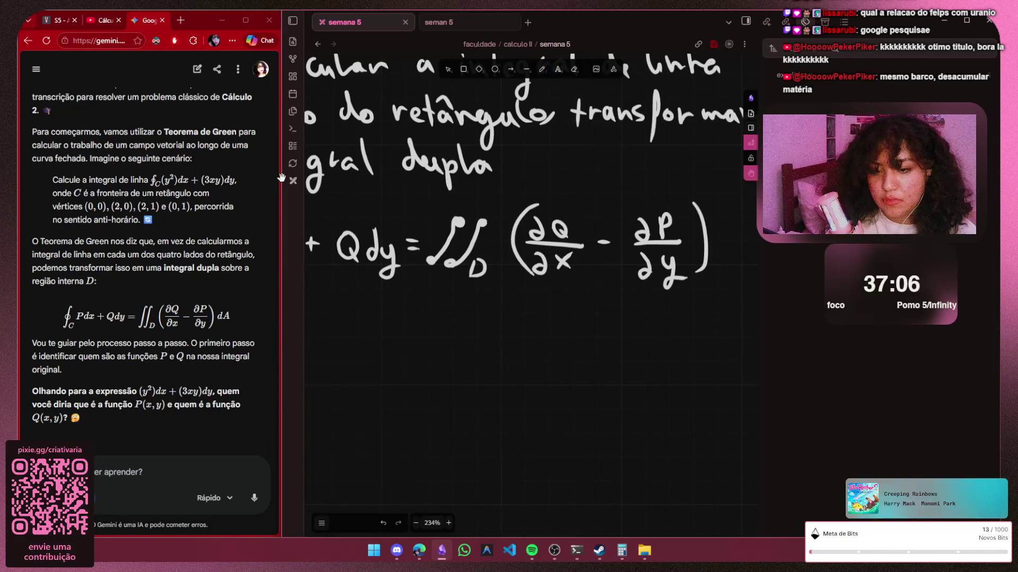
scroll(493, 79, right, 3)
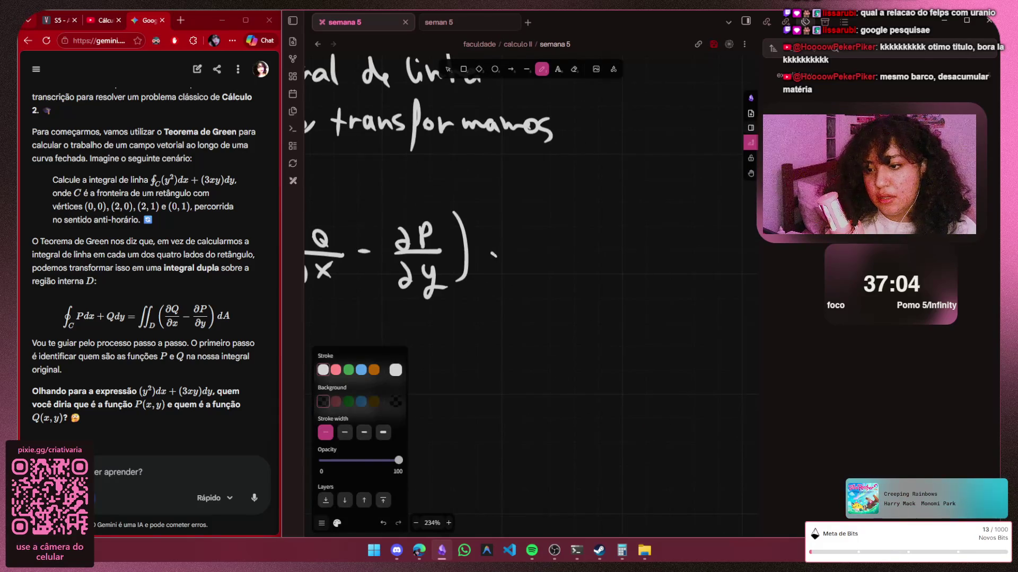
mouse_move(496, 252)
mouse_down()
mouse_move(496, 268)
mouse_move(521, 268)
mouse_up()
drag(507, 256, 518, 256)
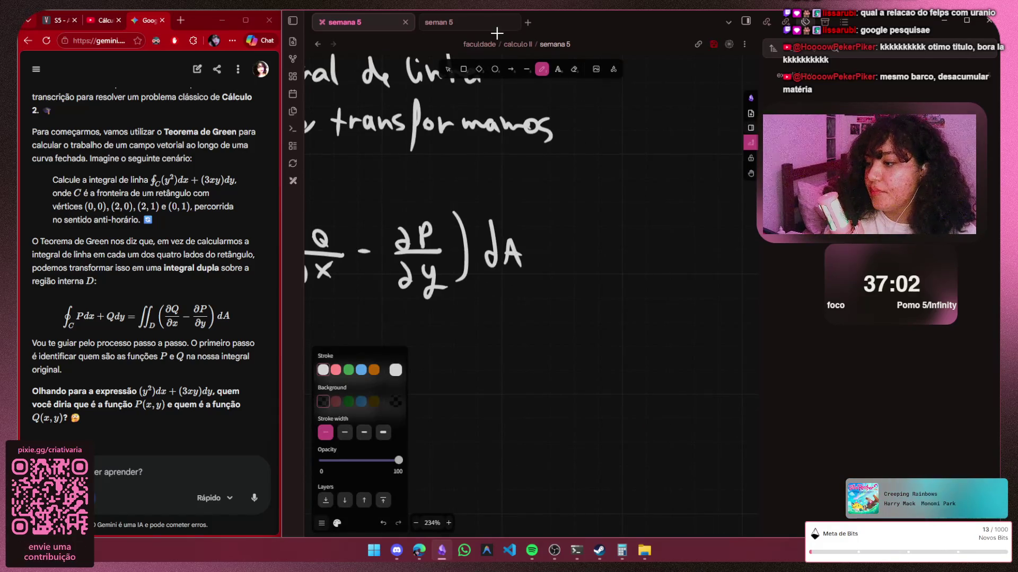
scroll(594, 307, down, 2)
scroll(620, 339, down, 2)
scroll(615, 335, down, 2)
key(h)
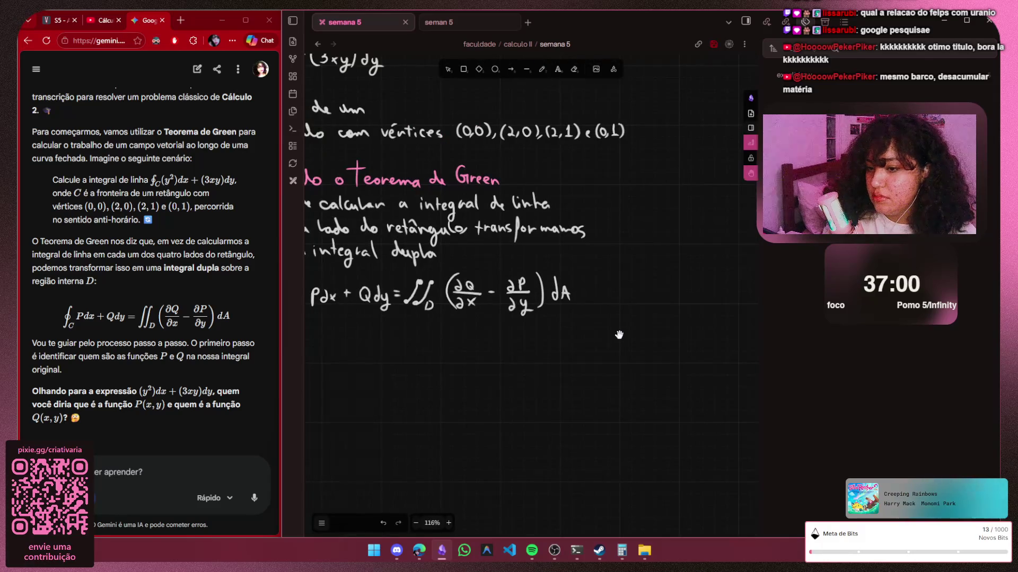
scroll(619, 335, left, 3)
scroll(618, 334, down, 1)
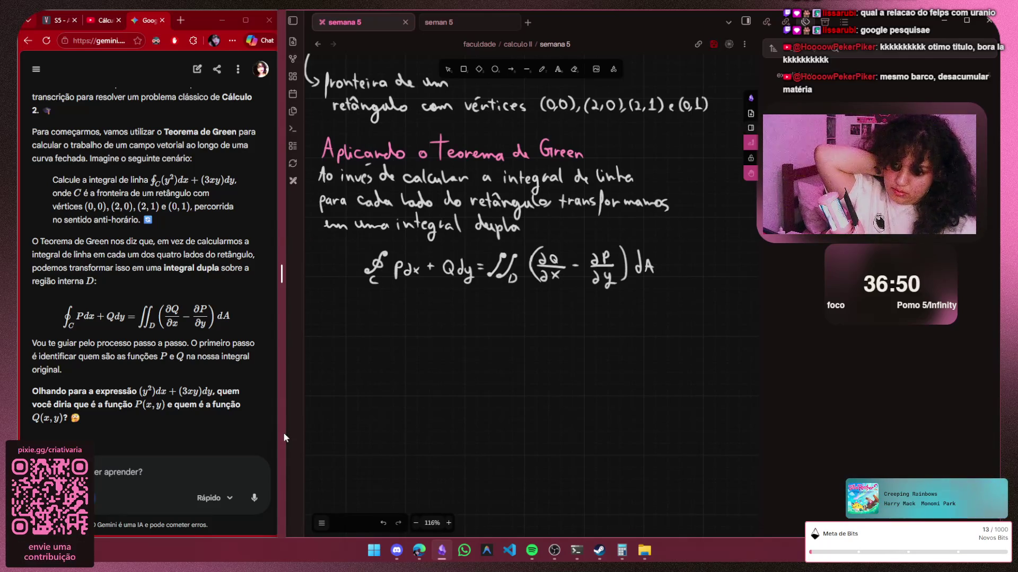
scroll(517, 286, up, 1)
scroll(516, 287, up, 3)
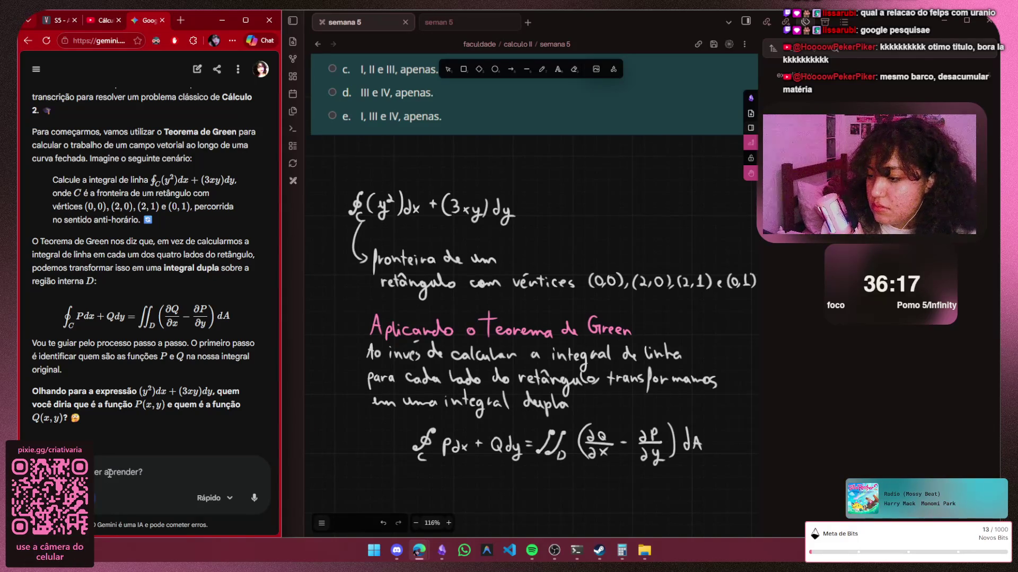
text(P)
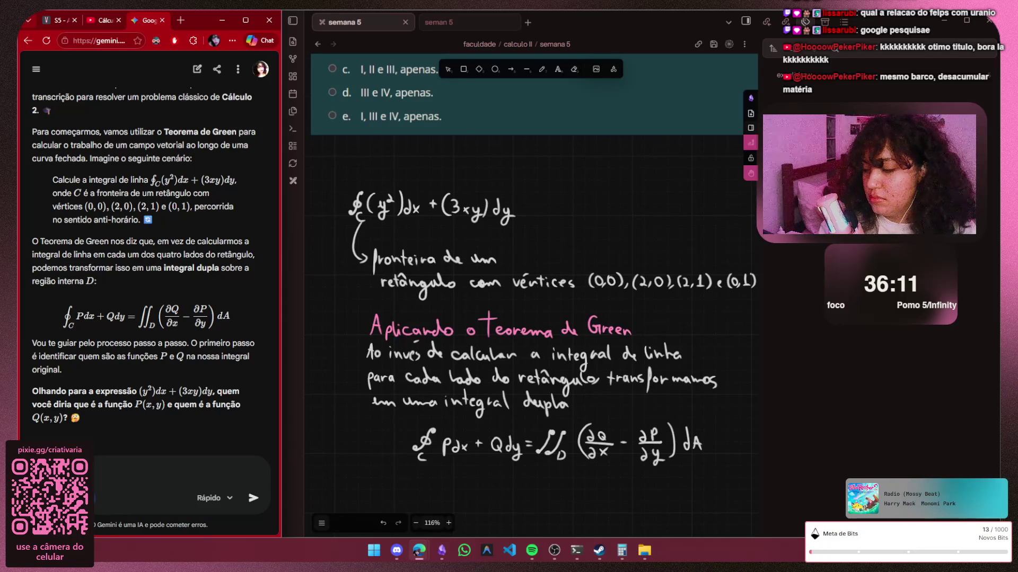
Send Gemini 'acho que (y²) dx é a P, e (3xy) dy é a Q', pasting the copied expression
drag(139, 391, 213, 391)
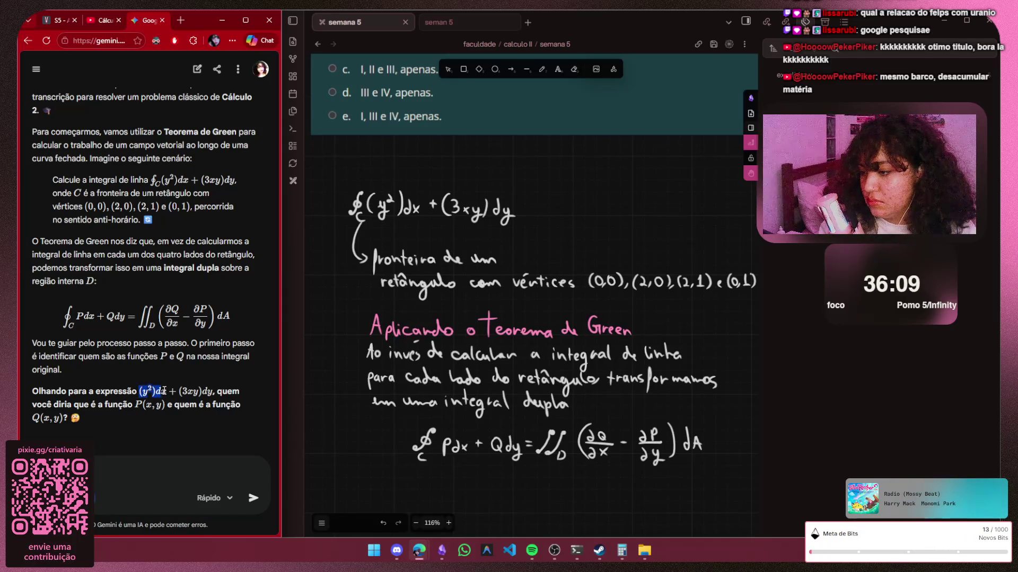
click(213, 391)
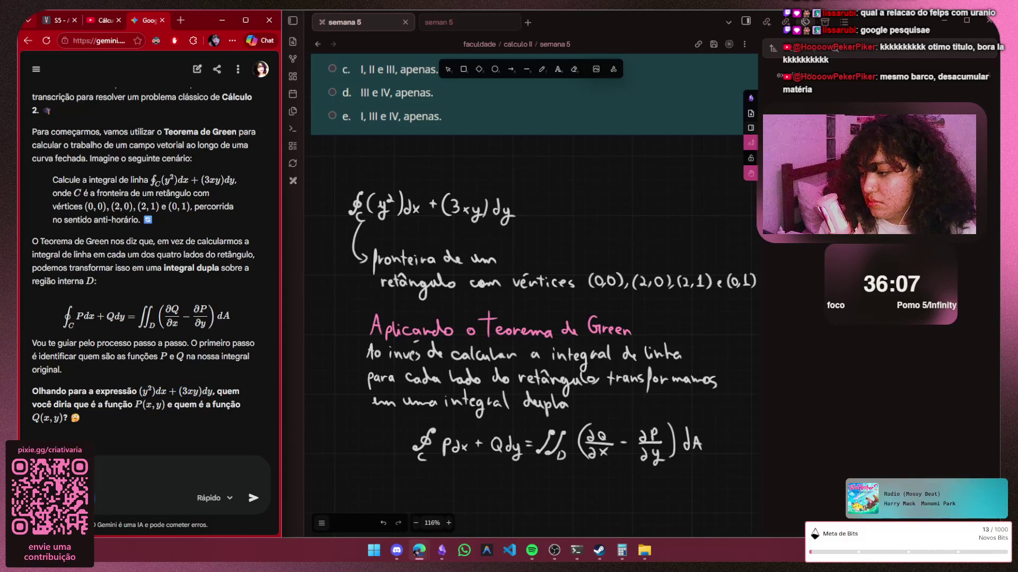
key(ctrl+v)
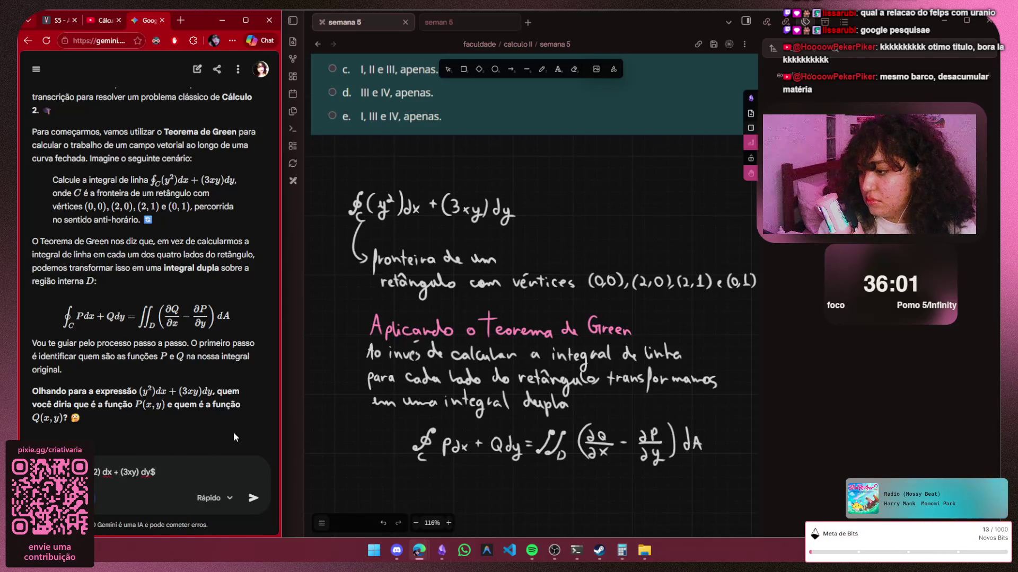
key(BackSpace)
key(BackSpace)
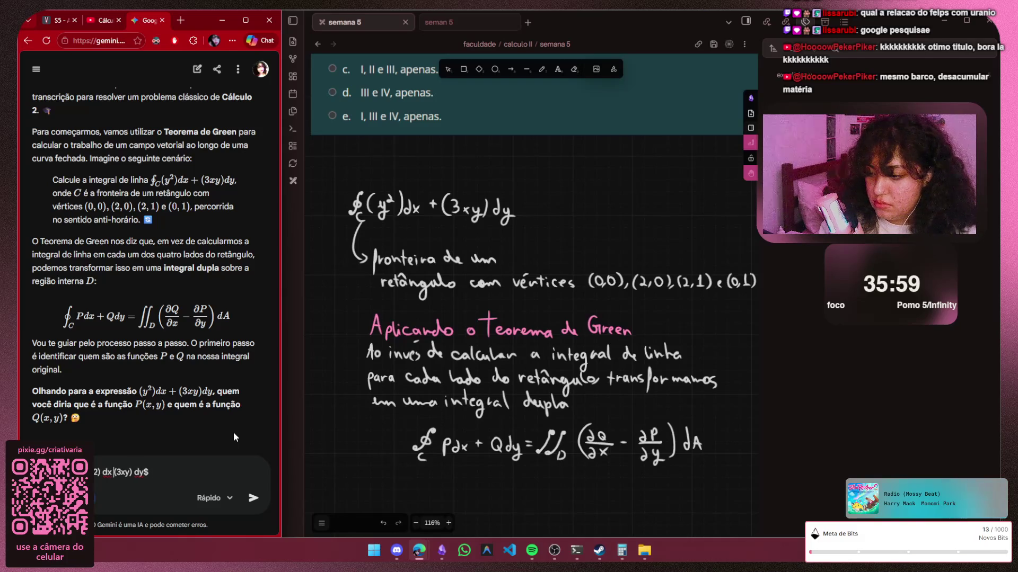
text(é a P)
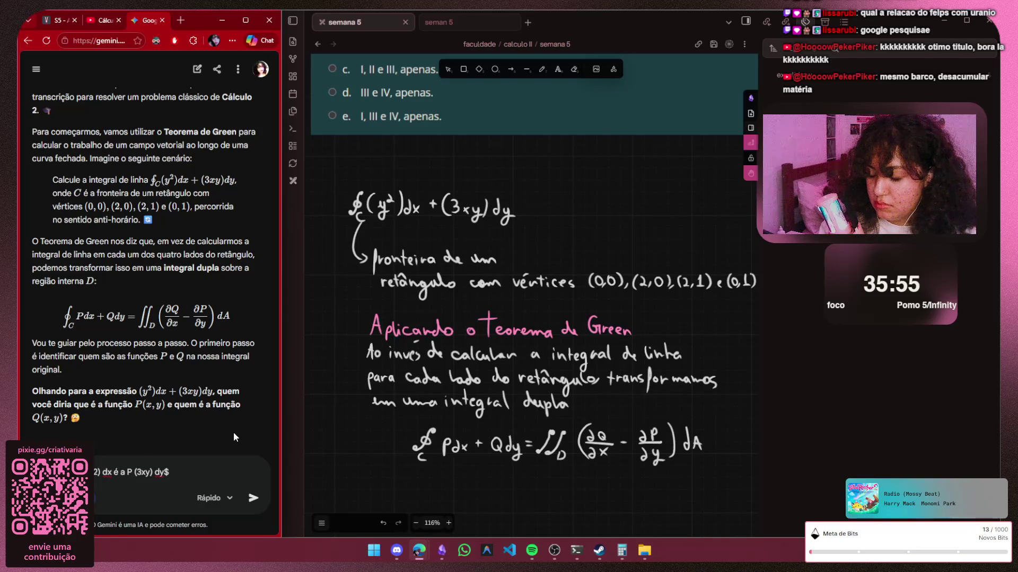
key(BackSpace)
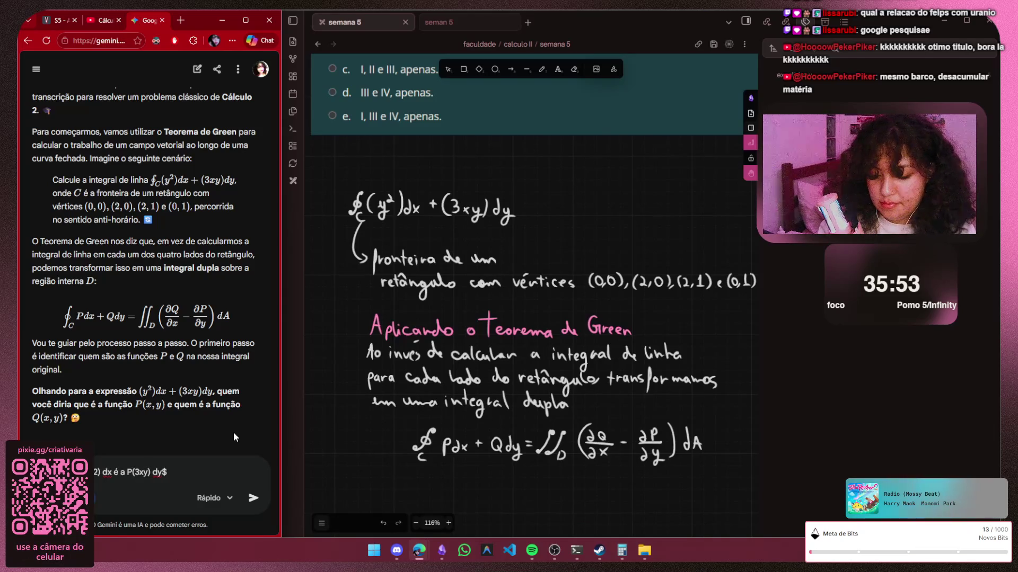
text(, e (3xy))
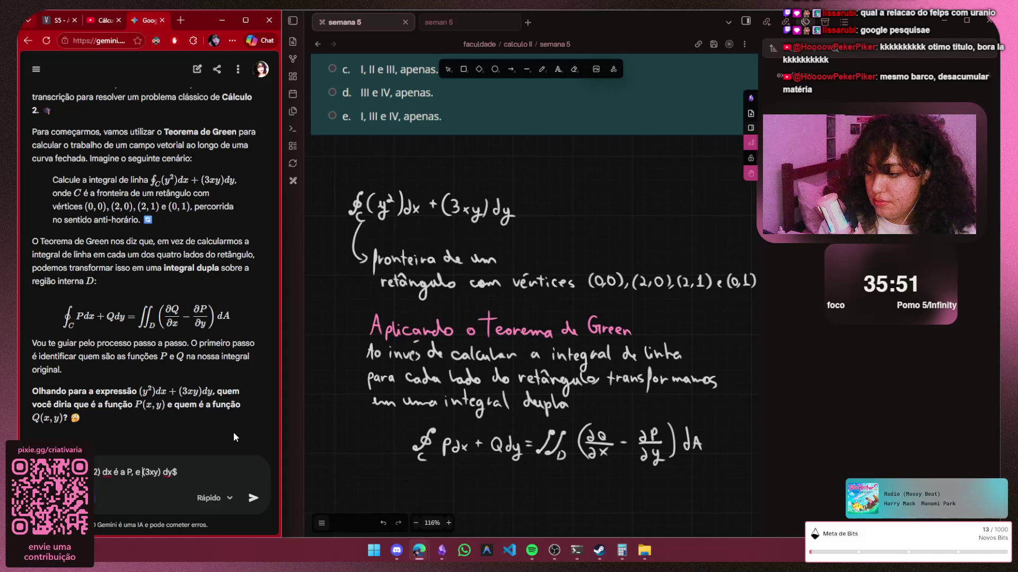
text( dy$ é)
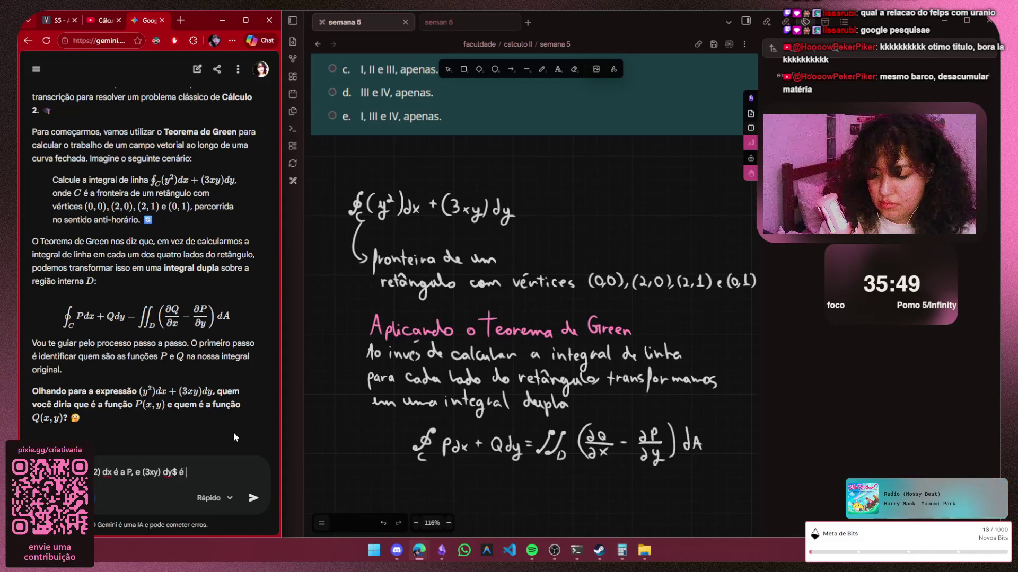
text( a Q)
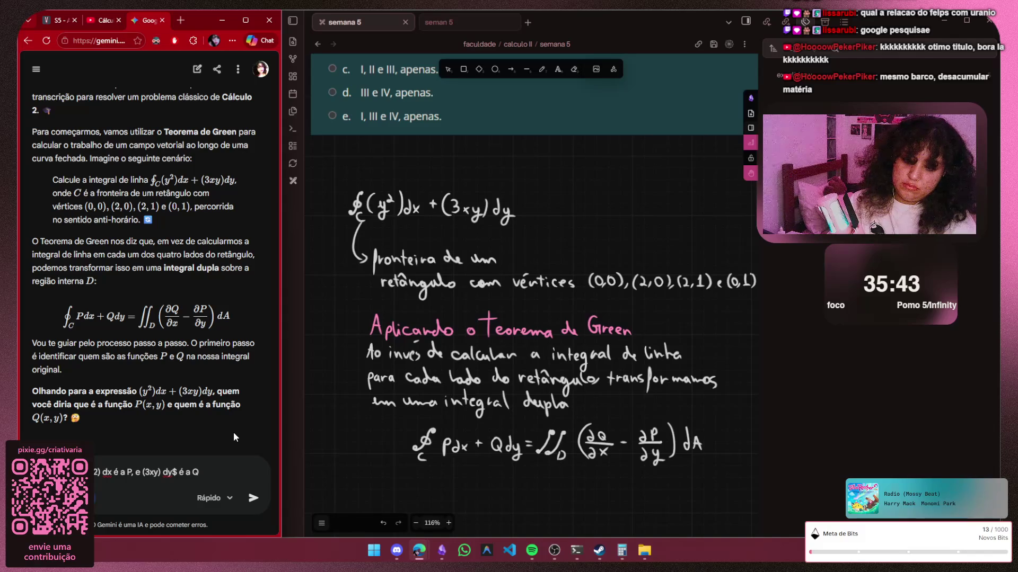
key(Return)
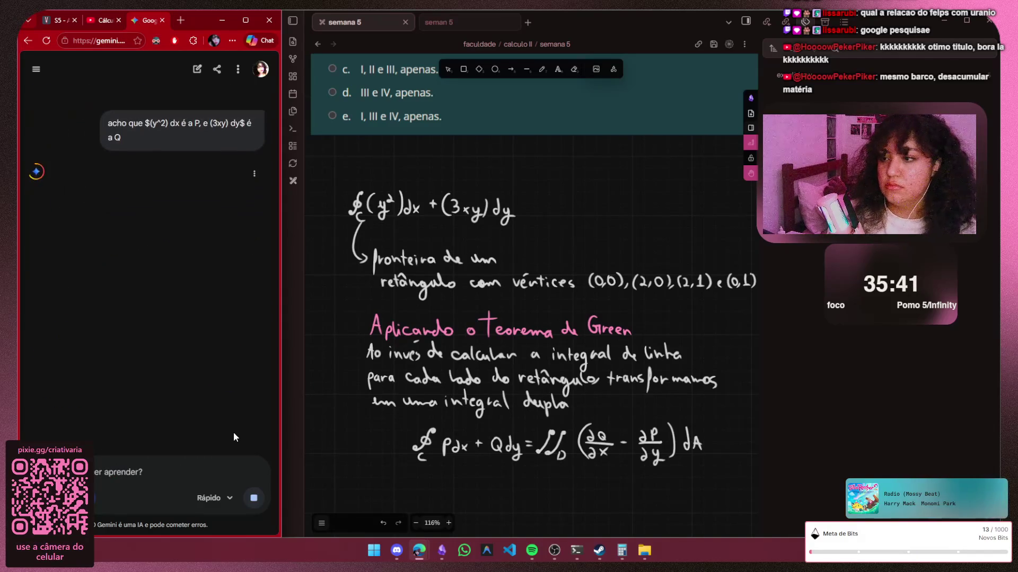
scroll(532, 318, down, 3)
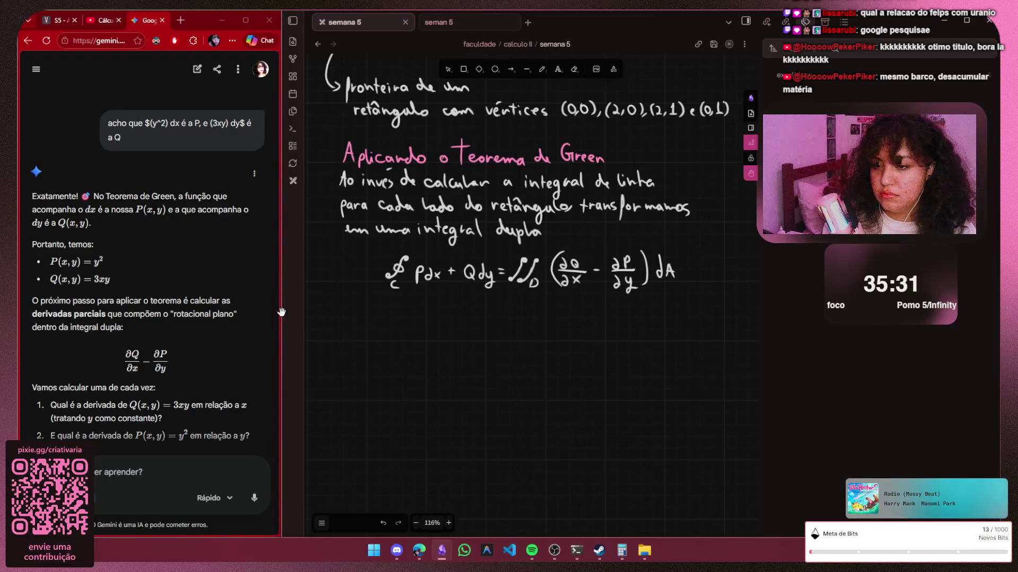
scroll(283, 312, up, 2)
scroll(282, 313, right, 3)
scroll(283, 313, down, 2)
scroll(282, 313, left, 2)
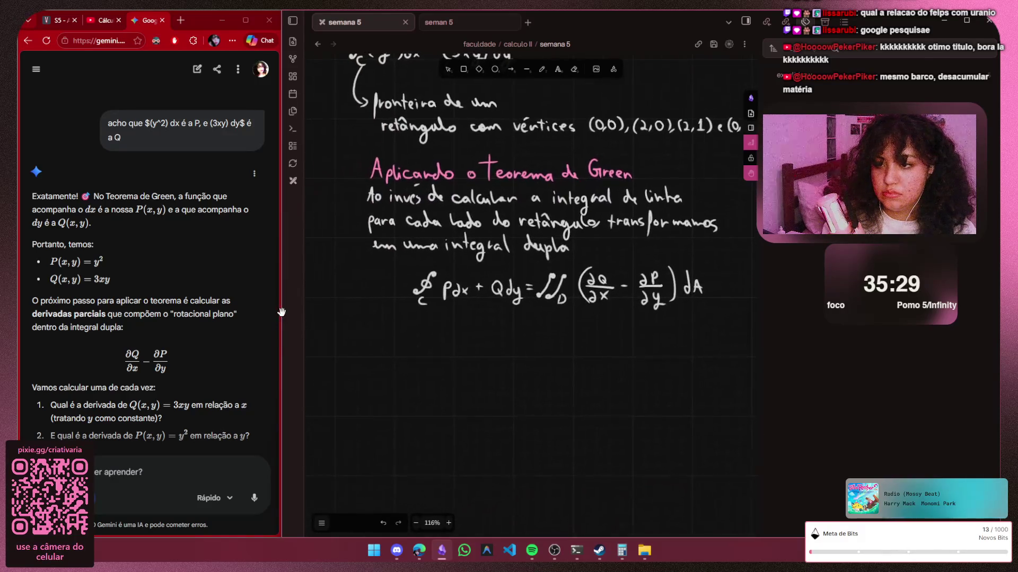
scroll(430, 382, up, 3)
scroll(457, 379, up, 3)
scroll(456, 379, up, 2)
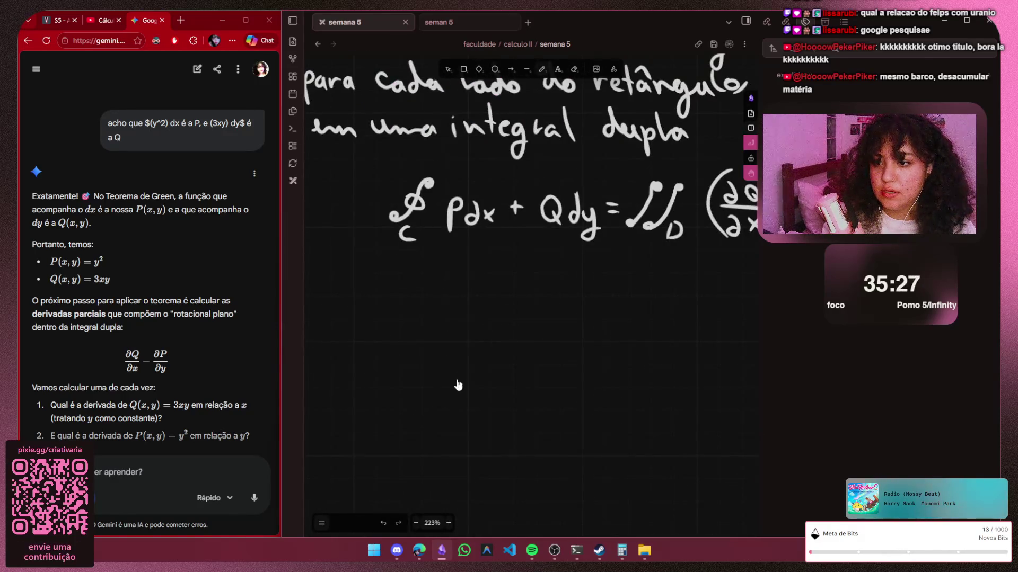
Wait for Gemini's reply while toggling the pen and repositioning the canvas view
key(p)
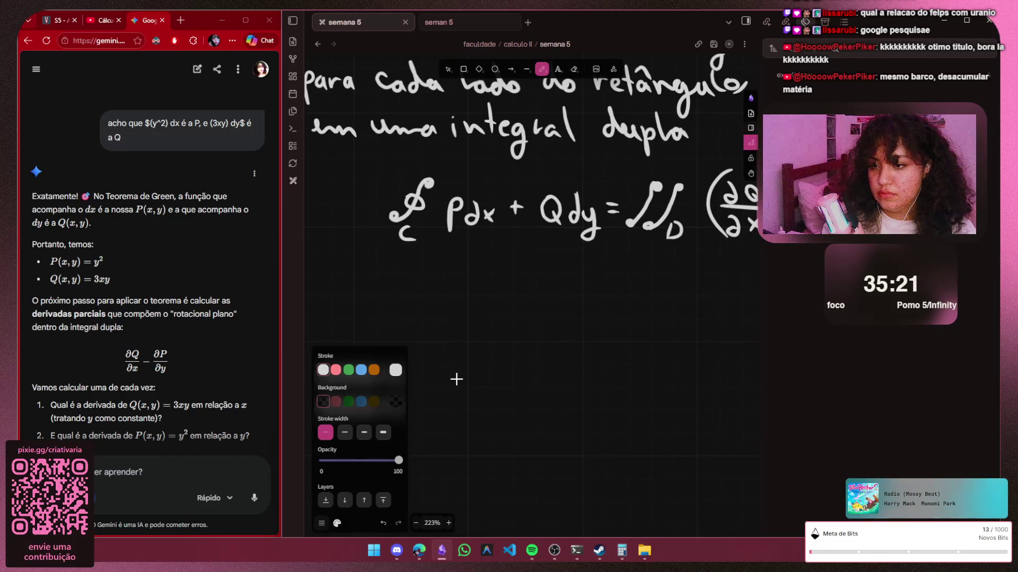
scroll(461, 274, down, 4)
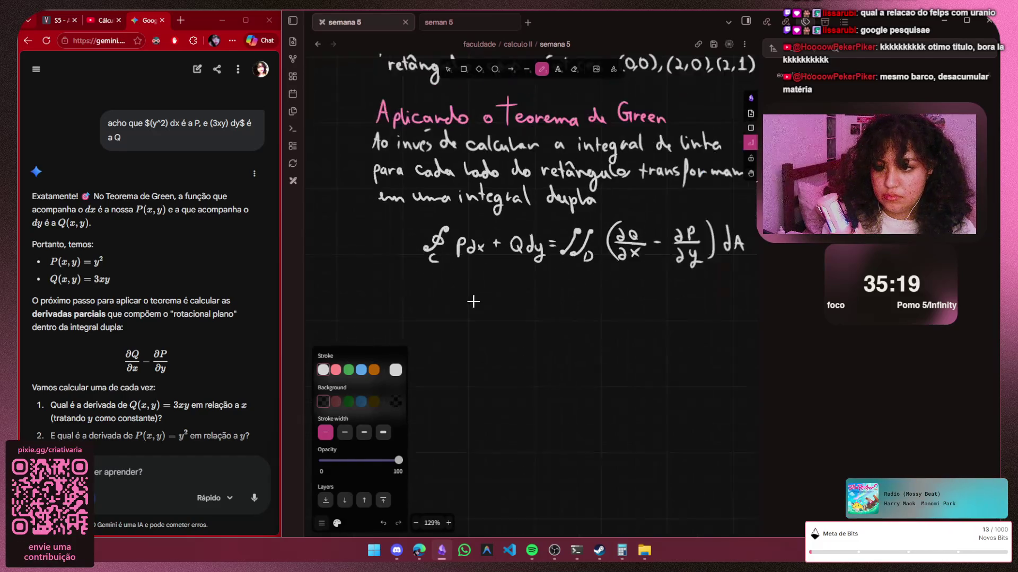
scroll(473, 298, down, 3)
key(Escape)
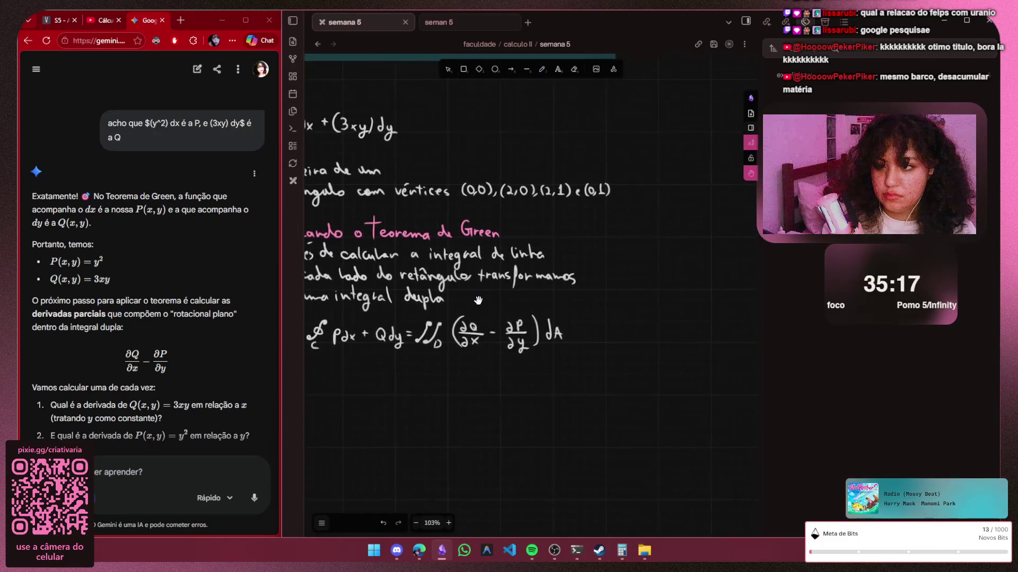
drag(422, 325, 477, 300)
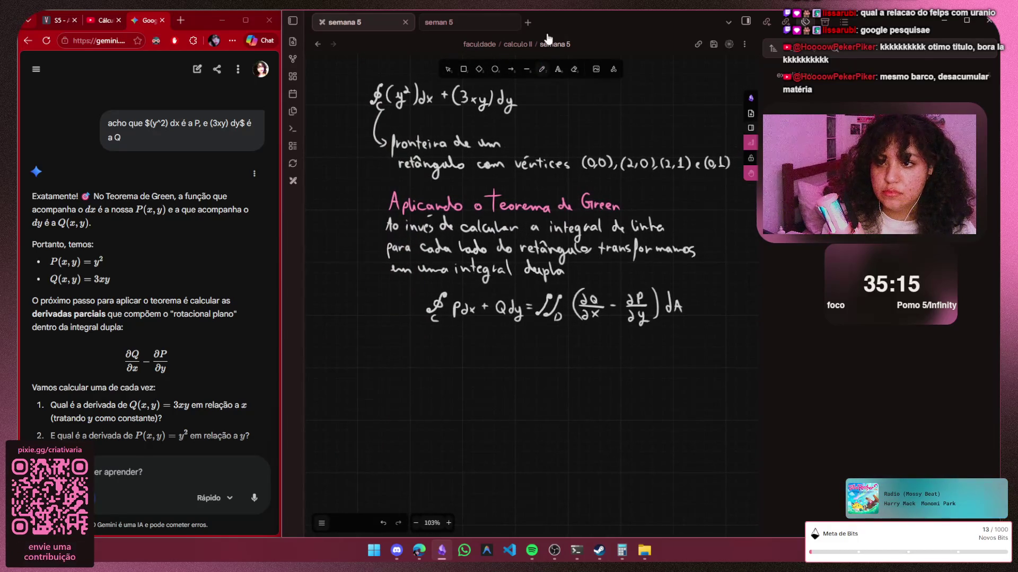
Draw a curved arrow from the original integral down below the Green formula
click(541, 68)
drag(360, 92, 317, 274)
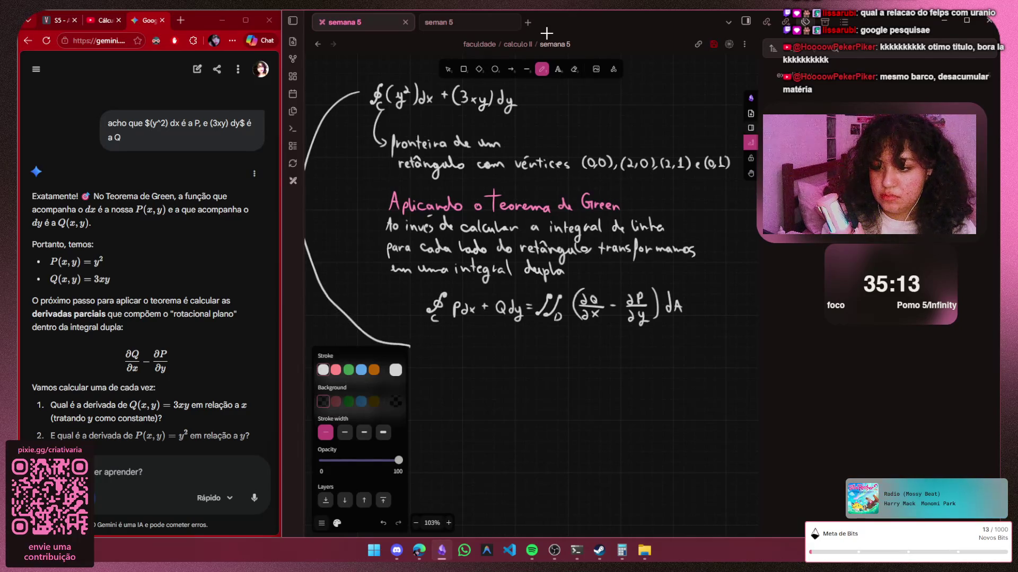
key(ctrl+z)
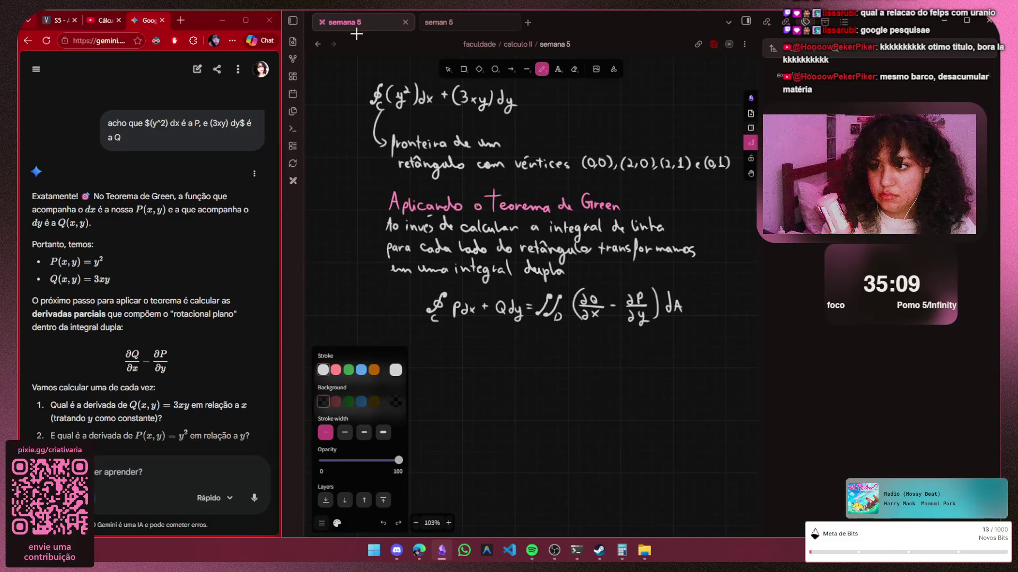
drag(364, 95, 304, 213)
mouse_move(305, 274)
mouse_down()
mouse_move(359, 347)
mouse_move(412, 364)
mouse_up()
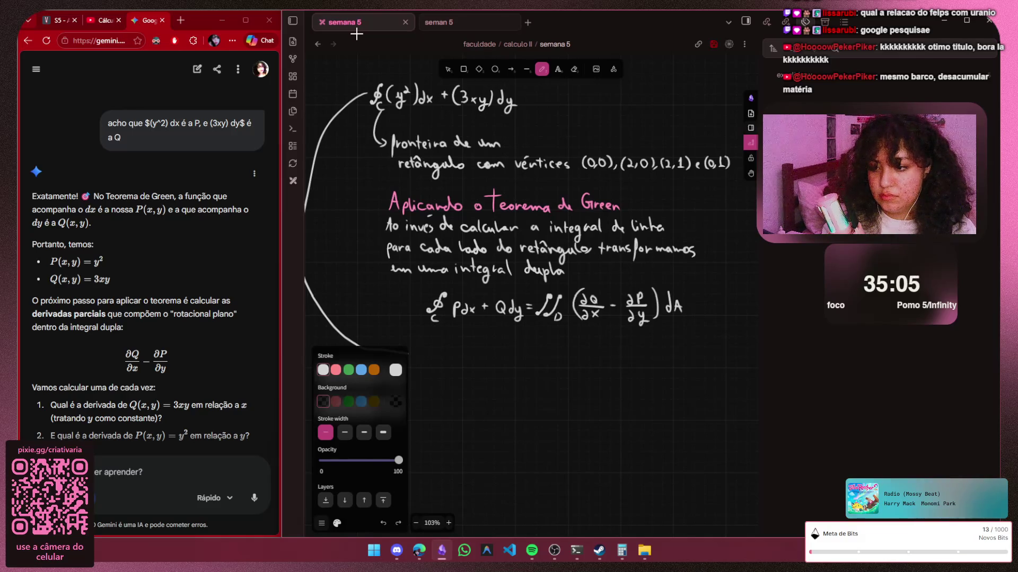
scroll(425, 370, up, 3)
scroll(425, 370, up, 3)
scroll(426, 371, up, 3)
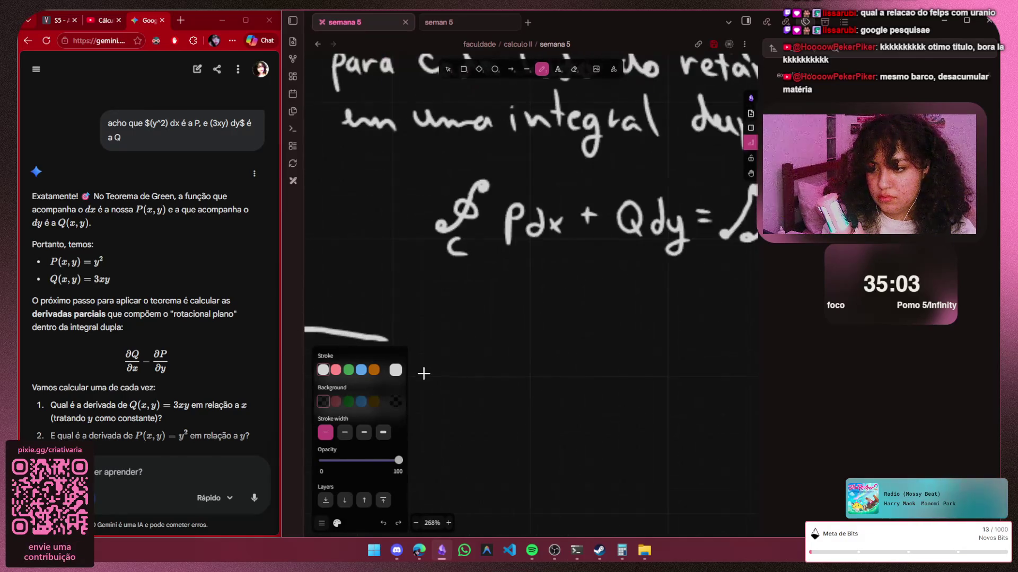
scroll(423, 373, up, 1)
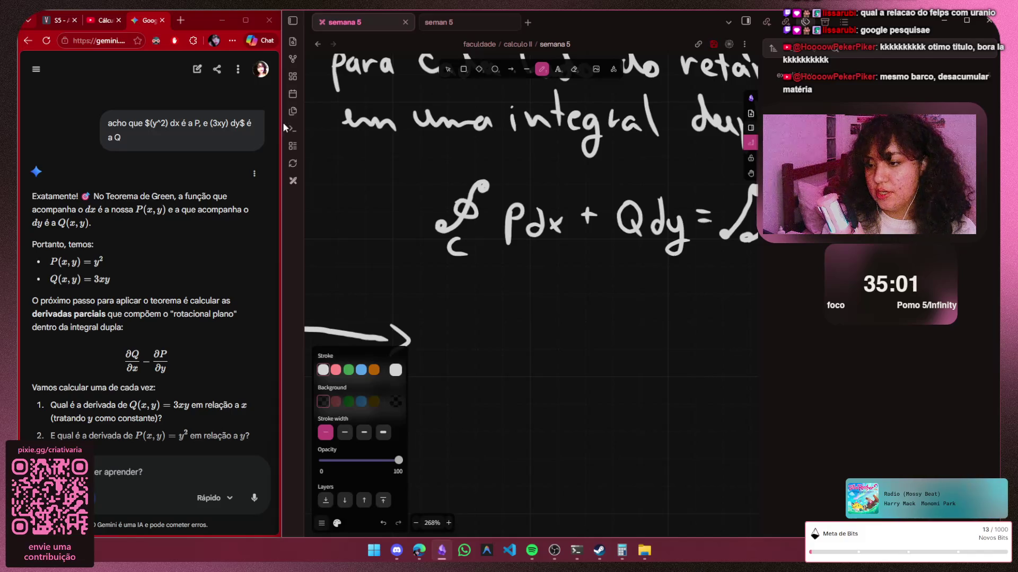
Handwrite 'P = y² e Q = 3xy' after the arrowhead
drag(430, 317, 466, 328)
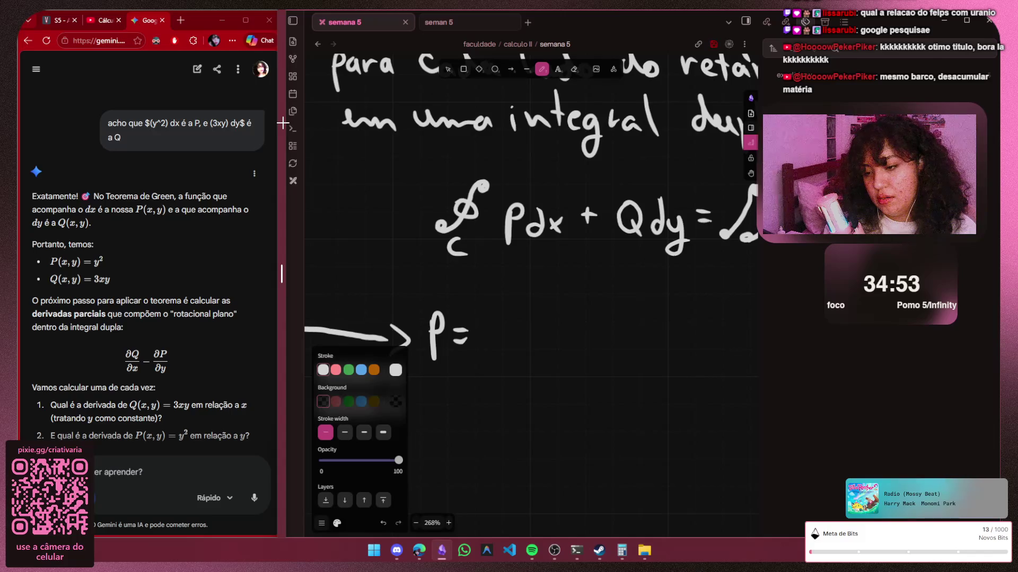
drag(488, 333, 488, 364)
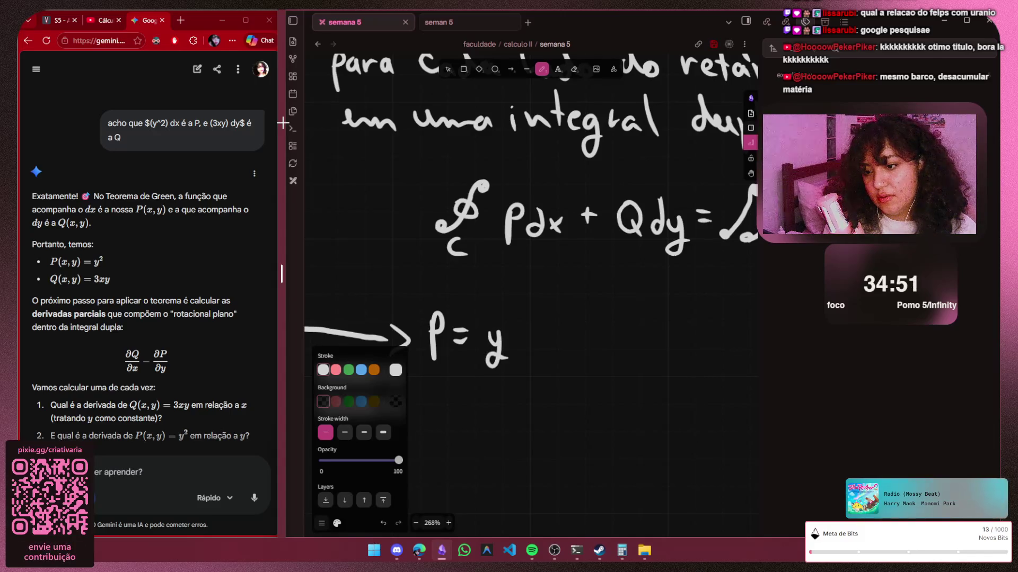
drag(507, 312, 533, 332)
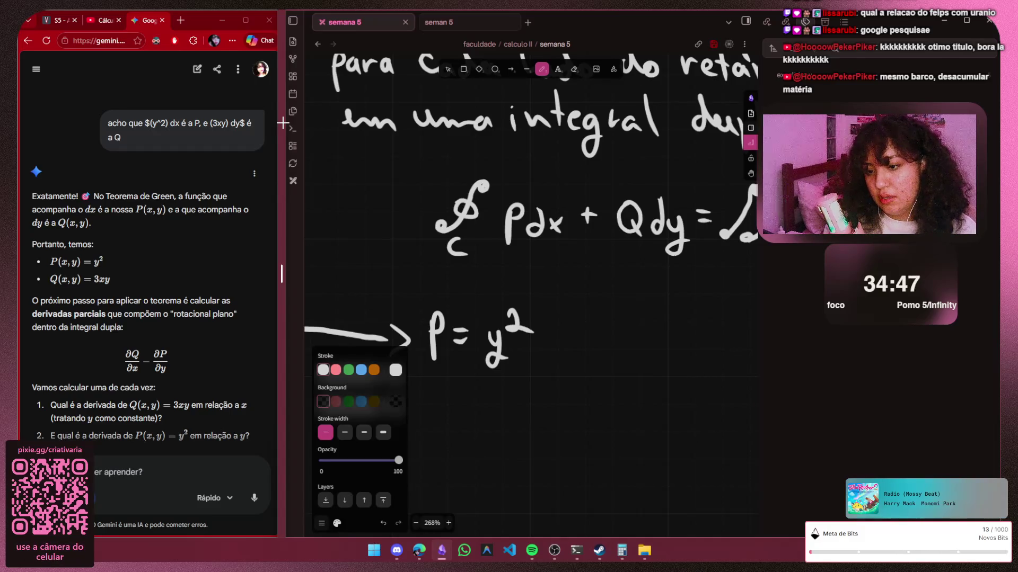
drag(556, 350, 577, 358)
drag(629, 330, 651, 371)
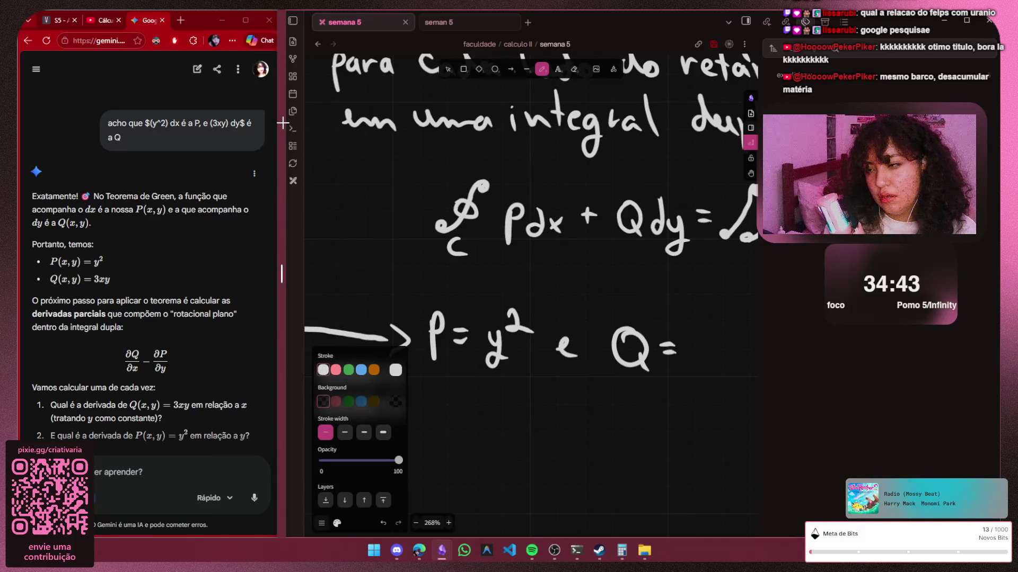
drag(696, 334, 695, 356)
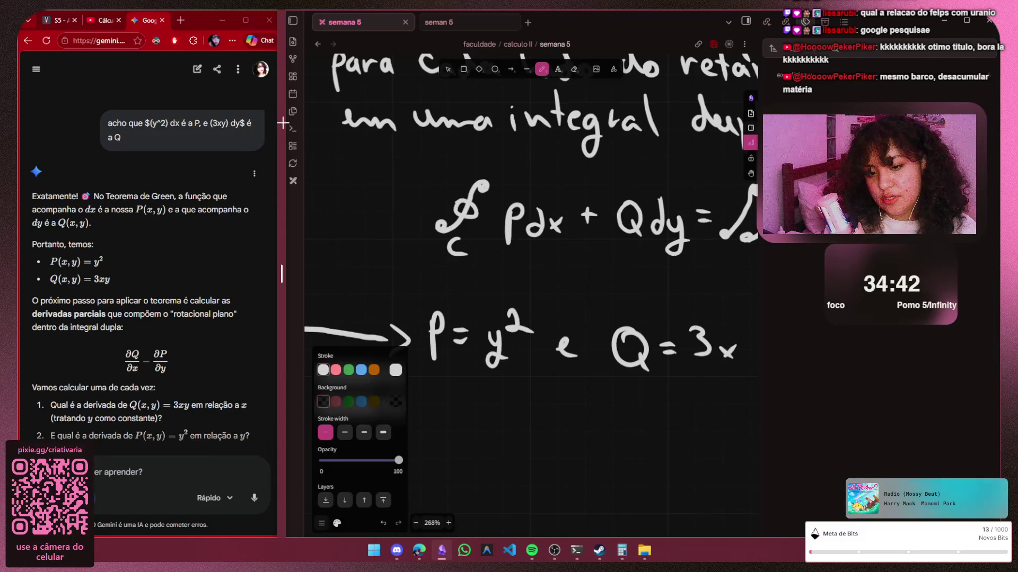
scroll(282, 124, right, 3)
scroll(282, 124, right, 2)
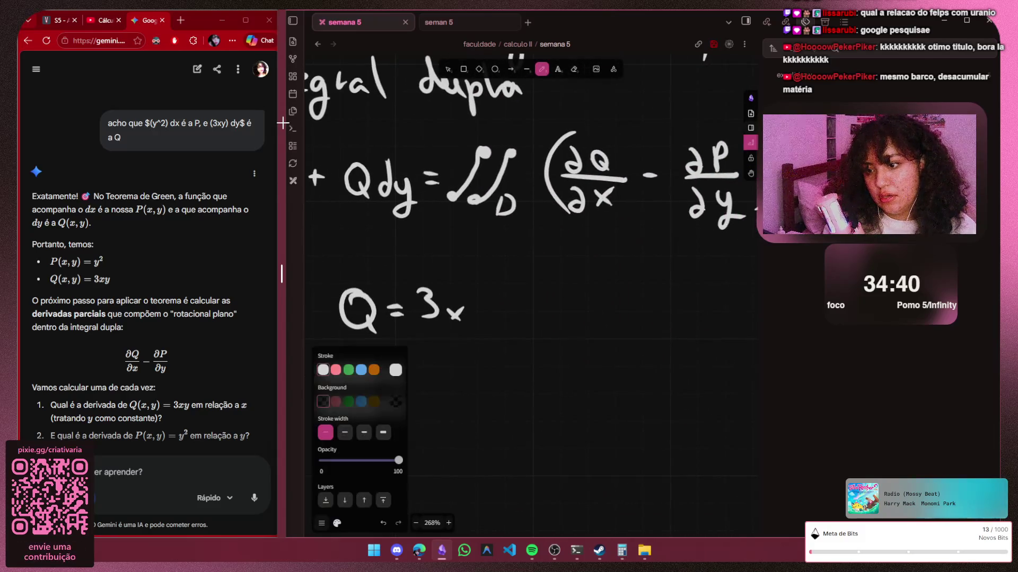
drag(469, 307, 471, 338)
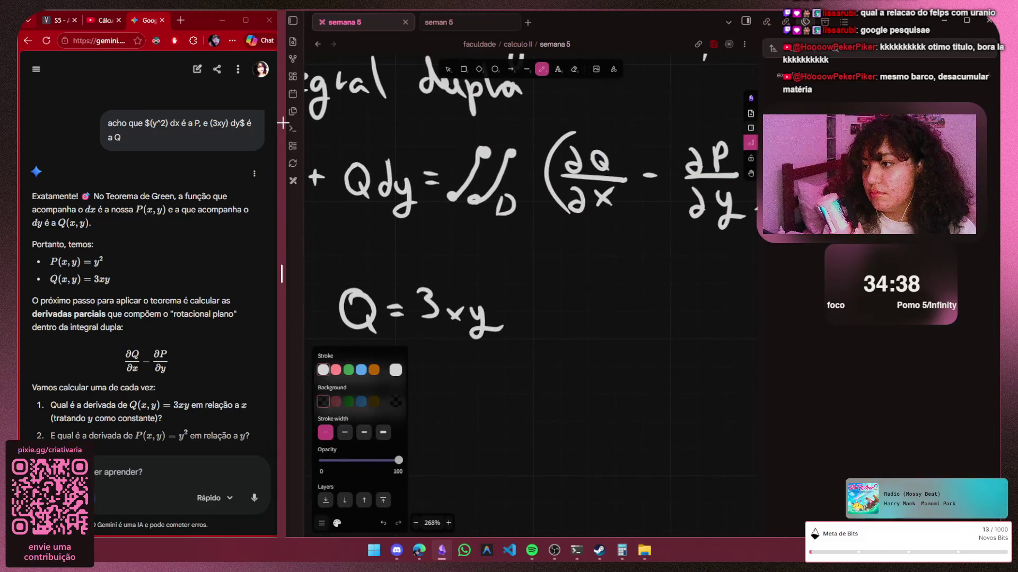
scroll(594, 284, down, 2)
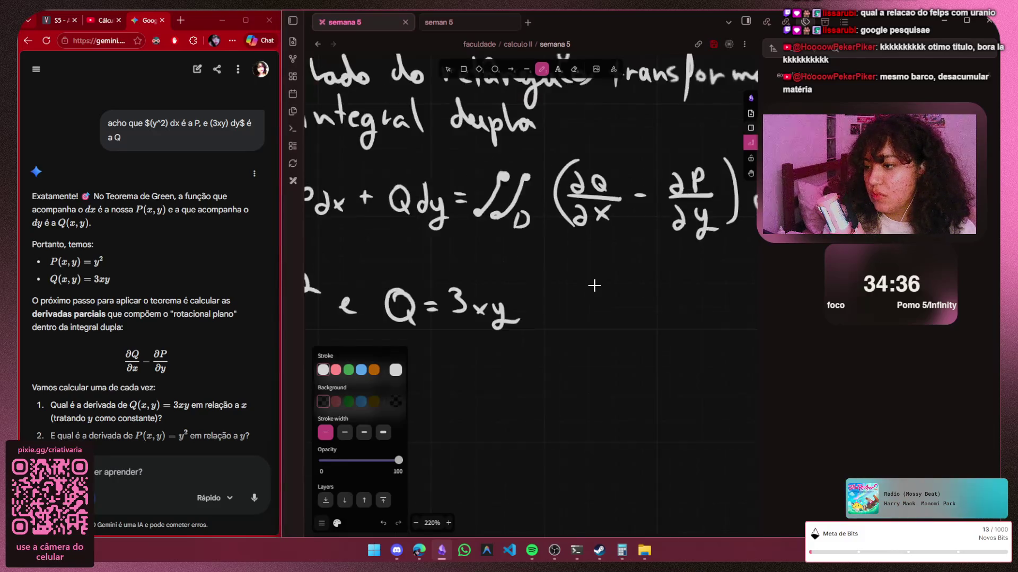
scroll(601, 299, down, 4)
scroll(609, 313, down, 2)
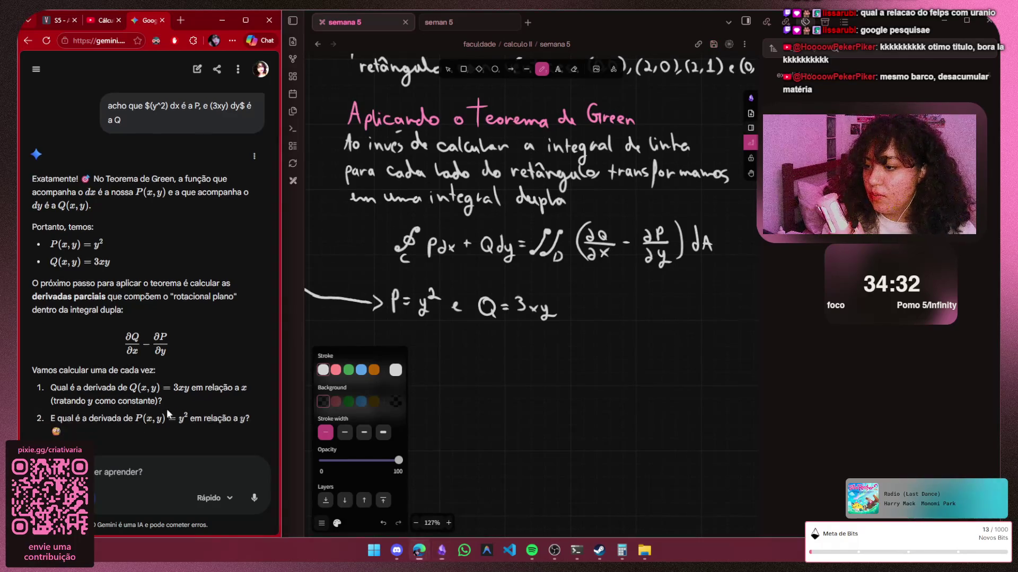
scroll(167, 408, down, 1)
scroll(166, 409, up, 1)
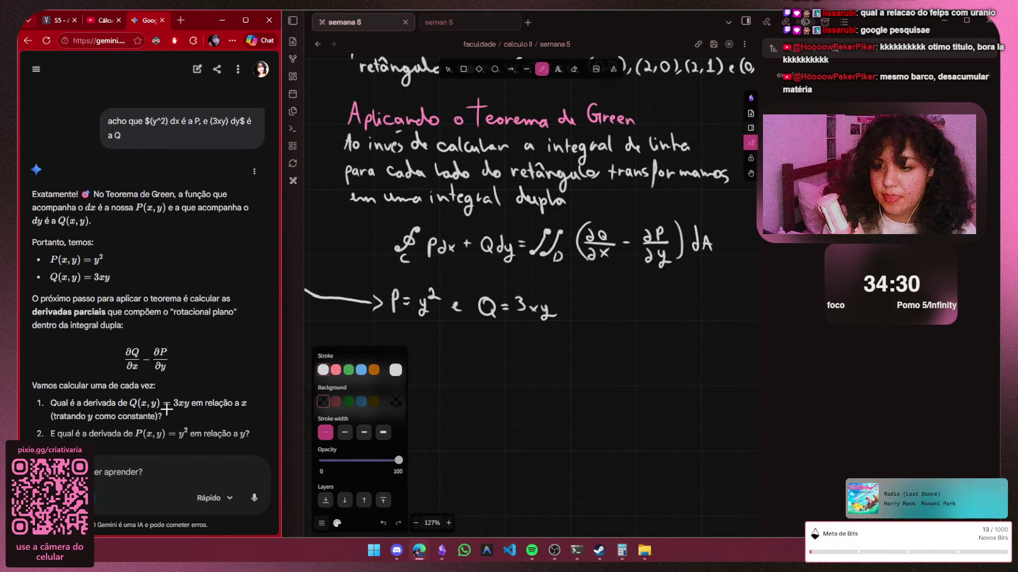
scroll(545, 334, up, 2)
scroll(504, 352, up, 1)
scroll(503, 361, up, 2)
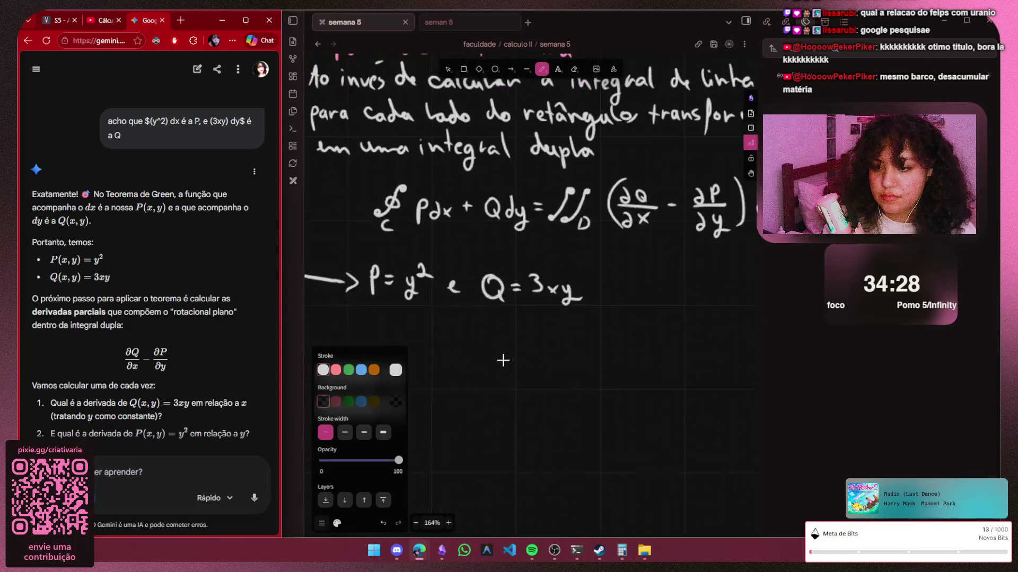
scroll(485, 358, up, 1)
Handwrite "aplicar o teorema e" below the P and Q line, undoing stray strokes
drag(468, 334, 437, 376)
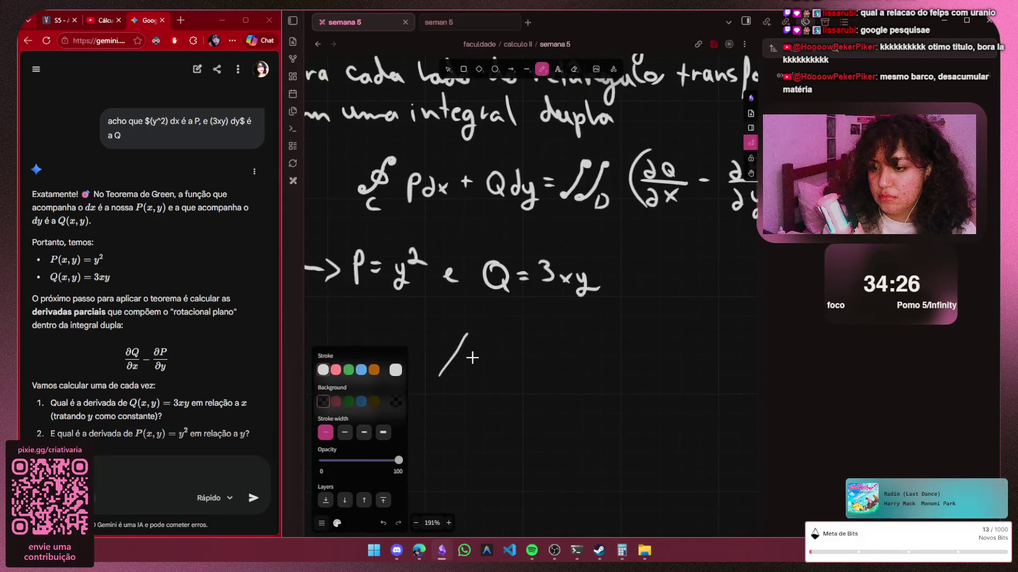
key(ctrl+z)
key(Escape)
scroll(477, 238, down, 3)
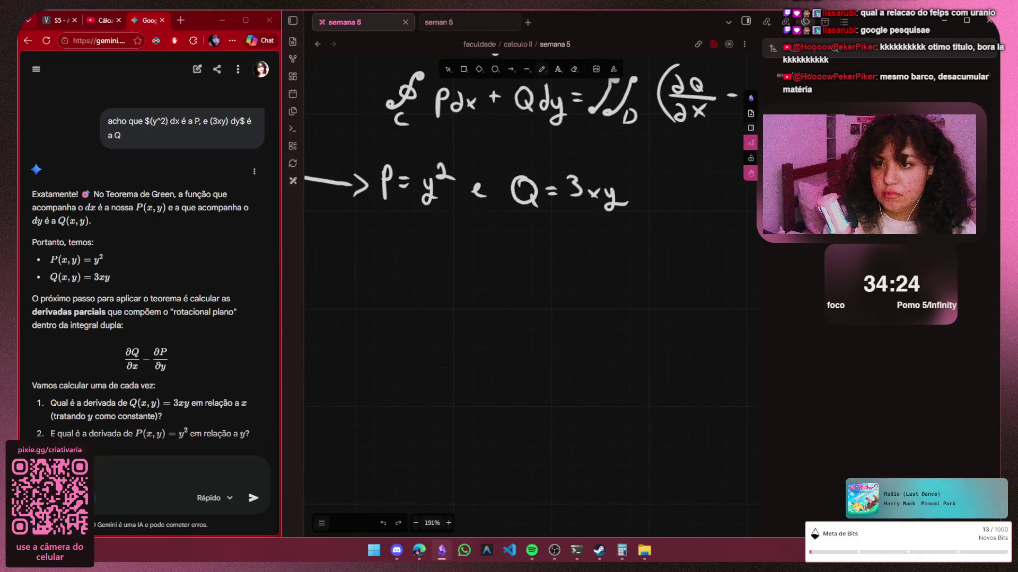
key(p)
mouse_move(387, 255)
mouse_down()
mouse_move(402, 268)
mouse_move(460, 262)
mouse_up()
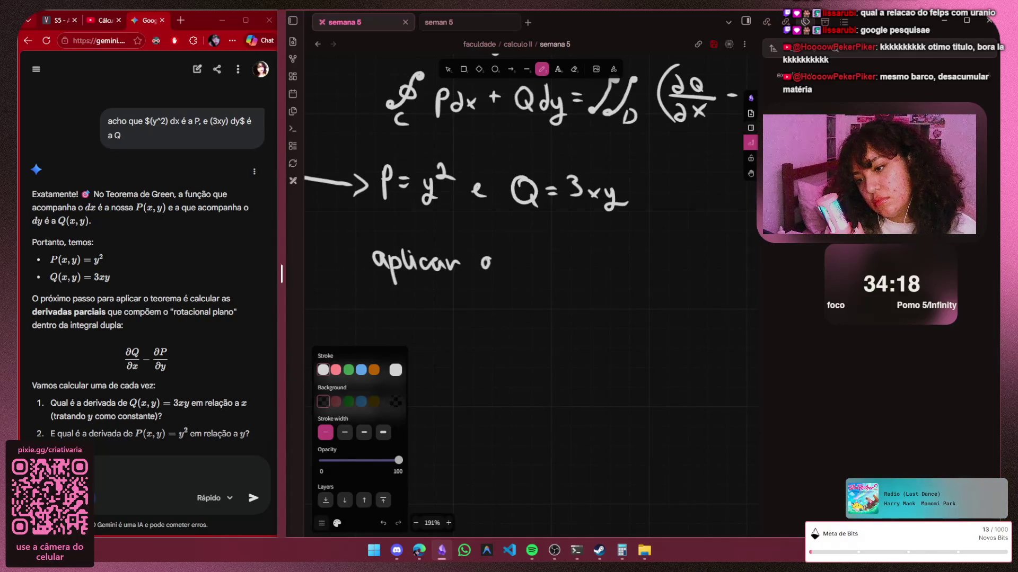
mouse_move(512, 235)
mouse_down()
mouse_move(512, 267)
mouse_move(547, 269)
mouse_move(569, 256)
mouse_move(584, 271)
mouse_move(671, 268)
mouse_up()
key(ctrl+z)
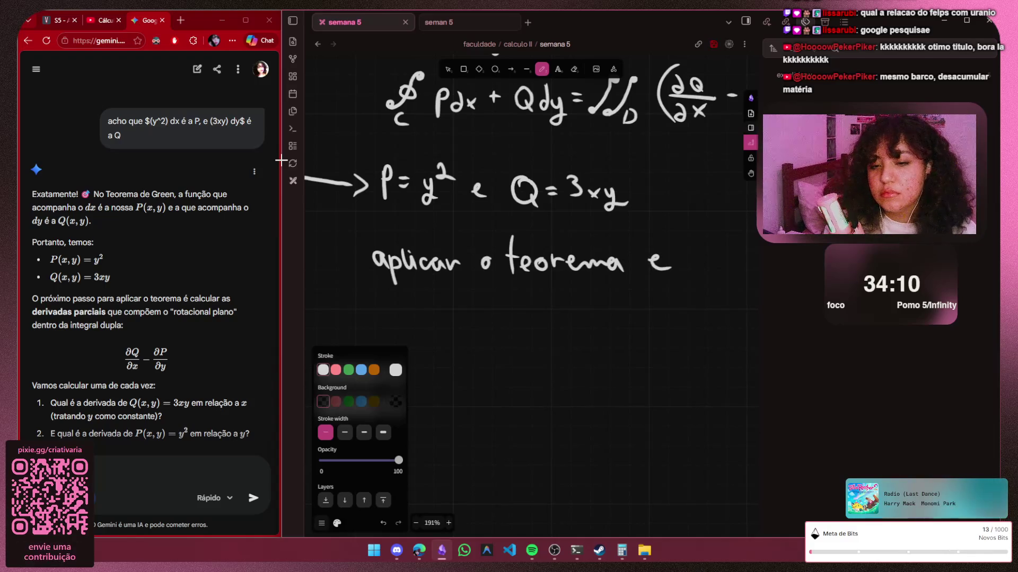
Handwrite "calcular as derivas parciais" on the next line
mouse_move(373, 292)
mouse_down()
mouse_move(374, 307)
mouse_move(423, 308)
mouse_up()
mouse_move(426, 278)
mouse_down()
mouse_move(431, 309)
mouse_move(504, 306)
mouse_up()
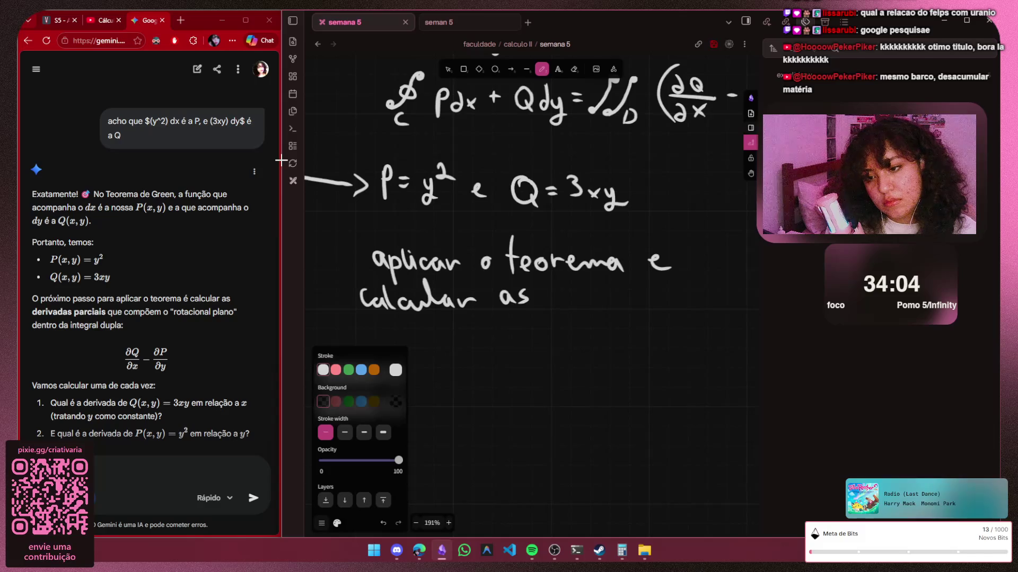
mouse_move(567, 296)
mouse_down()
mouse_move(568, 306)
mouse_move(628, 305)
mouse_up()
drag(640, 298, 648, 305)
key(h)
drag(566, 176, 282, 164)
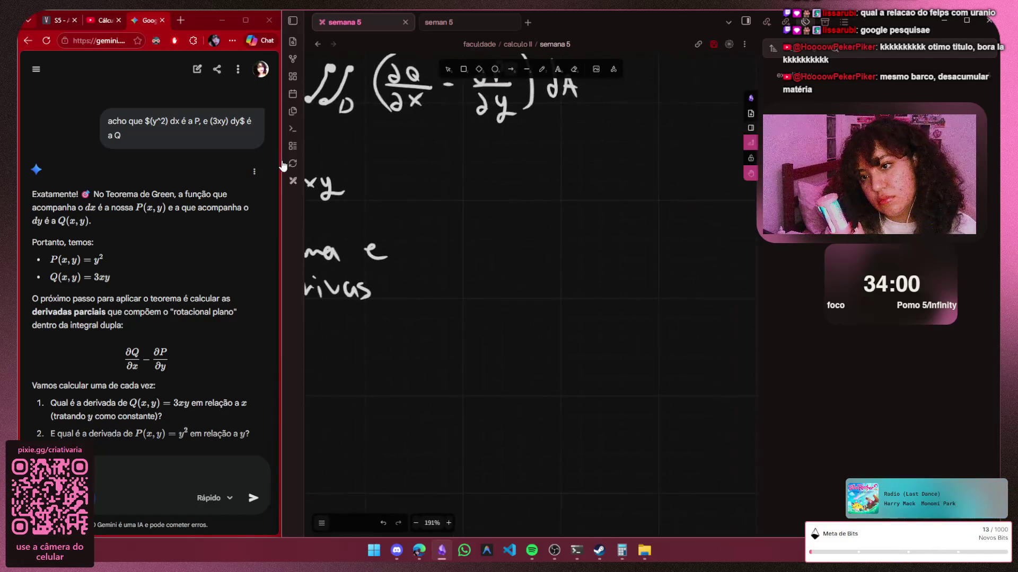
key(p)
mouse_move(393, 283)
mouse_down()
mouse_move(395, 307)
mouse_move(414, 299)
mouse_up()
mouse_move(419, 297)
mouse_down()
mouse_move(428, 284)
mouse_move(466, 298)
mouse_up()
drag(476, 286, 483, 298)
scroll(282, 161, left, 5)
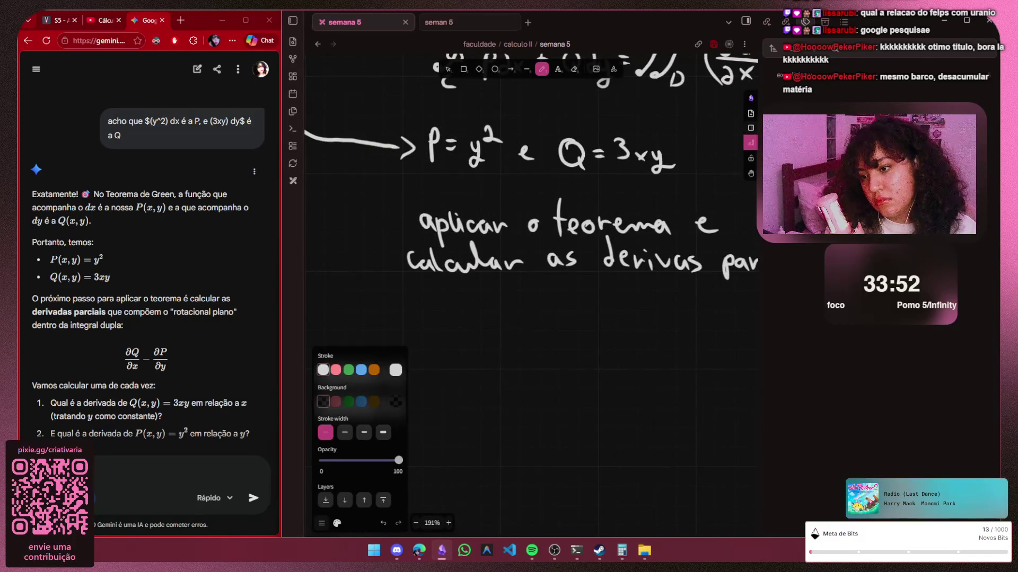
Handwrite "que compõem o rotacional do", redrawing the misplaced q and bad o
key(ctrl+z)
mouse_move(429, 296)
mouse_down()
mouse_move(422, 320)
mouse_move(442, 311)
mouse_move(553, 311)
mouse_move(550, 330)
mouse_up()
mouse_move(550, 299)
mouse_down()
mouse_move(562, 307)
mouse_move(584, 291)
mouse_move(600, 307)
mouse_up()
key(h)
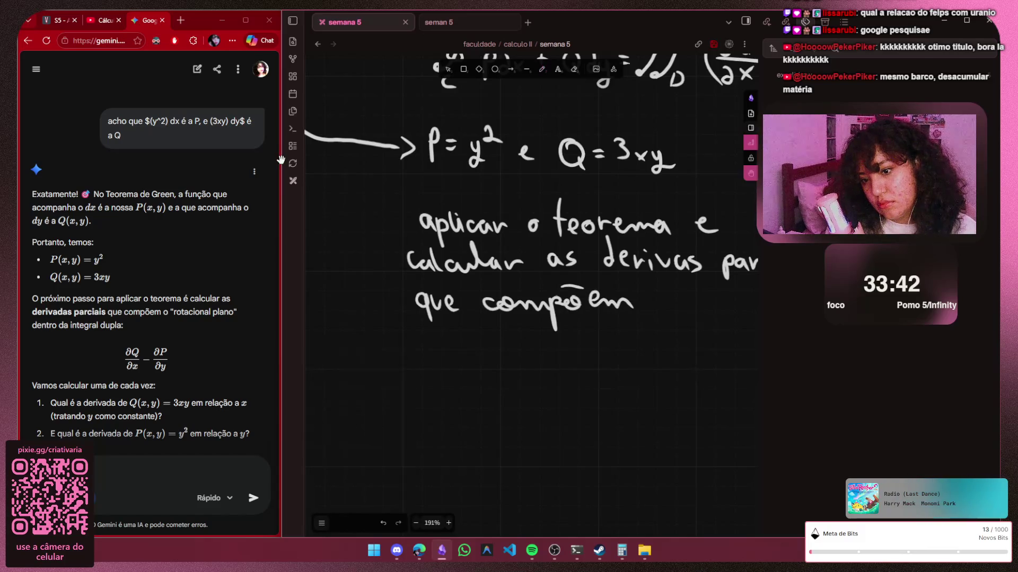
drag(507, 167, 281, 160)
key(p)
drag(447, 290, 609, 303)
key(ctrl+z)
mouse_move(621, 282)
mouse_down()
mouse_move(623, 303)
mouse_move(648, 307)
mouse_up()
scroll(531, 238, left, 2)
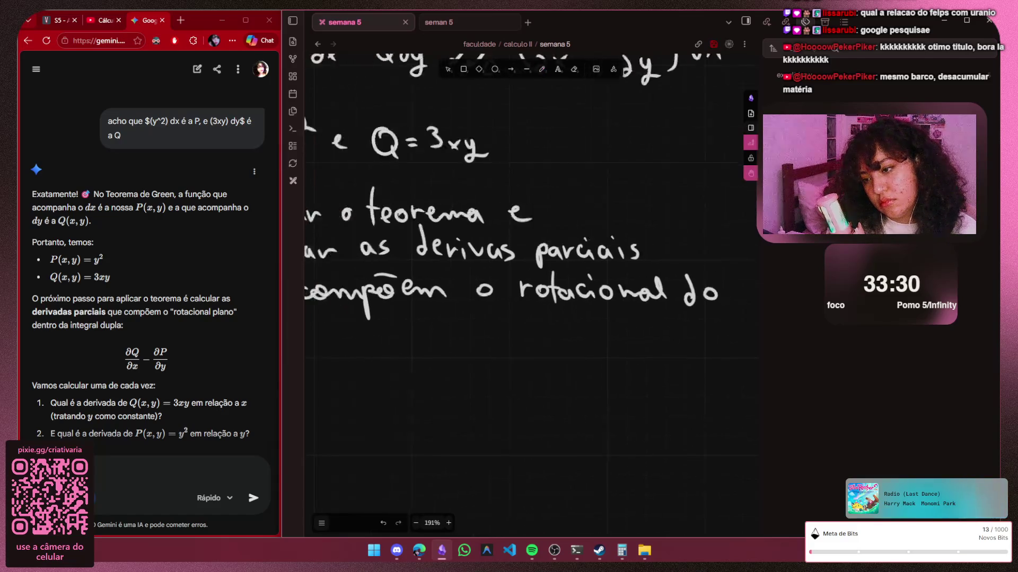
scroll(531, 239, left, 8)
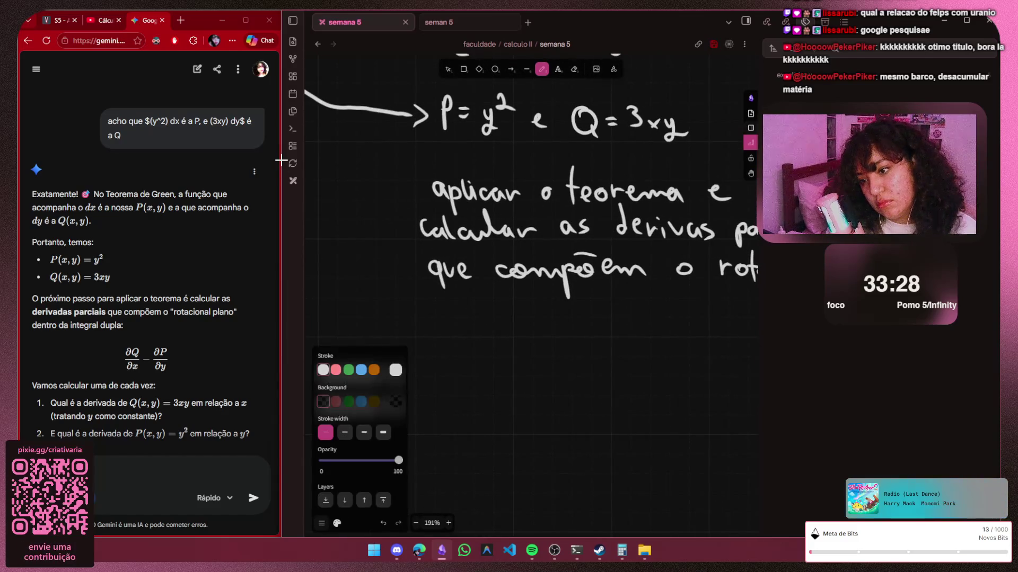
Handwrite "plano dentro de:" with its colon, undoing a premature derivative stroke
drag(436, 302, 438, 316)
mouse_move(453, 294)
mouse_down()
mouse_move(457, 316)
mouse_move(506, 321)
mouse_up()
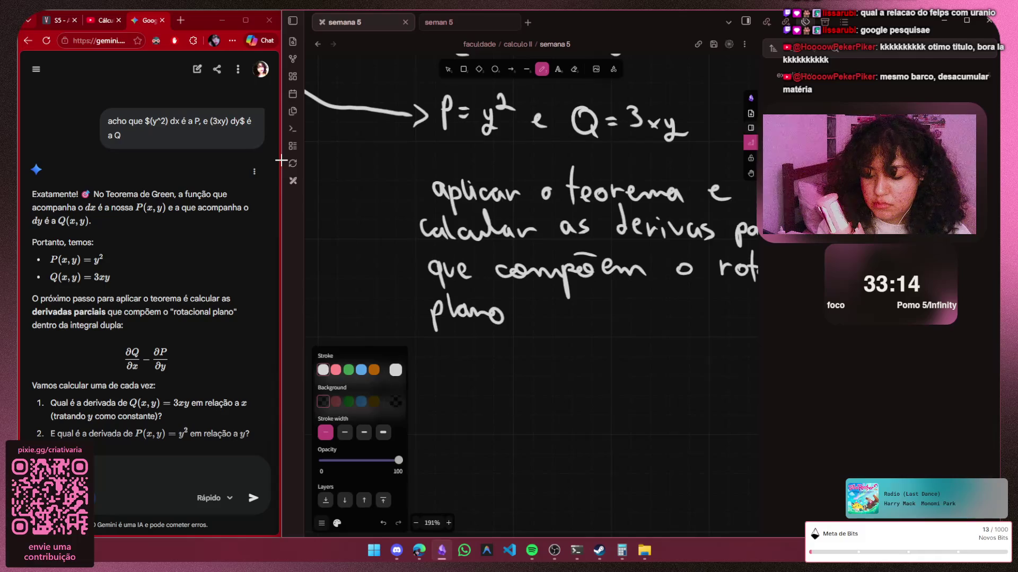
scroll(280, 161, right, 3)
scroll(281, 161, down, 1)
key(p)
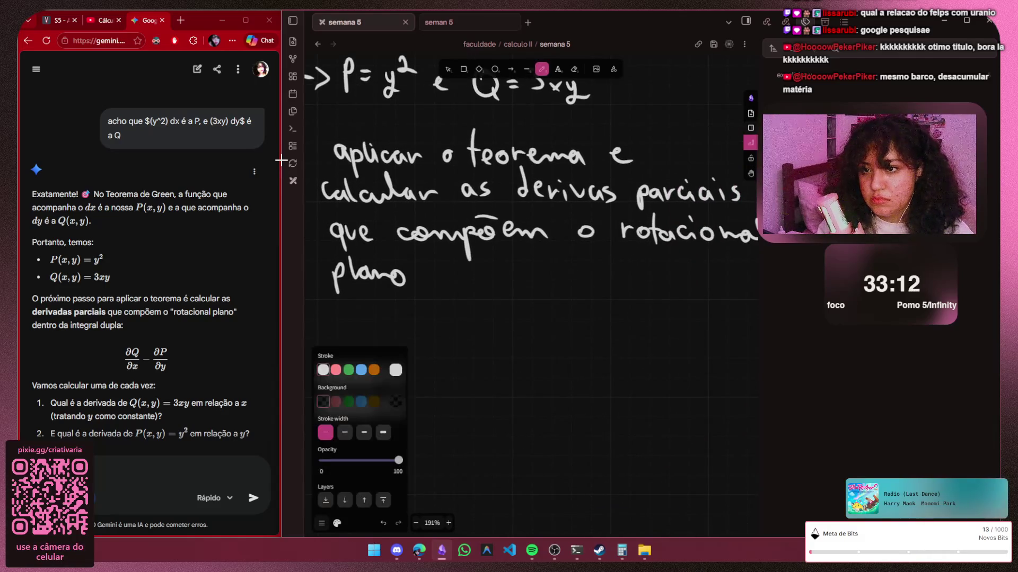
drag(428, 272, 474, 280)
mouse_move(481, 256)
mouse_down()
mouse_move(483, 283)
mouse_move(500, 270)
mouse_move(559, 270)
mouse_move(577, 281)
mouse_up()
click(590, 269)
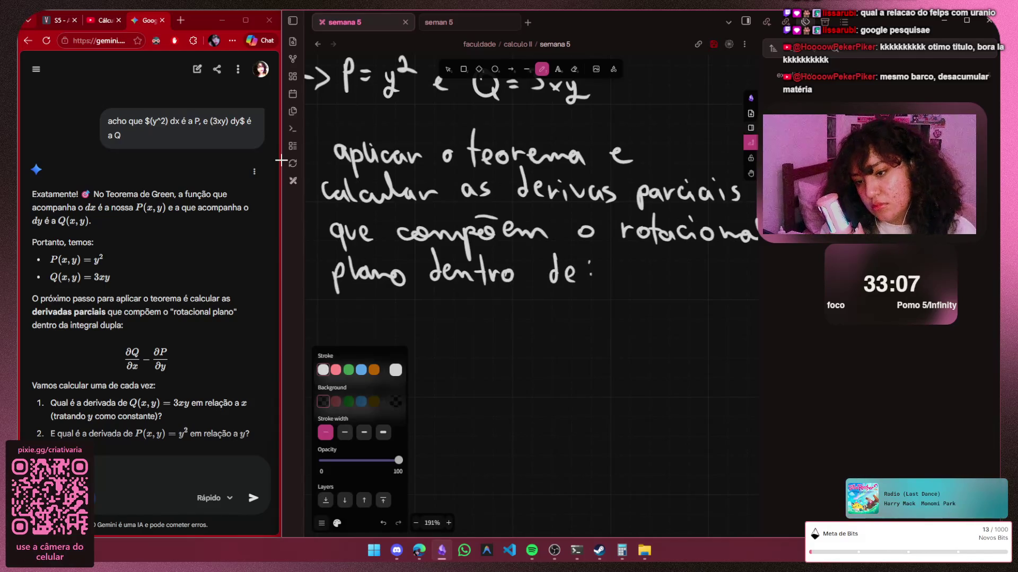
key(Escape)
scroll(531, 286, down, 1)
scroll(531, 286, right, 2)
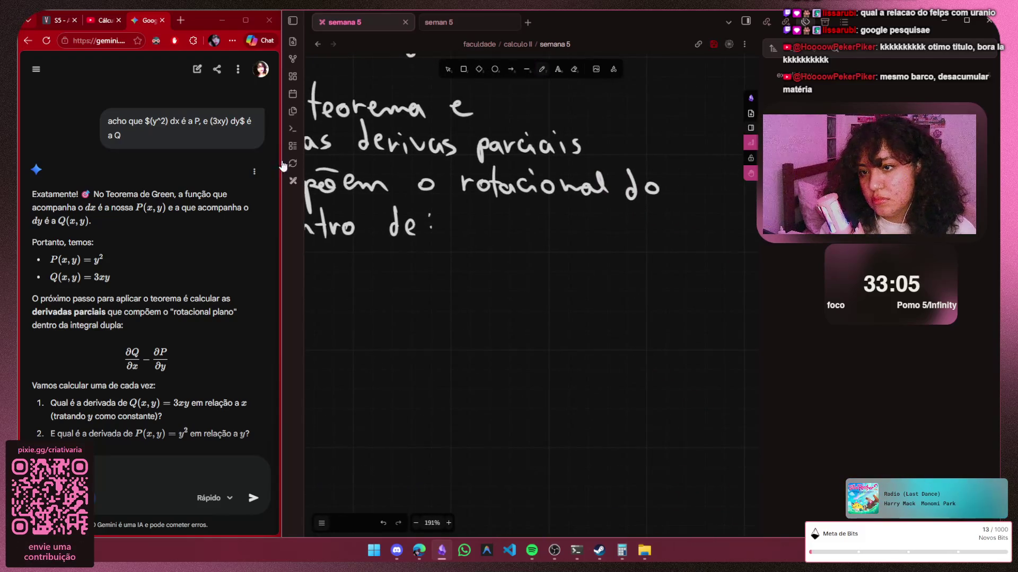
key(p)
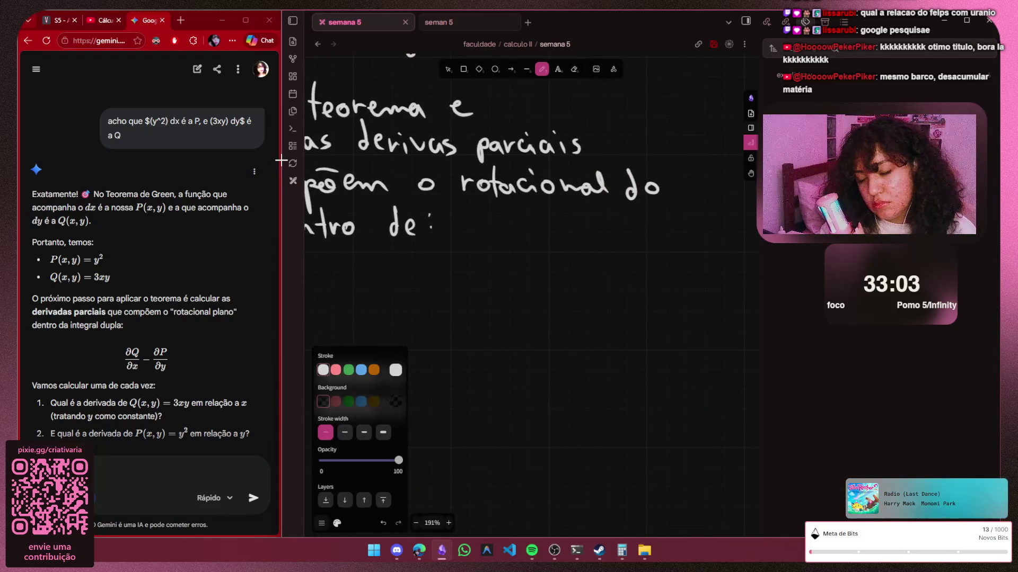
mouse_move(500, 233)
mouse_down()
mouse_move(499, 248)
mouse_move(515, 246)
mouse_move(499, 243)
mouse_move(519, 232)
mouse_move(528, 256)
mouse_move(487, 272)
mouse_up()
key(ctrl+z)
key(ctrl+z)
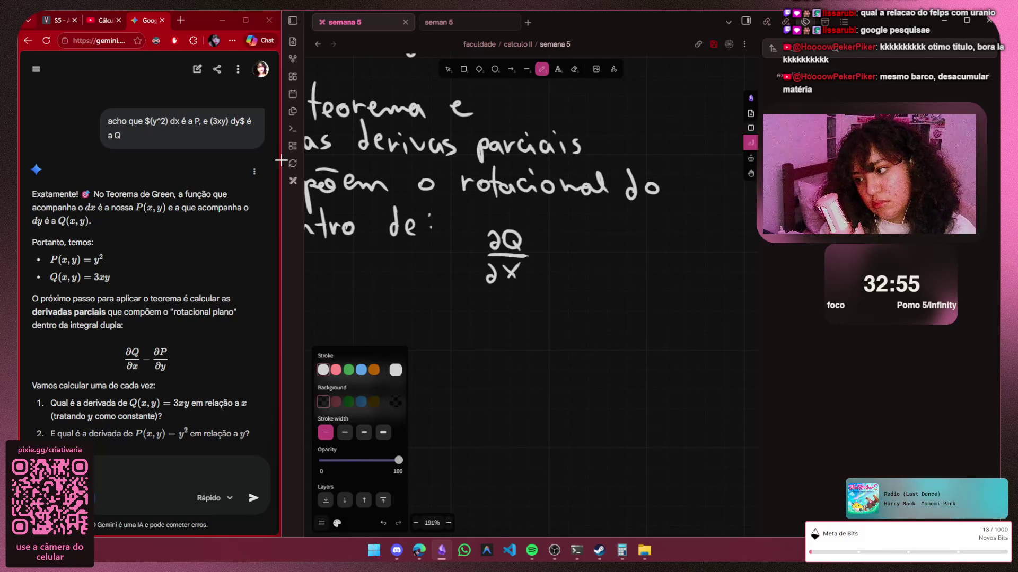
Handwrite ∂Q/∂x − ∂P/∂y after "dentro de:" and bring the earlier lines back into view
mouse_move(582, 231)
mouse_down()
mouse_move(588, 248)
mouse_move(587, 239)
mouse_move(609, 240)
mouse_move(620, 252)
mouse_move(613, 291)
mouse_up()
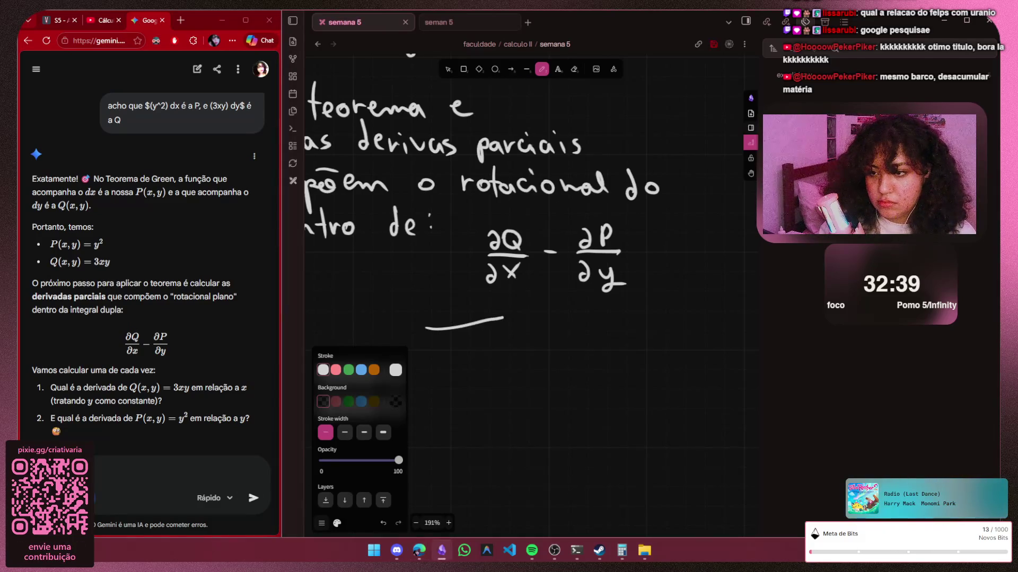
key(h)
drag(477, 318, 604, 318)
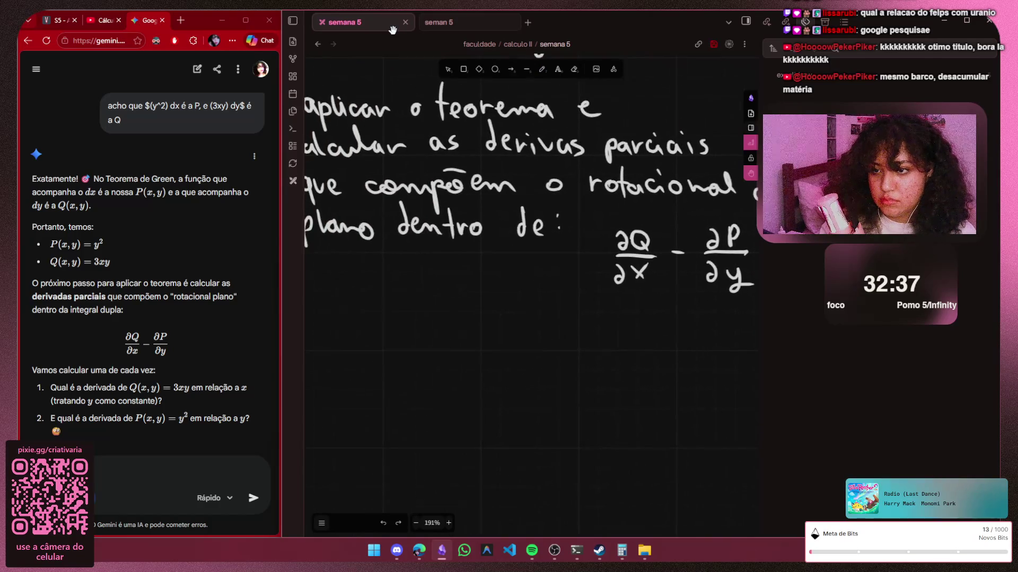
mouse_move(517, 318)
mouse_down()
mouse_move(588, 305)
mouse_move(557, 273)
mouse_up()
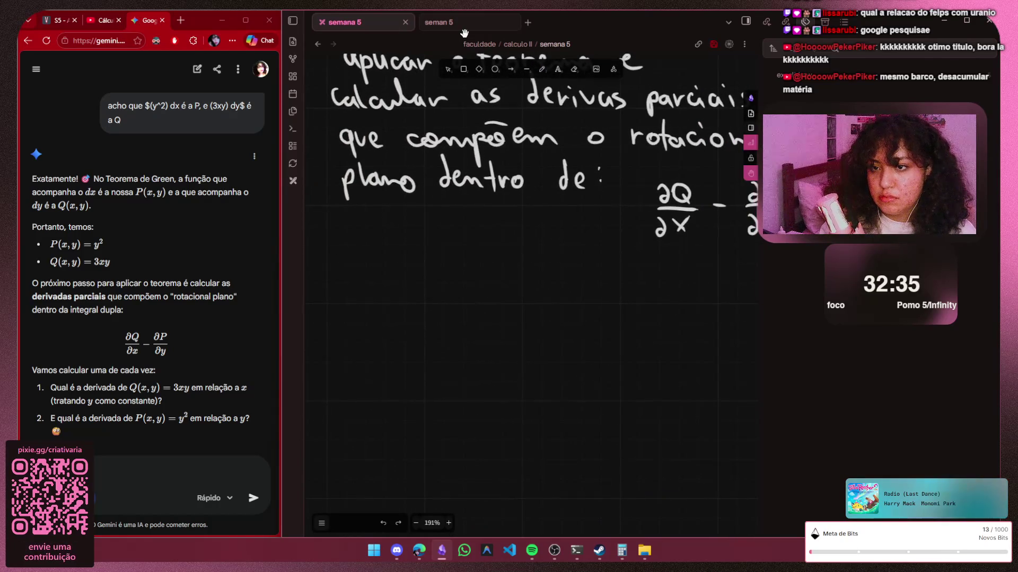
Begin handwriting Q(x,y) on a new line below the notes
key(p)
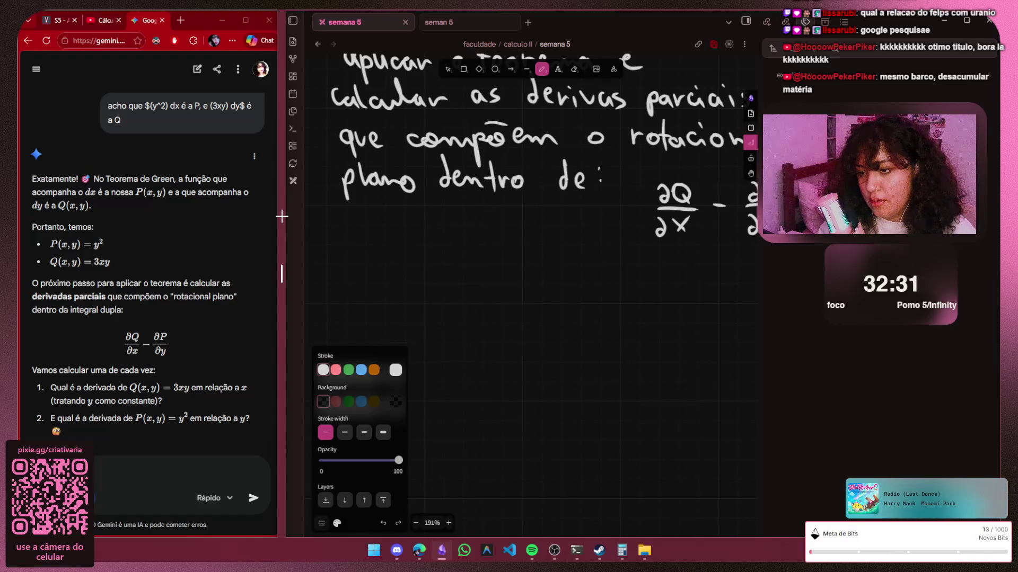
mouse_move(363, 275)
mouse_down()
mouse_move(376, 296)
mouse_move(414, 304)
mouse_up()
mouse_move(425, 270)
mouse_down()
mouse_move(426, 301)
mouse_move(451, 279)
mouse_up()
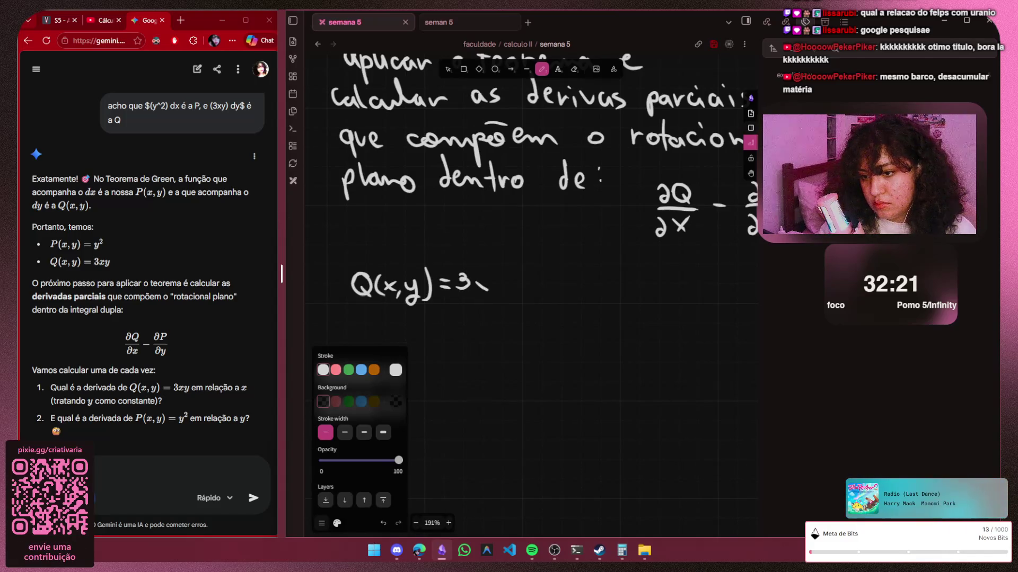
Complete the line as Q(x,y) = 3xy, removing a stray arrow after it
mouse_move(488, 278)
mouse_down()
mouse_move(477, 293)
mouse_move(503, 295)
mouse_move(497, 308)
mouse_up()
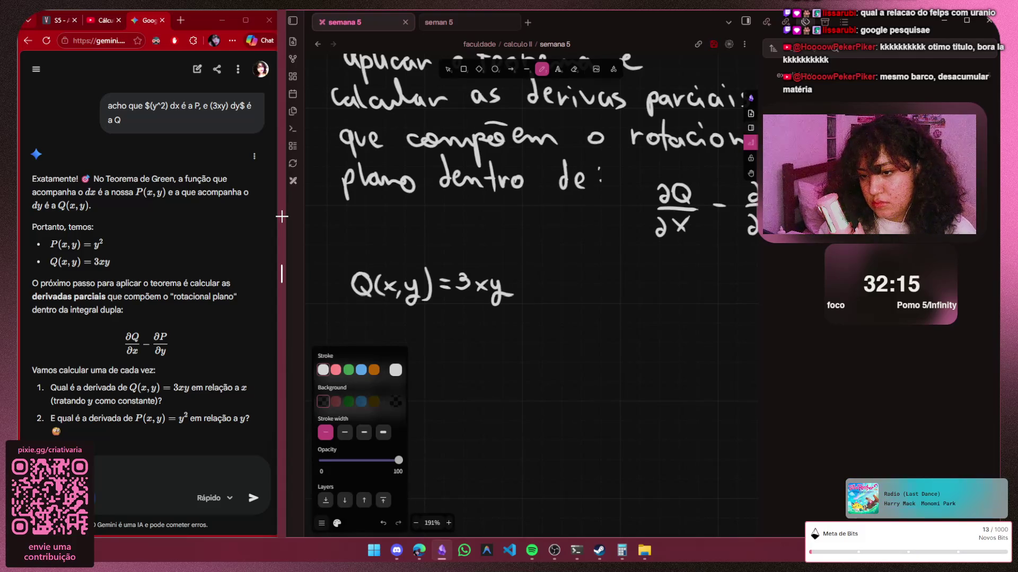
drag(519, 279, 538, 279)
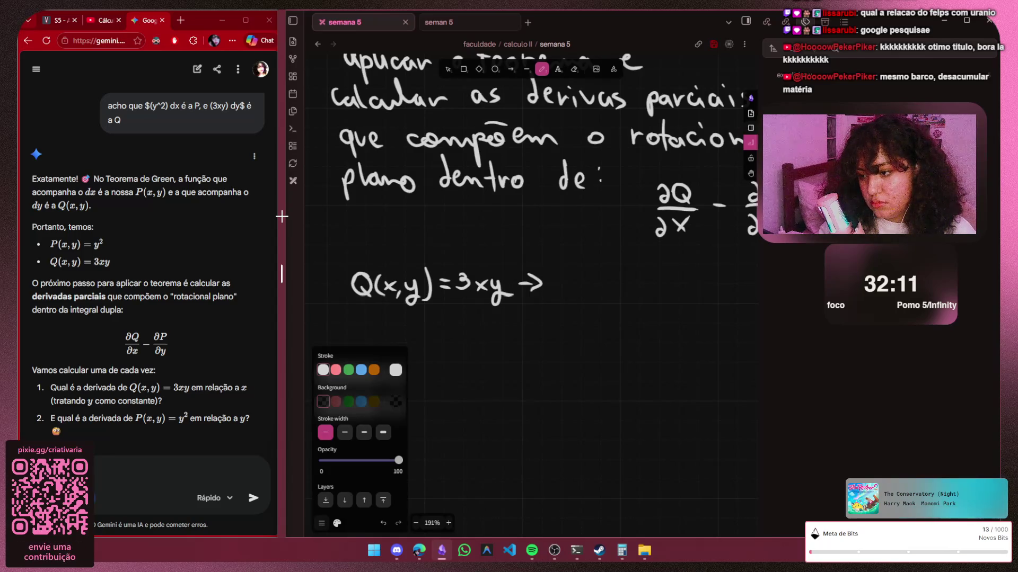
key(ctrl+z)
key(ctrl+z)
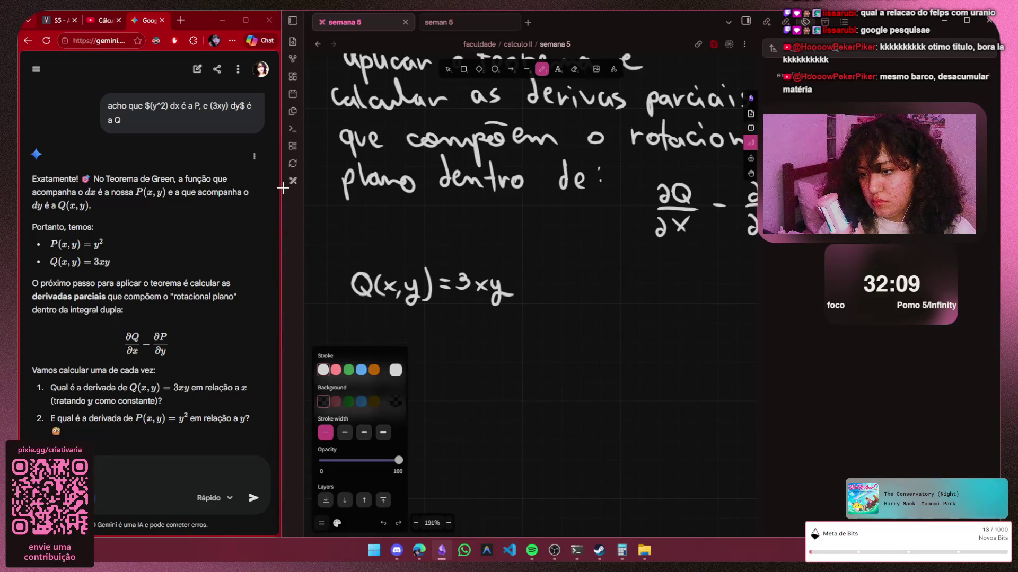
Handwrite Q'(x,y) on the line beneath Q(x,y) = 3xy
mouse_move(368, 317)
mouse_down()
mouse_move(357, 329)
mouse_move(403, 339)
mouse_up()
mouse_move(403, 326)
mouse_down()
mouse_move(391, 340)
mouse_move(420, 338)
mouse_up()
mouse_move(428, 327)
mouse_down()
mouse_move(416, 354)
mouse_move(433, 343)
mouse_up()
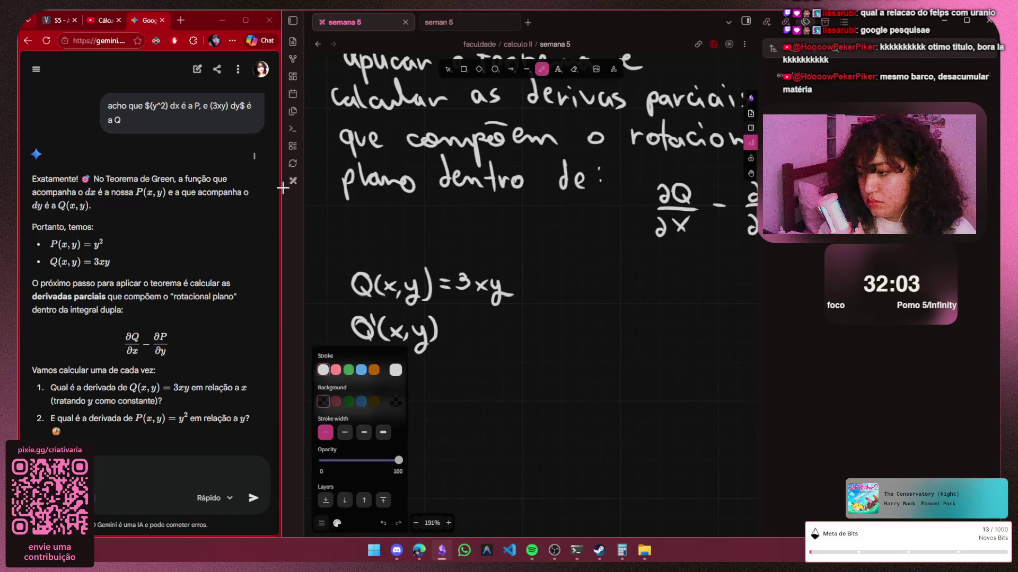
scroll(489, 328, up, 6)
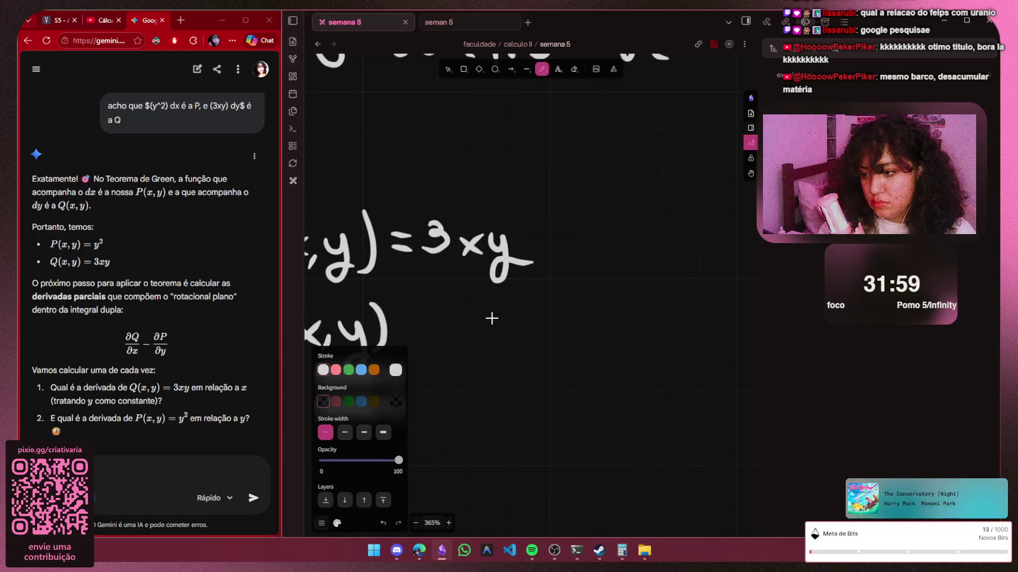
scroll(417, 321, down, 2)
scroll(417, 320, down, 2)
scroll(417, 320, up, 3)
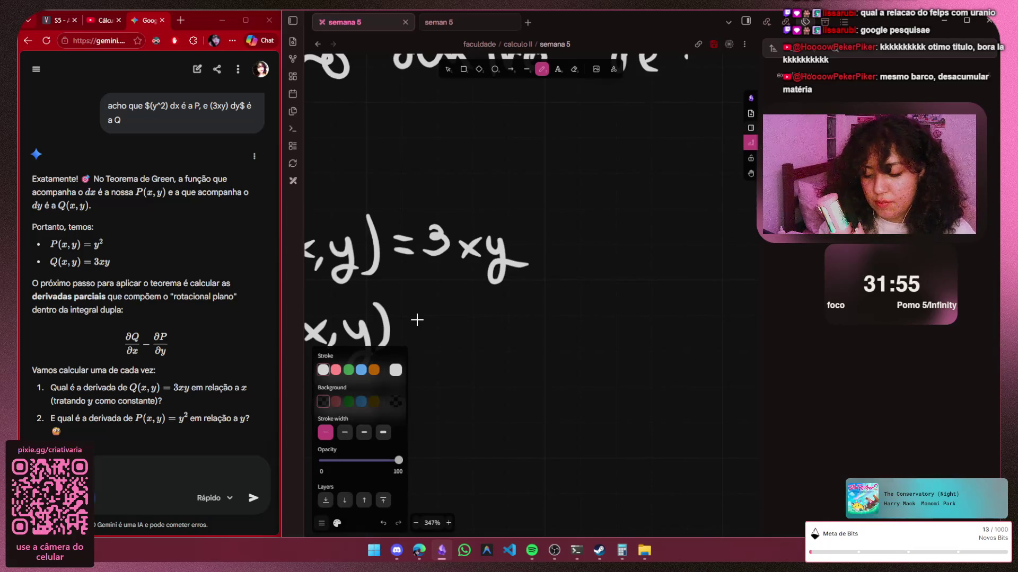
key(h)
drag(418, 319, 428, 205)
scroll(417, 318, up, 1)
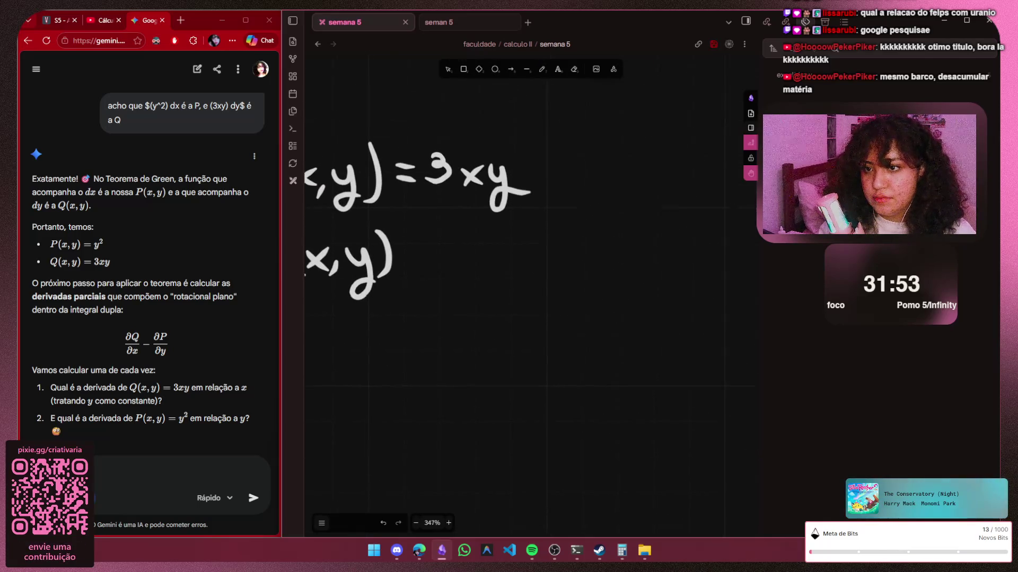
key(p)
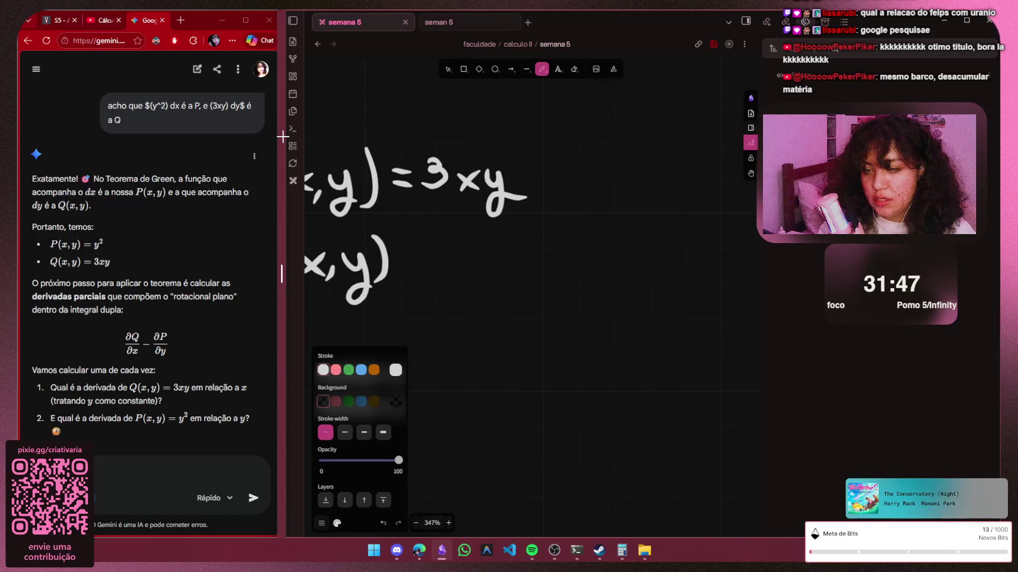
Search Google for "tabela de derivada" in a new tab and copy the Derivadas table image
click(187, 12)
click(186, 19)
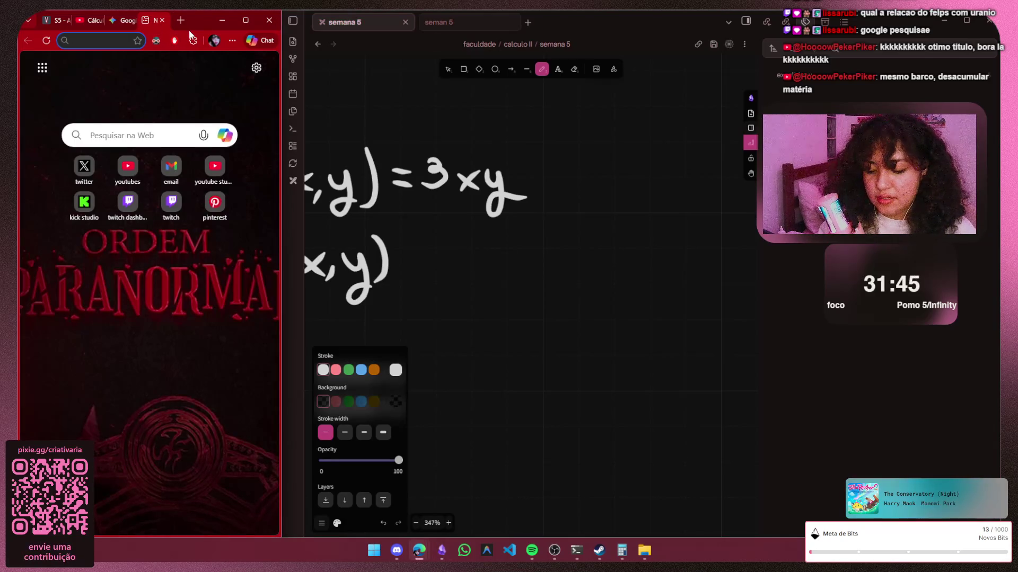
text(tabela de)
text( de)
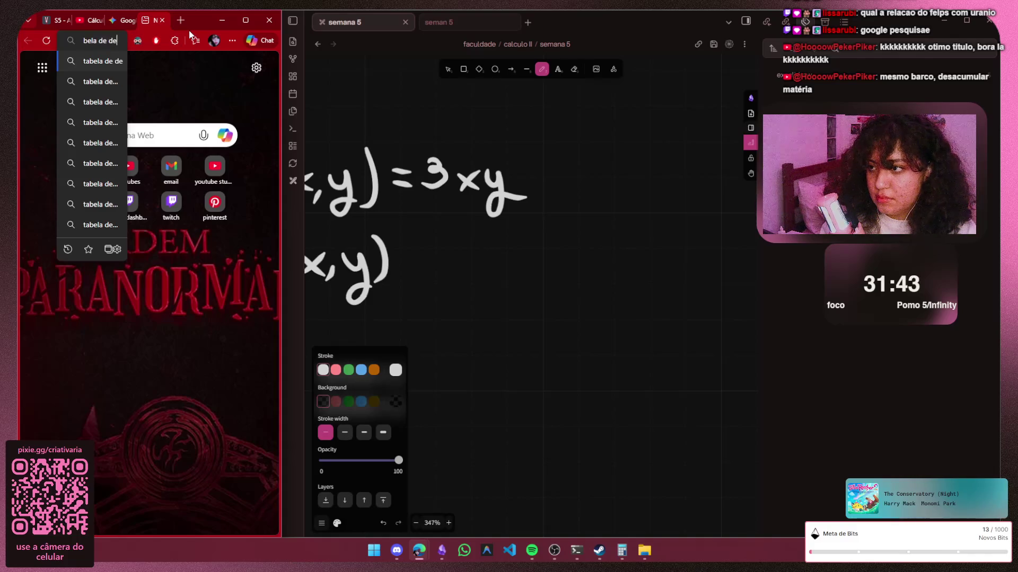
text(rivadas)
key(Return)
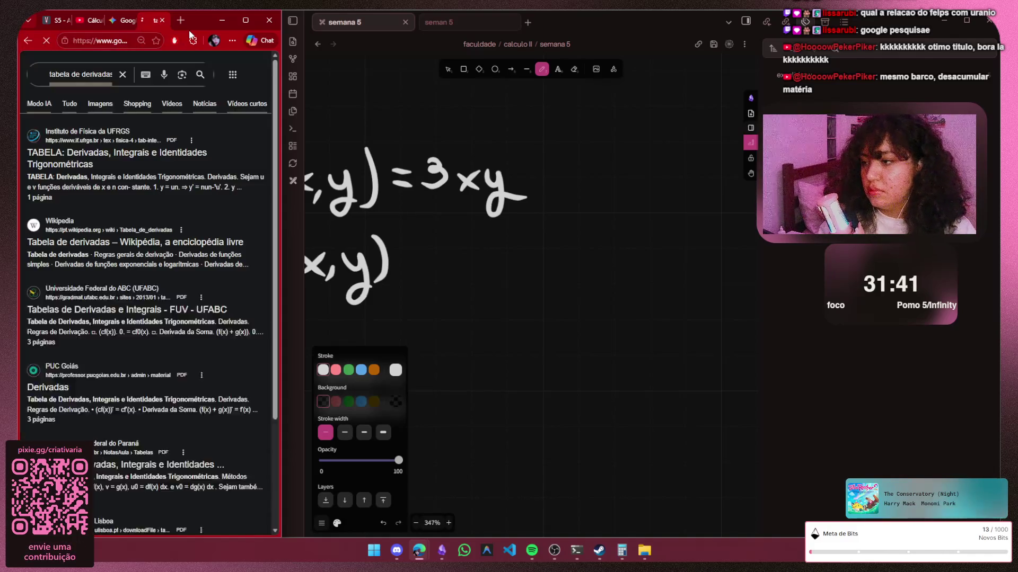
click(128, 363)
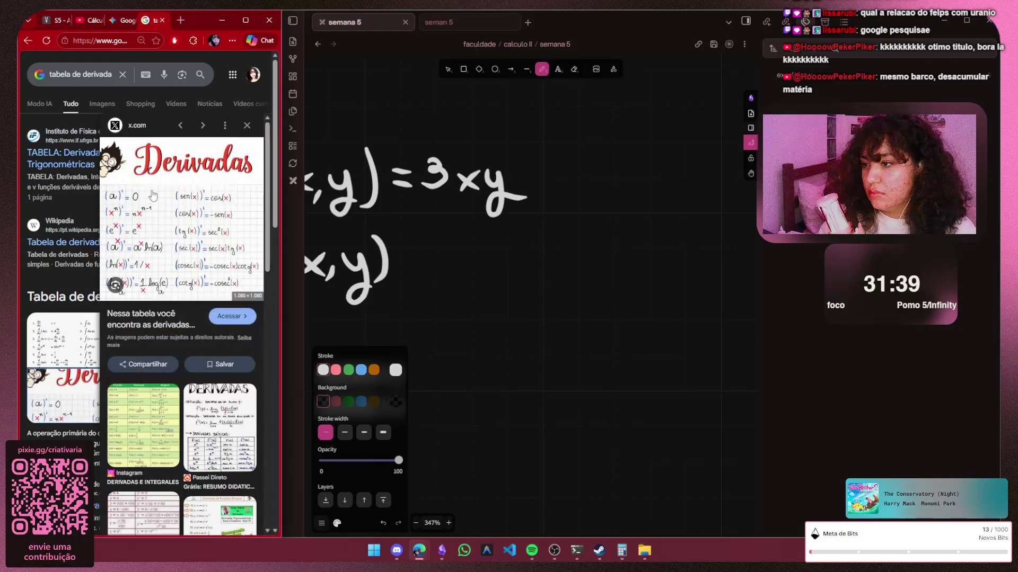
right_click(153, 193)
click(195, 356)
scroll(536, 294, down, 10)
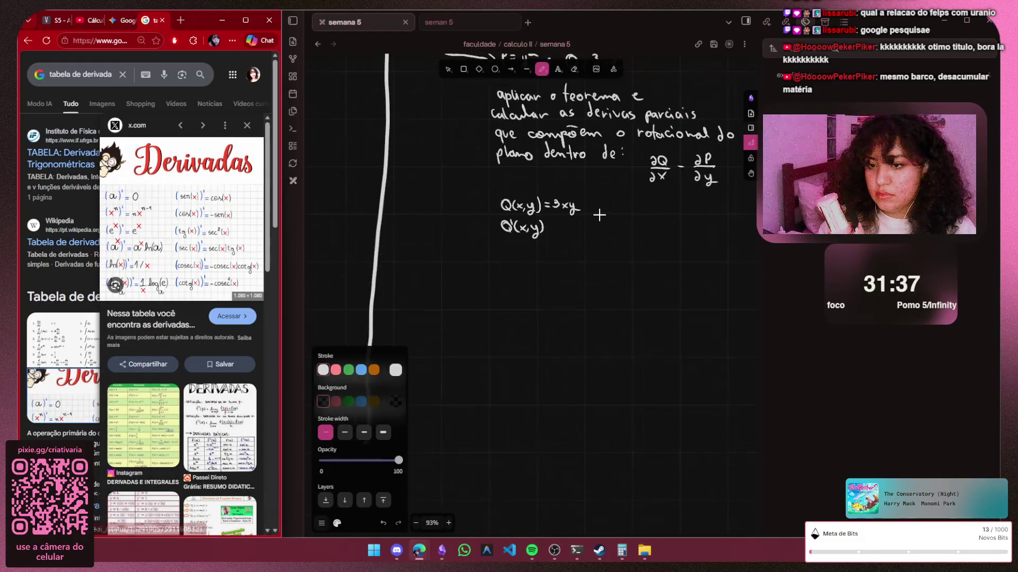
Paste the Derivadas table onto the canvas, shrink it small, and draw "=" after Q'(x,y)
key(ctrl+v)
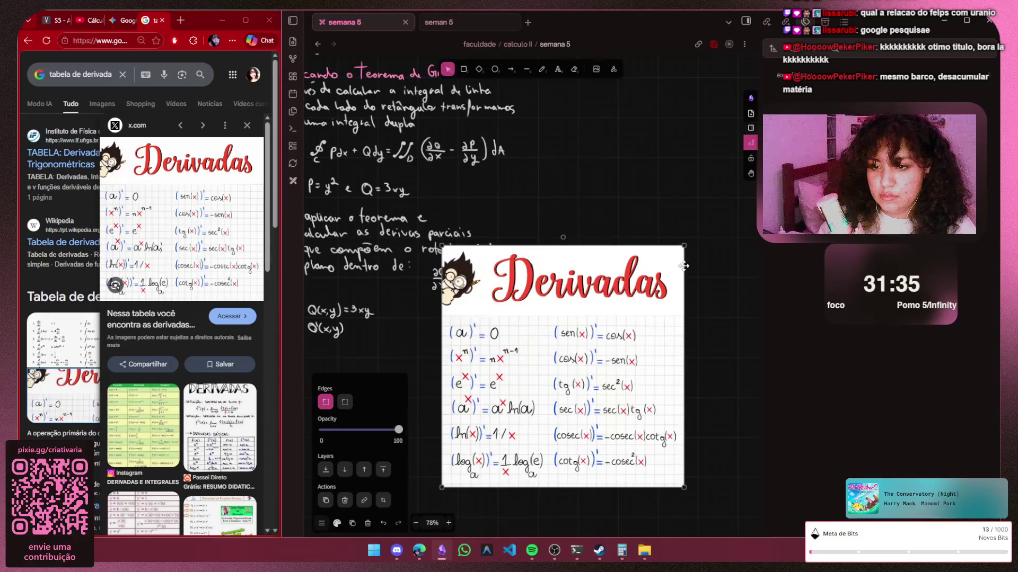
drag(686, 250, 301, 406)
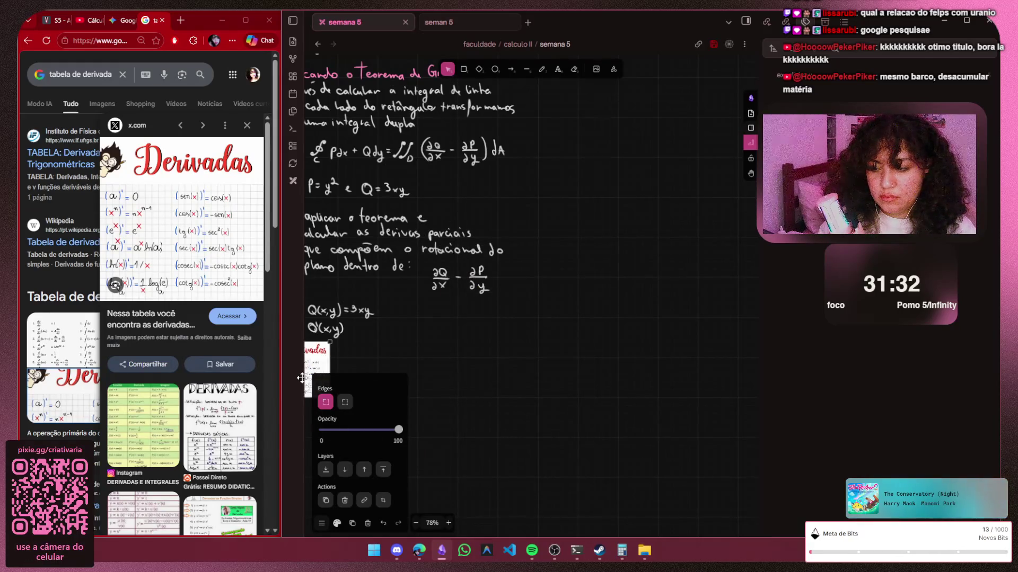
scroll(516, 289, up, 2)
scroll(516, 288, up, 3)
scroll(515, 288, up, 3)
scroll(509, 321, up, 2)
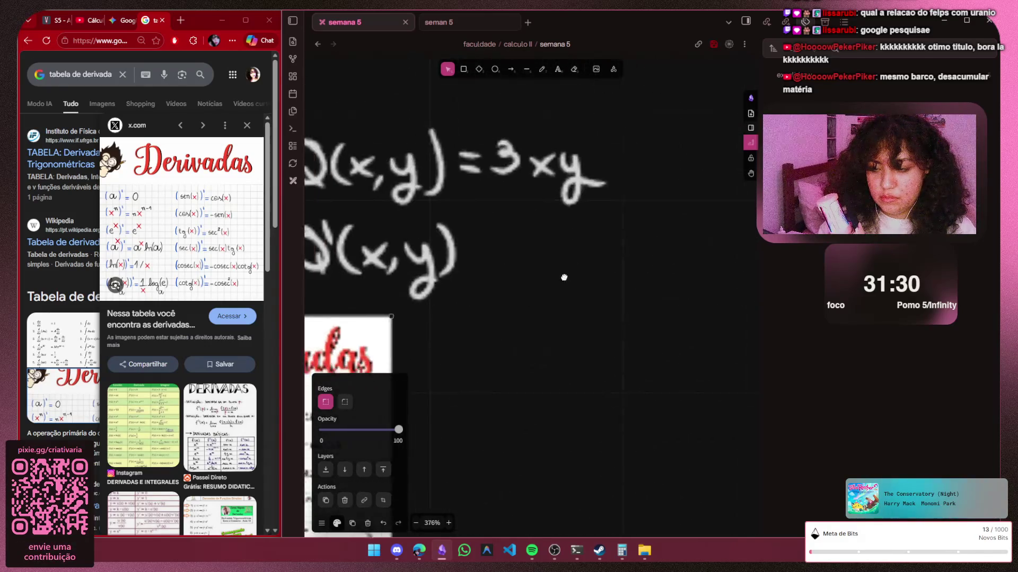
scroll(604, 239, up, 2)
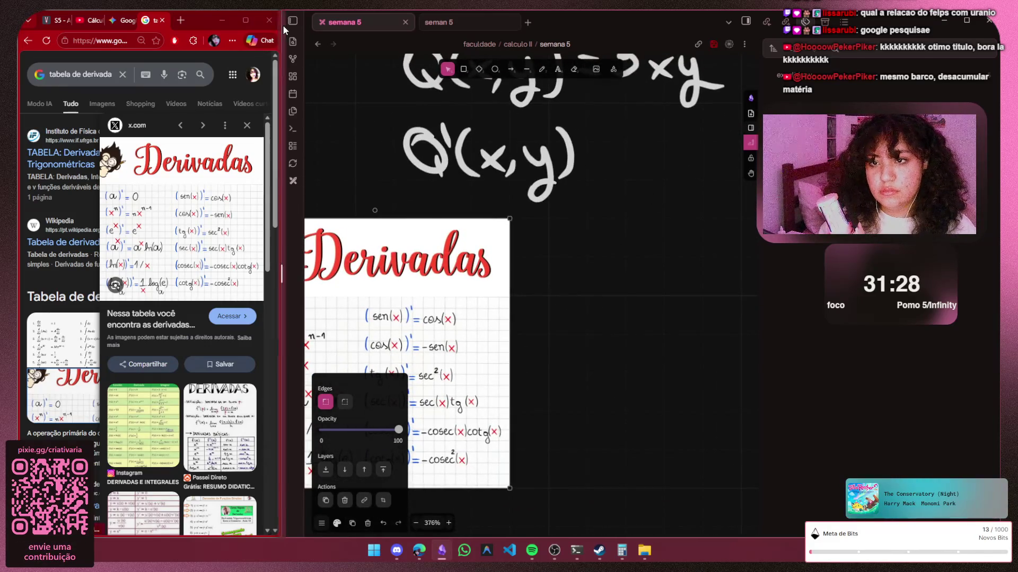
click(541, 68)
drag(586, 154, 607, 159)
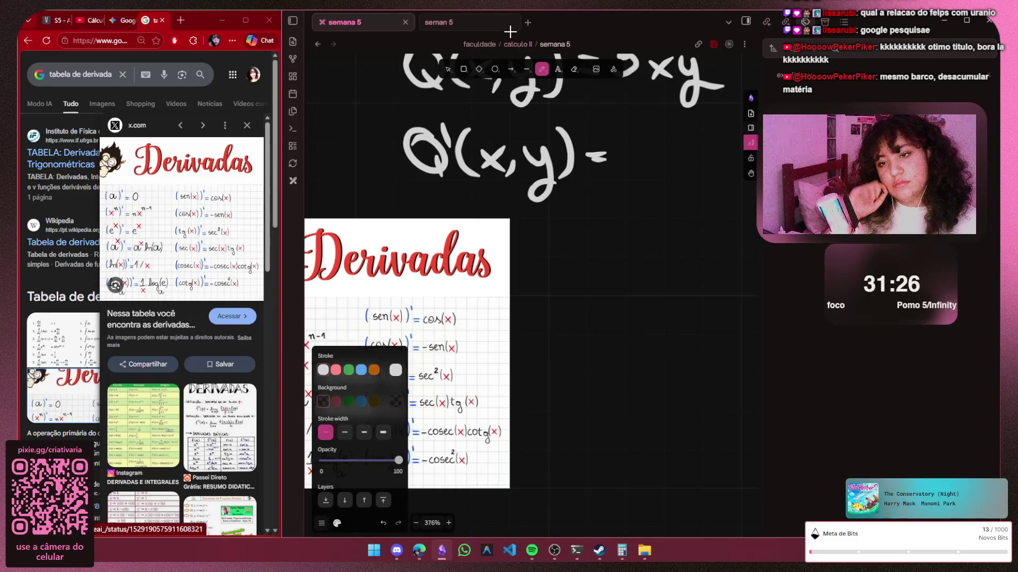
Frame Q(x,y) = 3xy, Q'(x,y) = and the table in view, then return to the Gemini conversation
key(h)
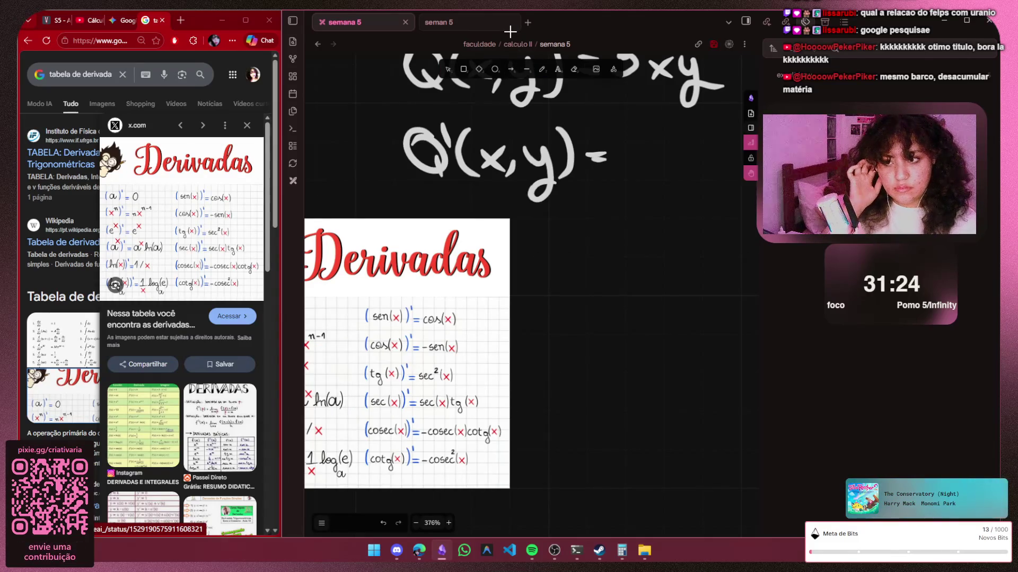
scroll(456, 296, down, 1)
mouse_move(456, 296)
mouse_down()
mouse_move(513, 250)
mouse_move(359, 418)
mouse_move(502, 271)
mouse_up()
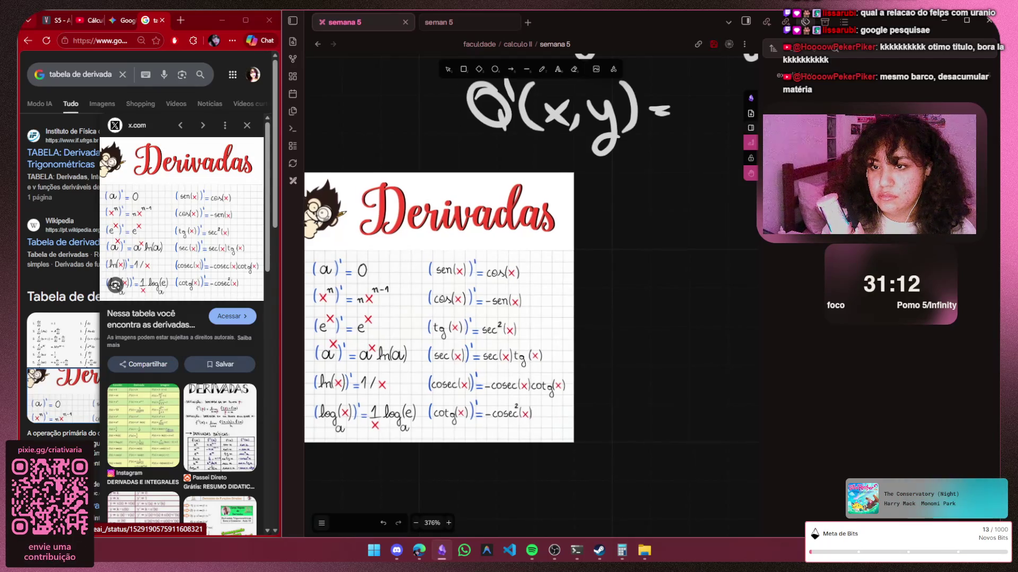
drag(509, 271, 366, 398)
drag(446, 318, 588, 210)
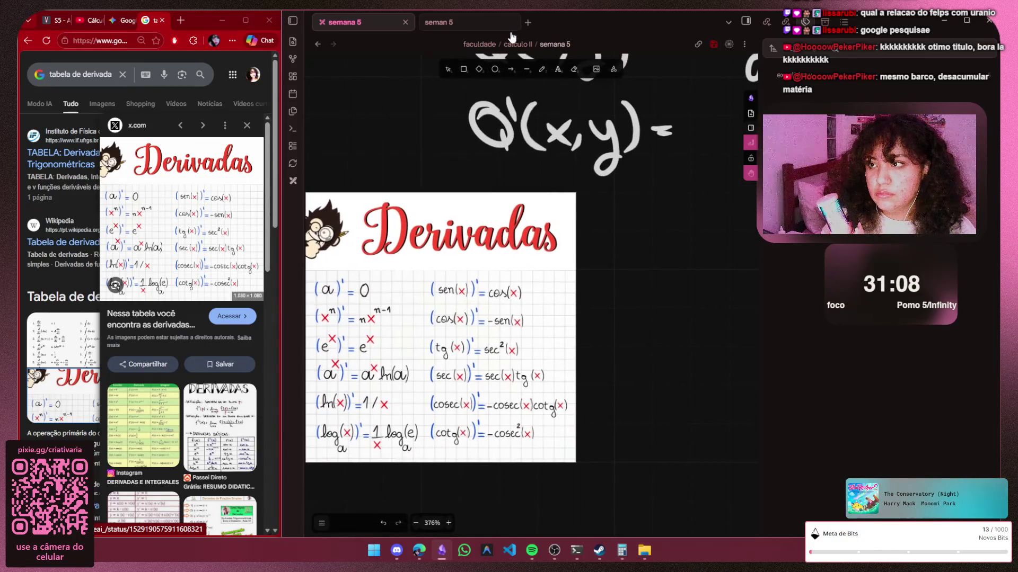
click(282, 189)
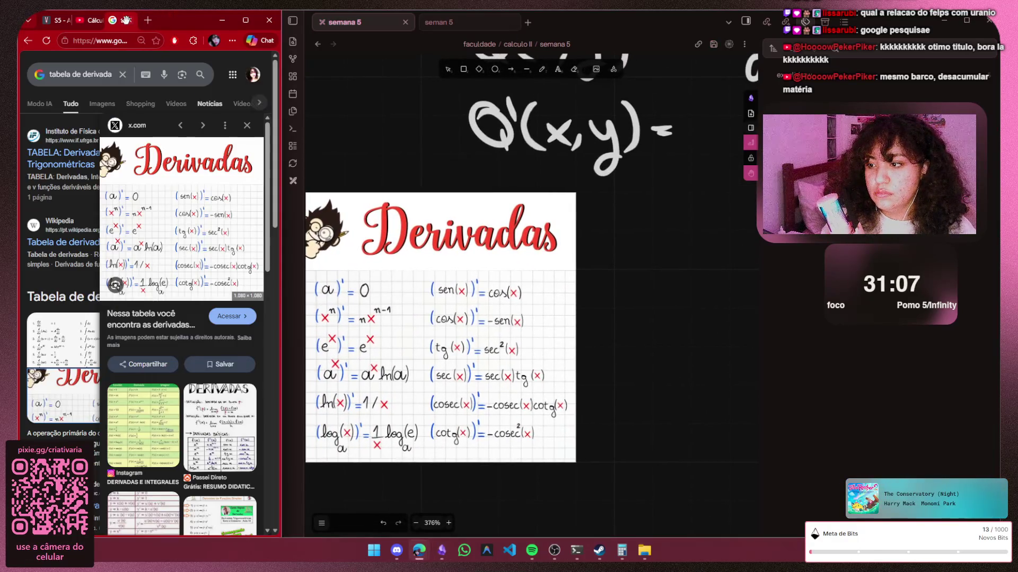
click(94, 20)
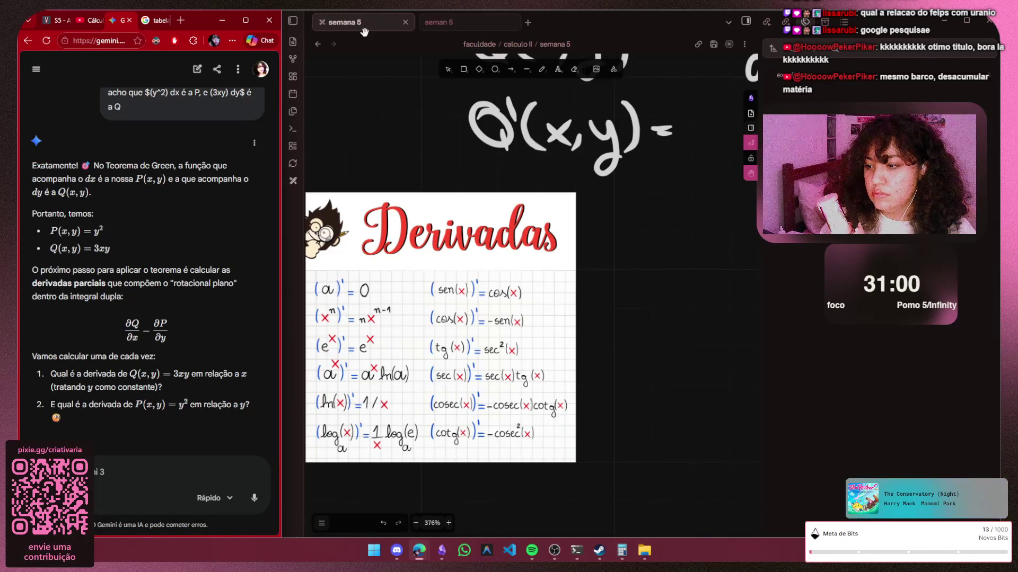
scroll(477, 239, right, 5)
scroll(477, 239, up, 3)
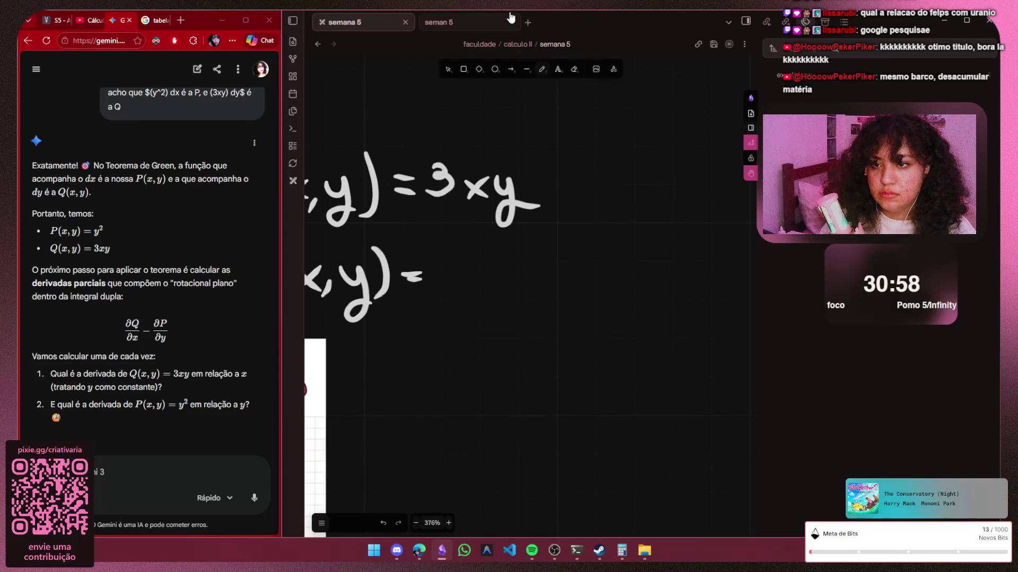
key(p)
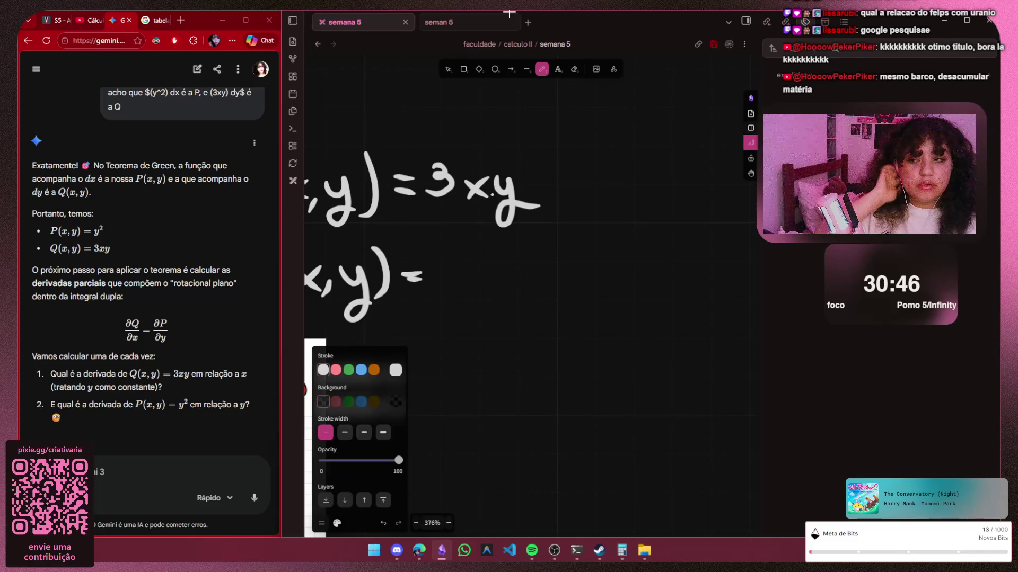
key(h)
drag(366, 152, 553, 56)
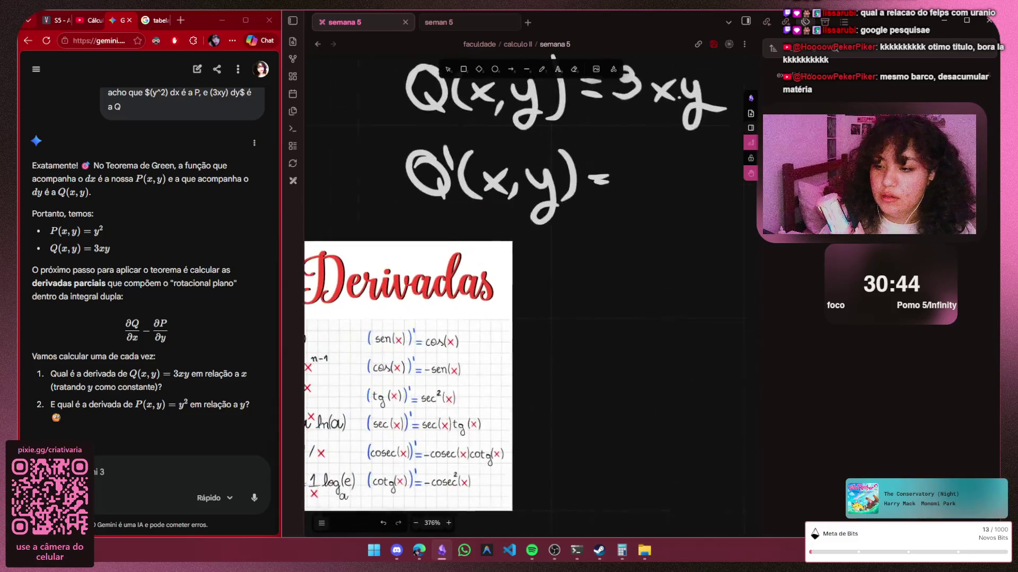
scroll(553, 56, down, 2)
scroll(509, 11, up, 3)
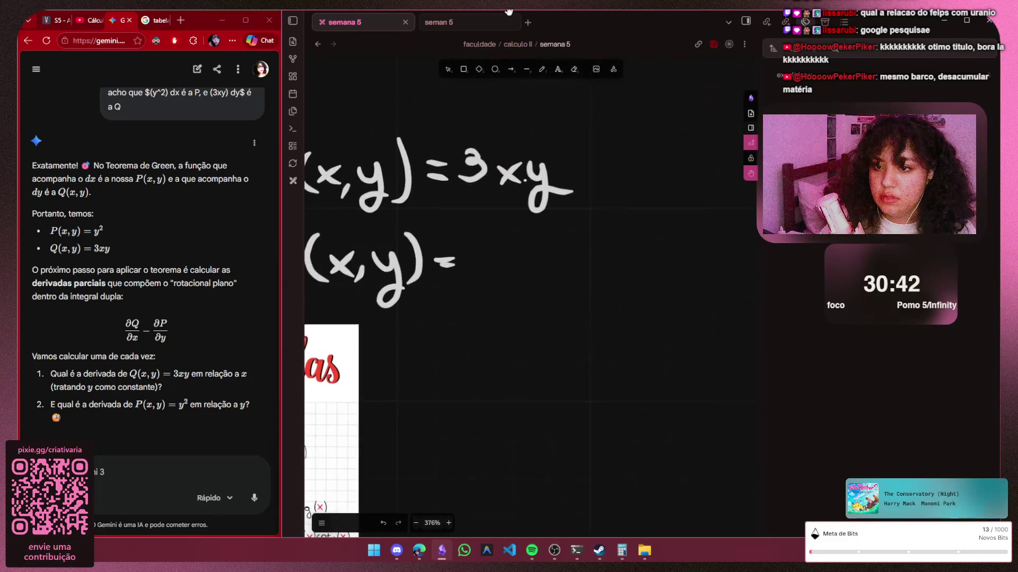
key(p)
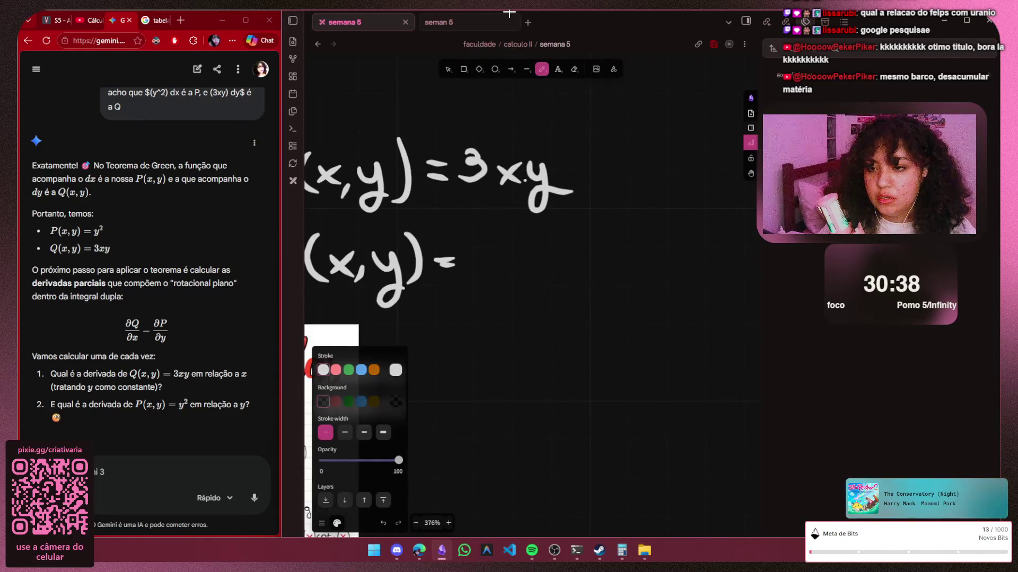
Handwrite 3x·1 after the equals sign so the line reads Q'(x,y) = 3x·1
mouse_move(476, 264)
mouse_down()
mouse_move(461, 284)
mouse_move(507, 282)
mouse_up()
drag(507, 258, 484, 283)
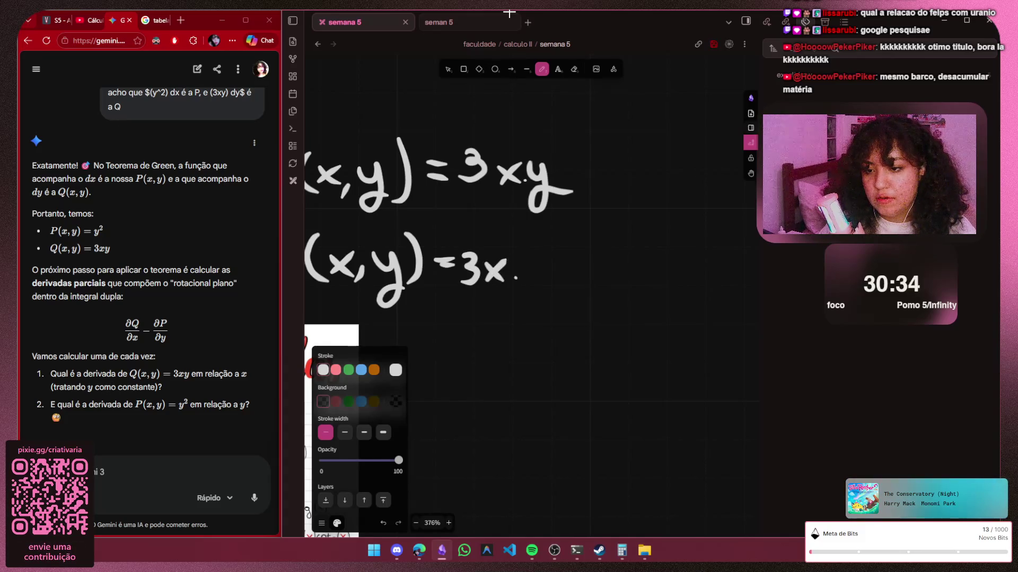
drag(534, 252, 531, 273)
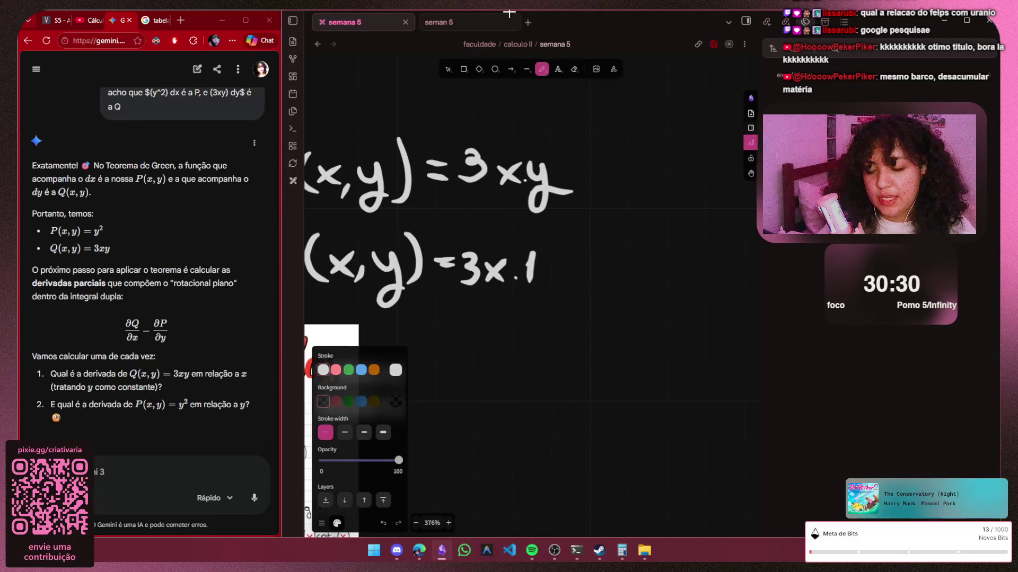
key(h)
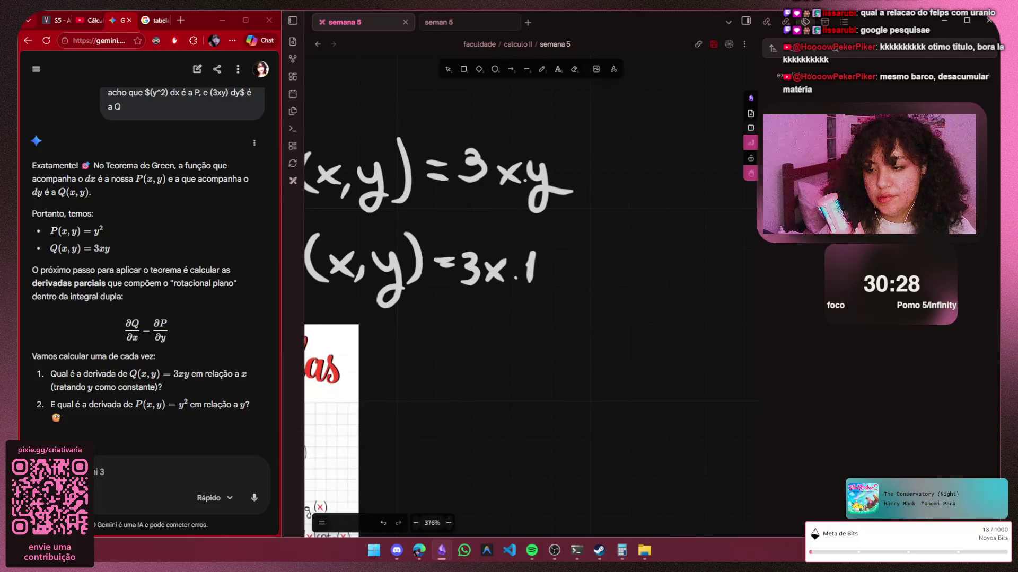
drag(478, 357, 620, 211)
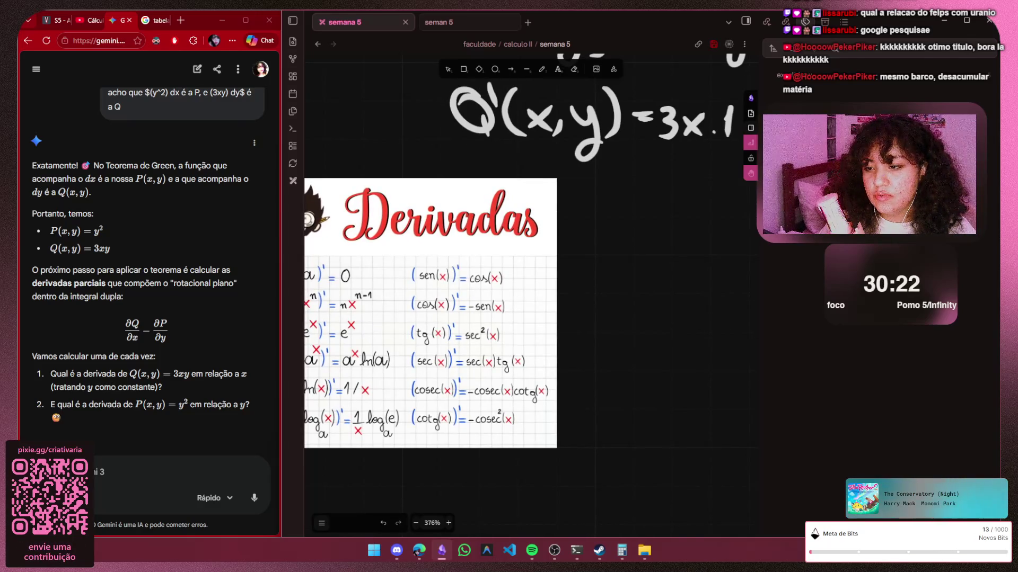
scroll(526, 318, up, 5)
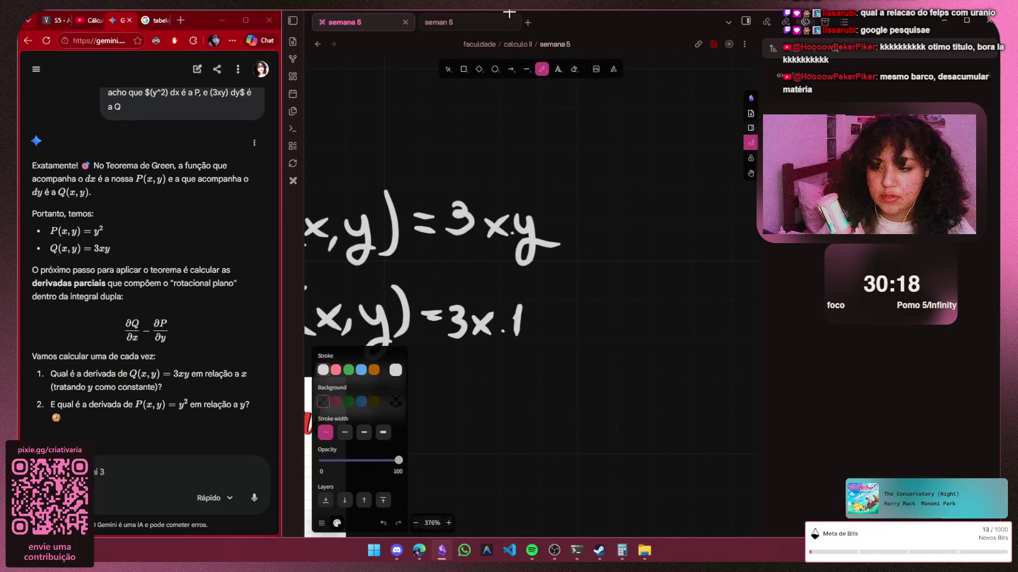
scroll(525, 319, left, 3)
scroll(525, 318, down, 2)
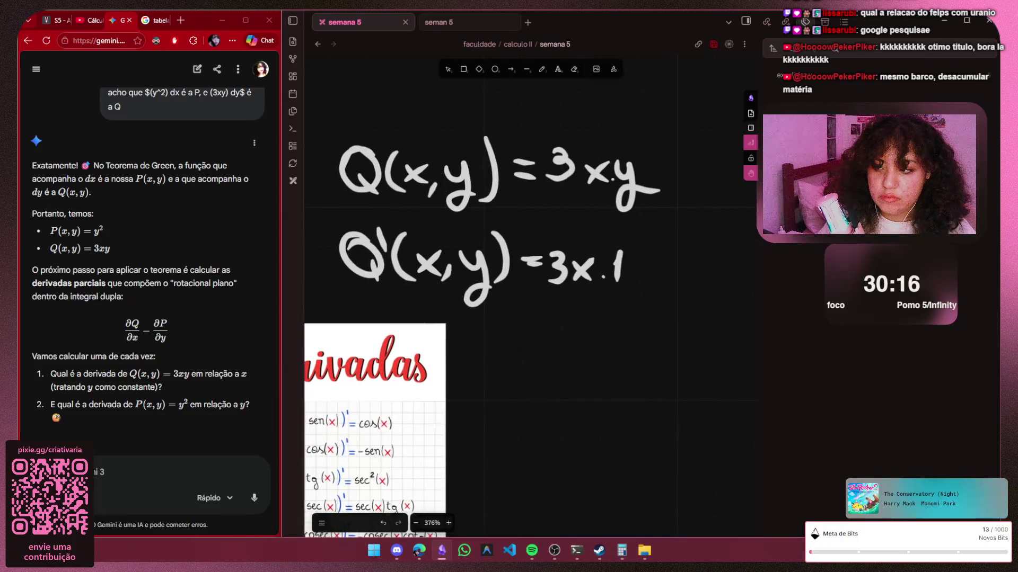
scroll(581, 270, right, 2)
scroll(581, 270, down, 2)
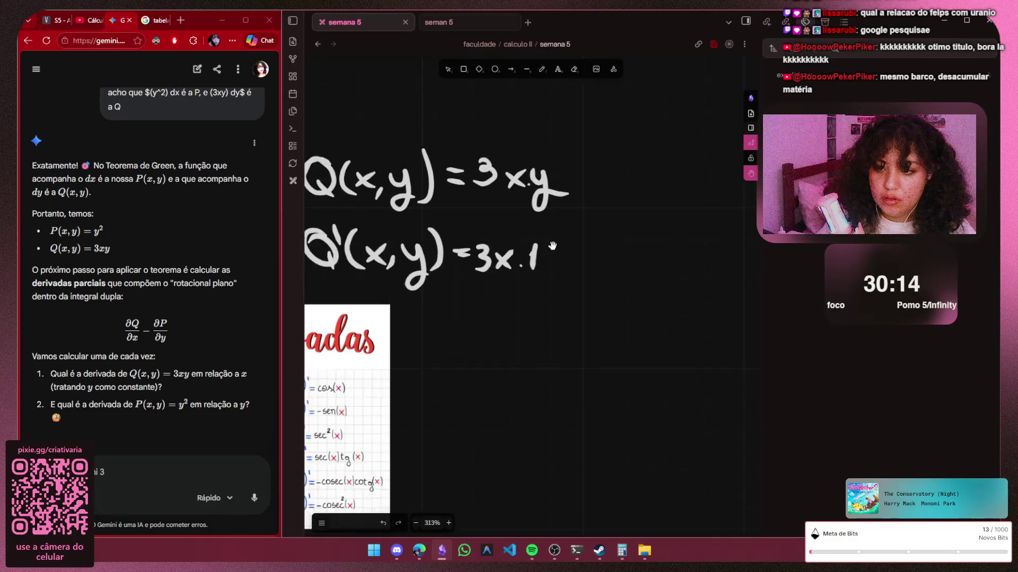
scroll(580, 270, down, 2)
scroll(580, 271, down, 1)
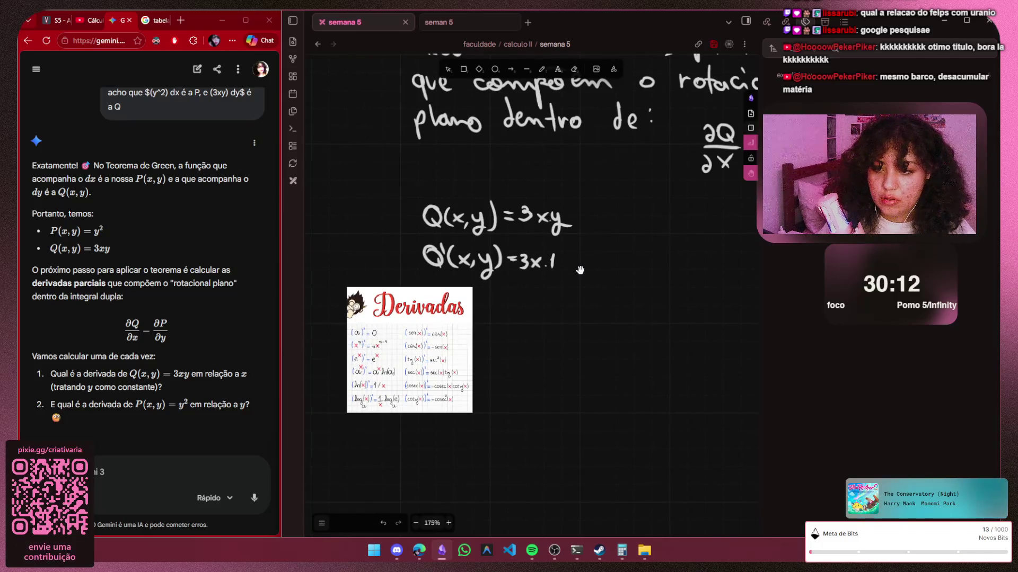
scroll(409, 370, up, 1)
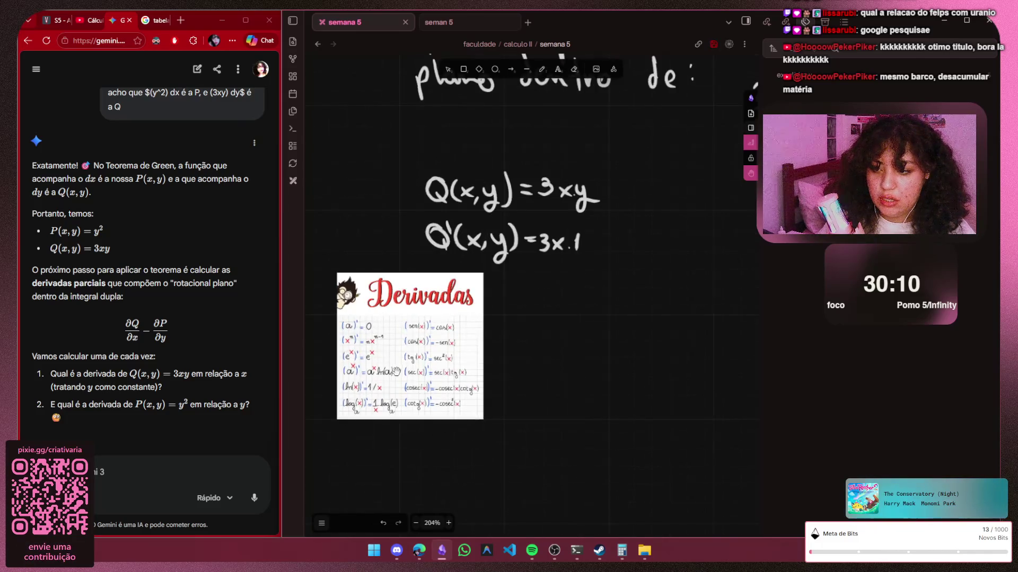
scroll(408, 371, up, 1)
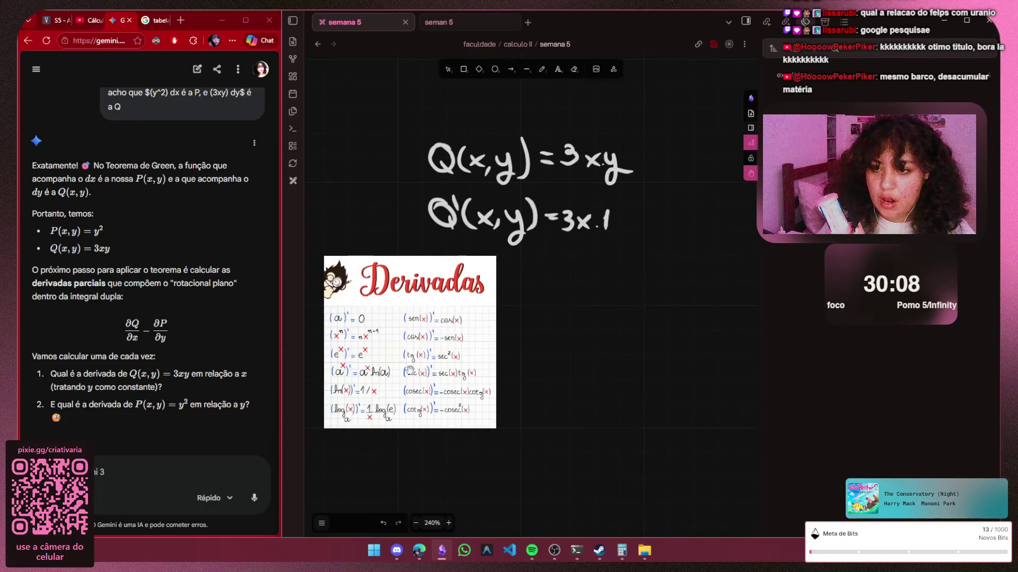
scroll(410, 372, up, 2)
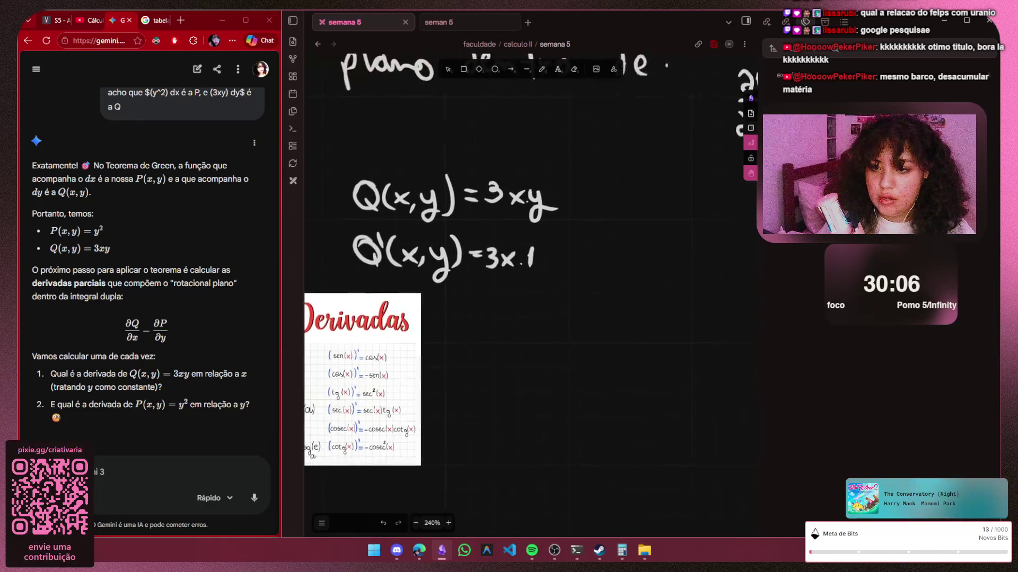
scroll(410, 373, right, 2)
scroll(504, 233, up, 1)
Handwrite dx after Q(x,y) = 3xy, undoing a stray arrow stroke first
key(p)
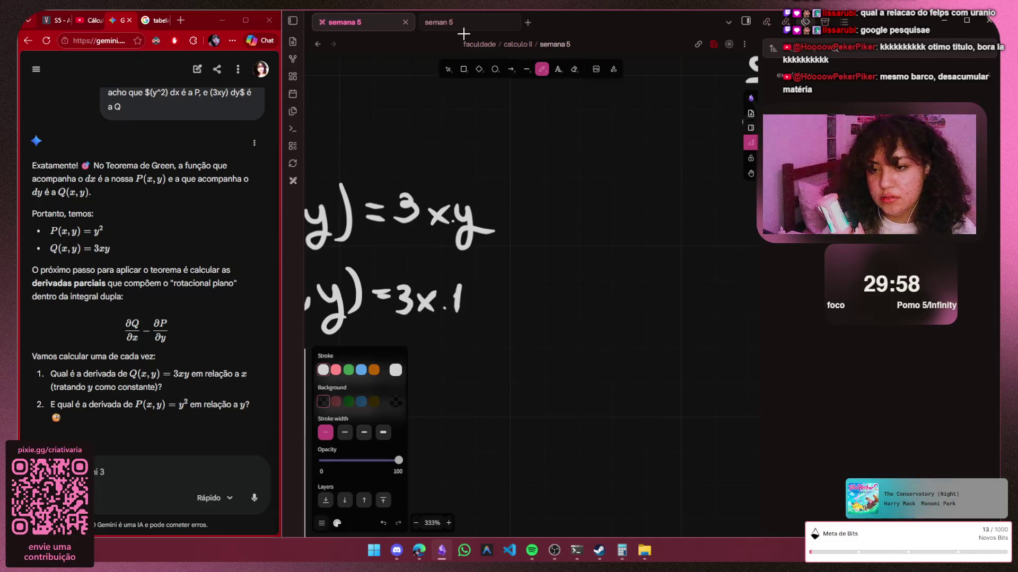
key(h)
scroll(463, 34, left, 3)
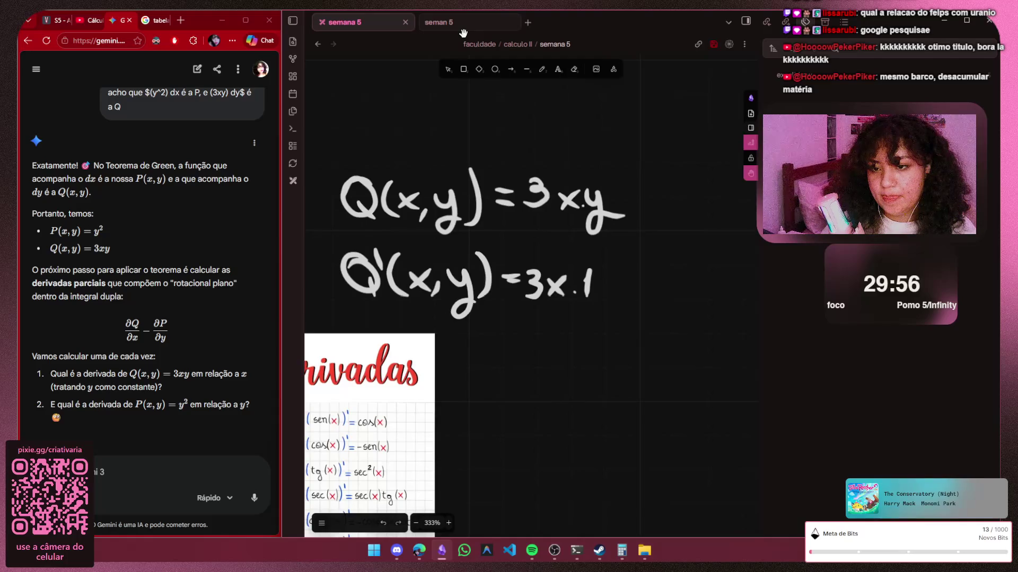
scroll(470, 39, right, 3)
key(p)
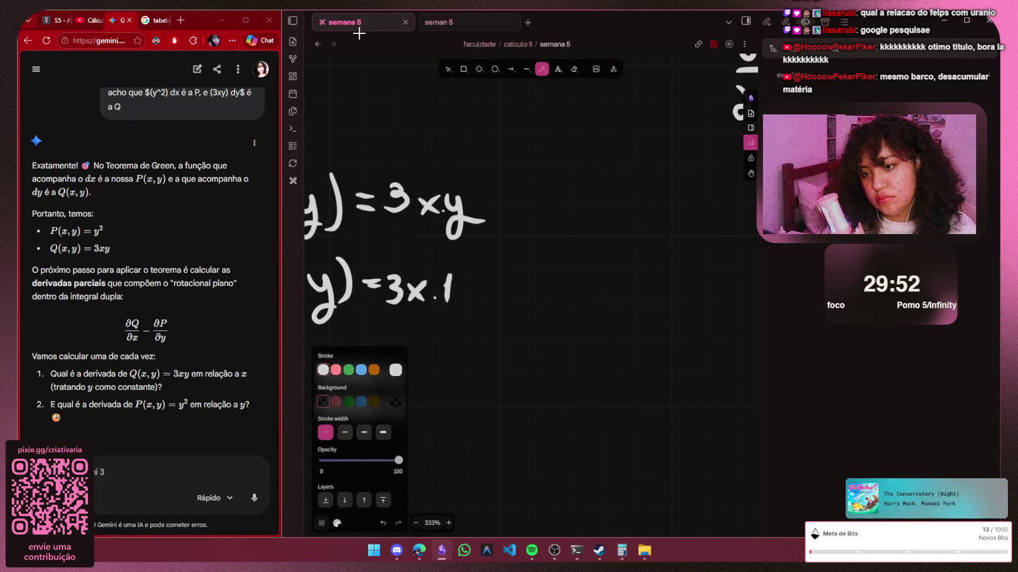
mouse_move(498, 213)
mouse_down()
mouse_move(517, 211)
mouse_move(537, 231)
mouse_up()
key(ctrl+z)
drag(536, 208, 518, 230)
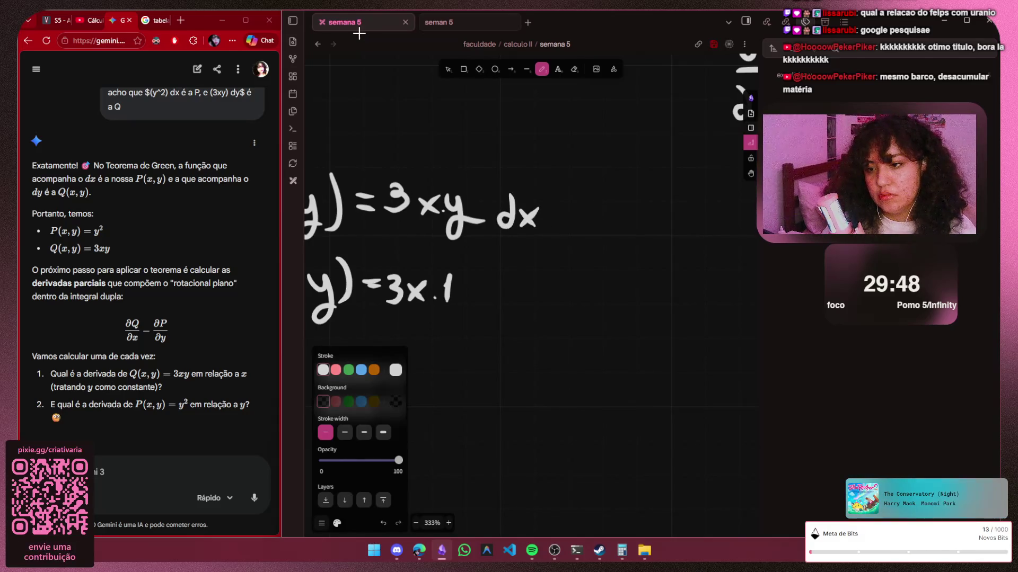
scroll(577, 251, down, 5)
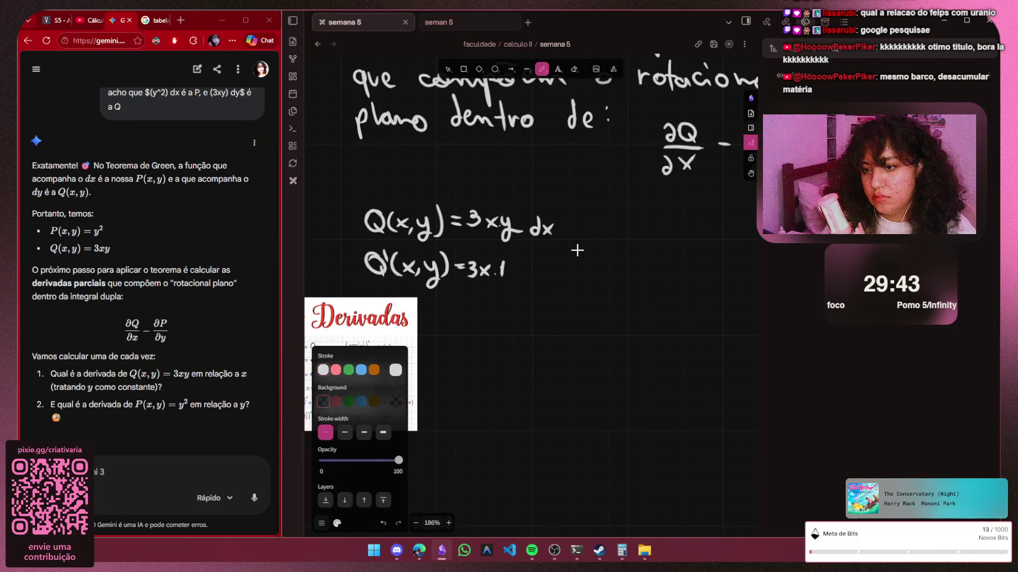
key(h)
scroll(577, 250, right, 3)
scroll(577, 249, up, 5)
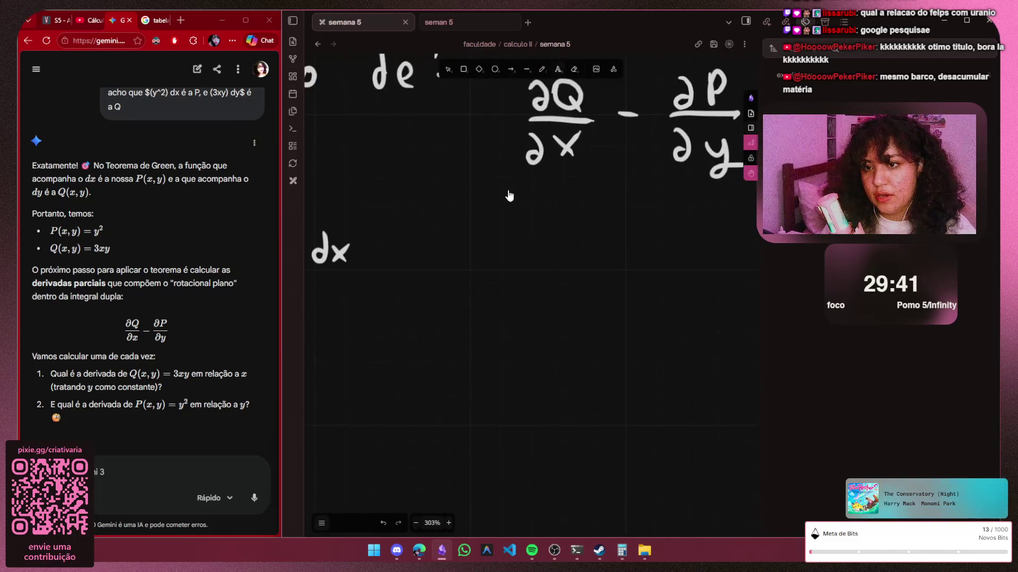
Handwrite P(x,y) = y beside the Q equations, redrawing the y, and nudge the Derivadas image down
key(p)
scroll(482, 180, up, 2)
scroll(482, 180, up, 1)
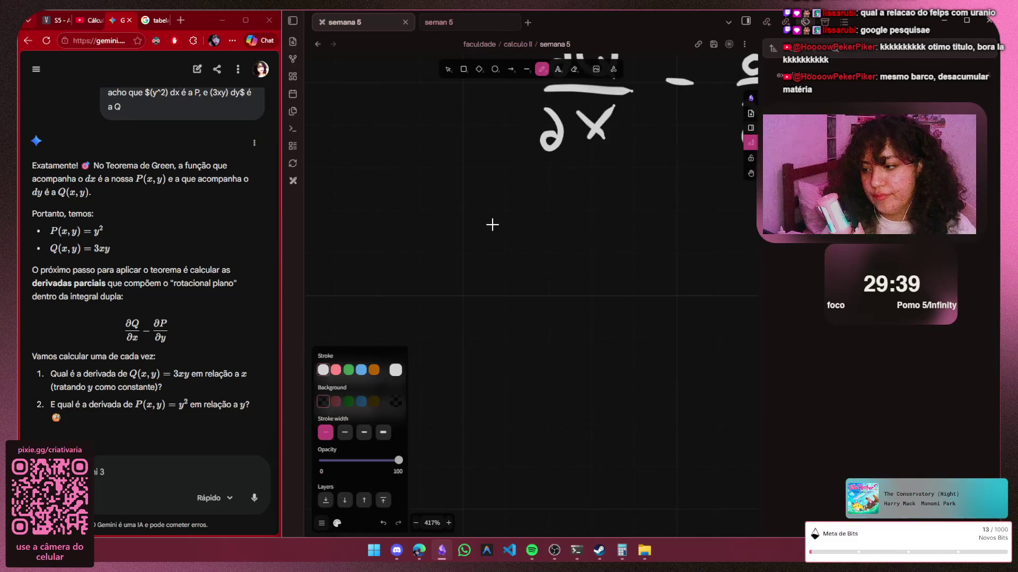
mouse_move(423, 245)
mouse_down()
mouse_move(422, 293)
mouse_move(426, 271)
mouse_move(458, 297)
mouse_move(477, 281)
mouse_move(503, 291)
mouse_up()
drag(516, 267, 499, 314)
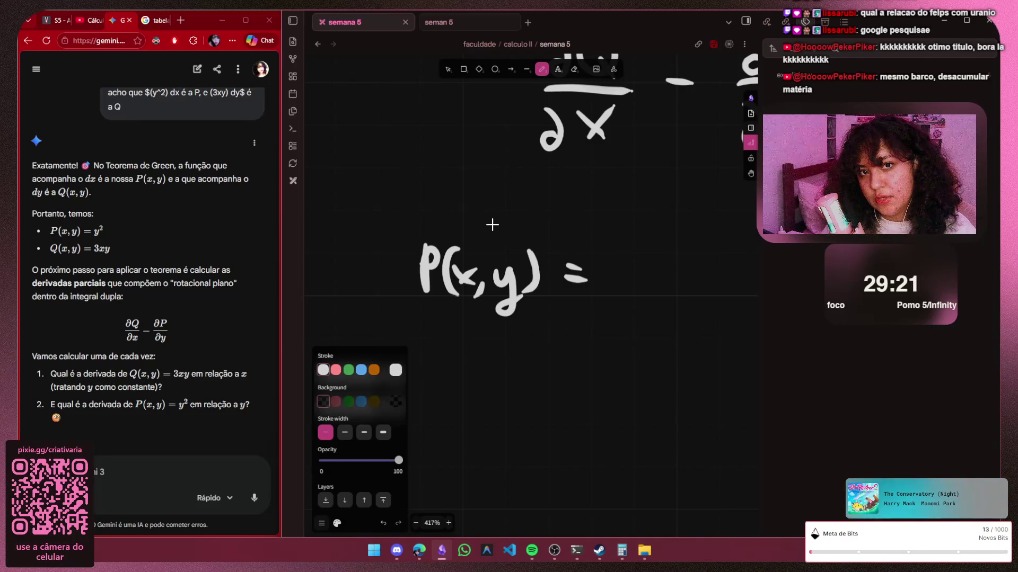
drag(606, 262, 628, 301)
key(ctrl+z)
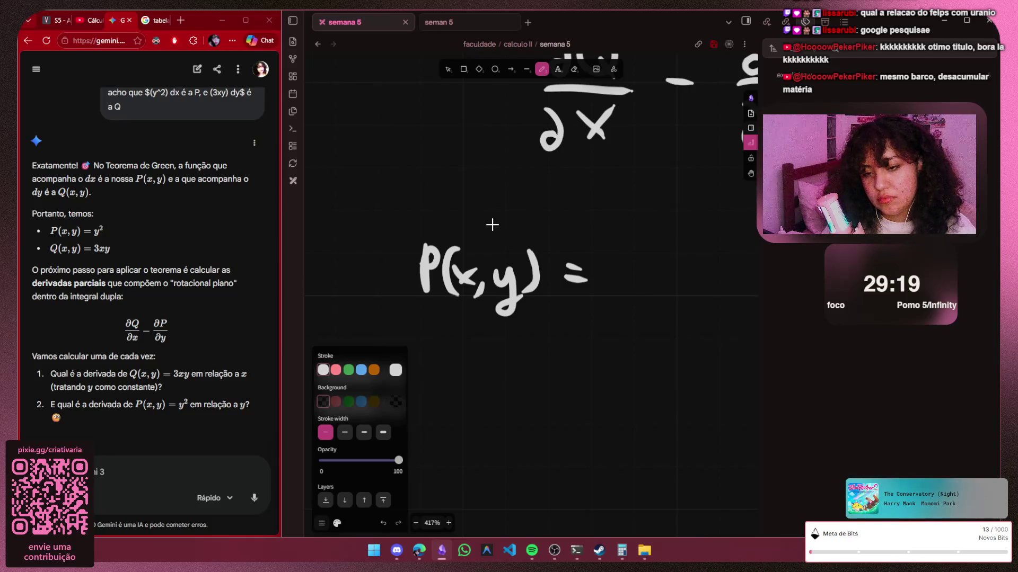
mouse_move(607, 264)
mouse_down()
mouse_move(618, 279)
mouse_move(608, 300)
mouse_up()
scroll(576, 271, down, 3)
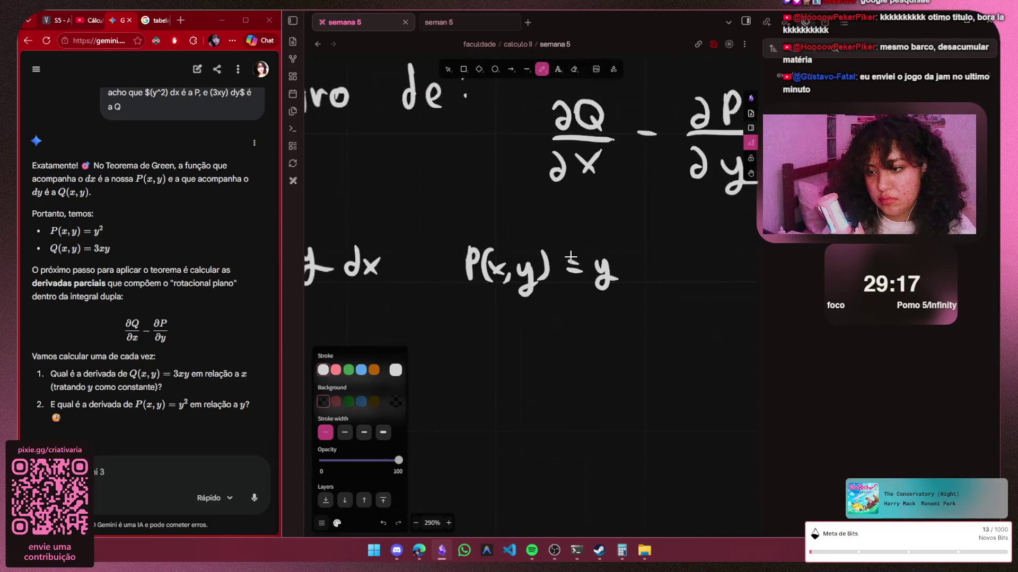
scroll(576, 271, down, 3)
scroll(576, 272, down, 3)
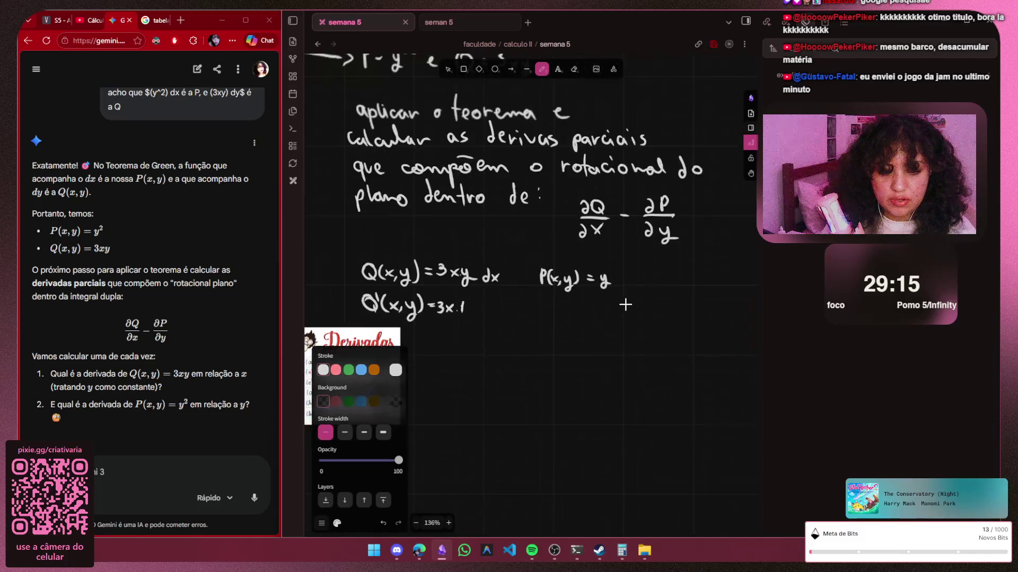
scroll(628, 306, down, 2)
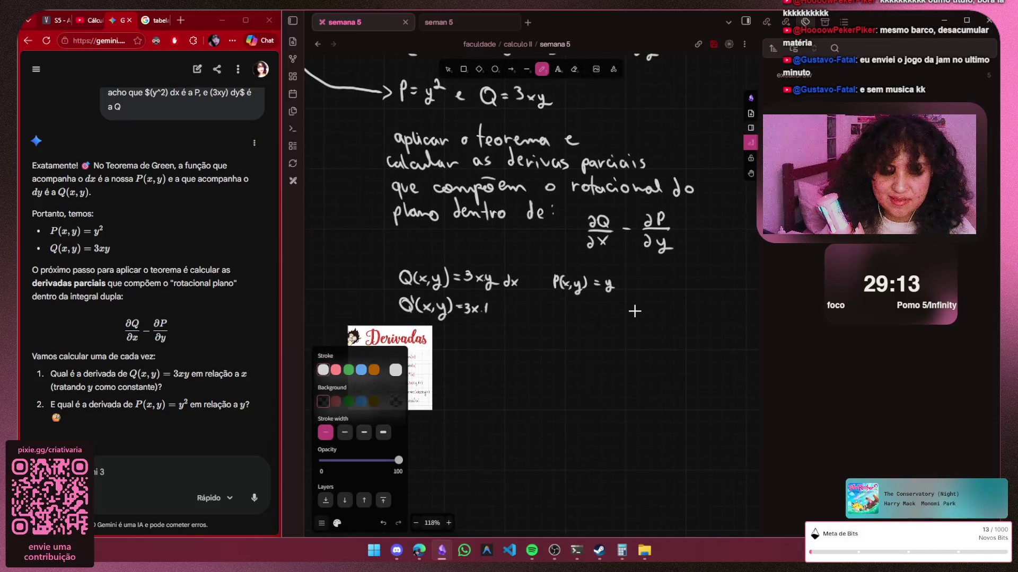
key(h)
scroll(635, 311, left, 2)
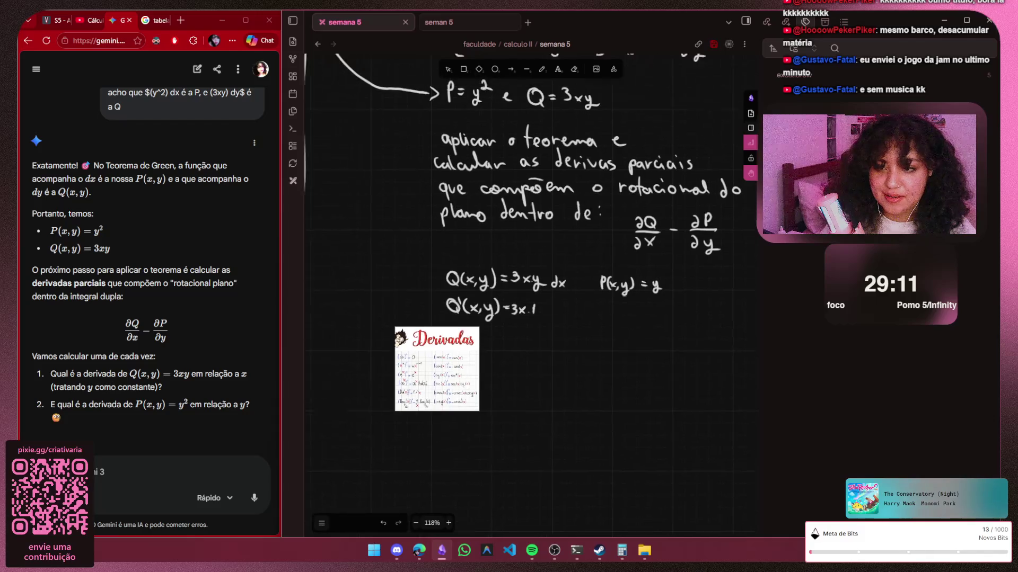
scroll(635, 306, up, 1)
scroll(635, 306, down, 1)
scroll(540, 307, up, 1)
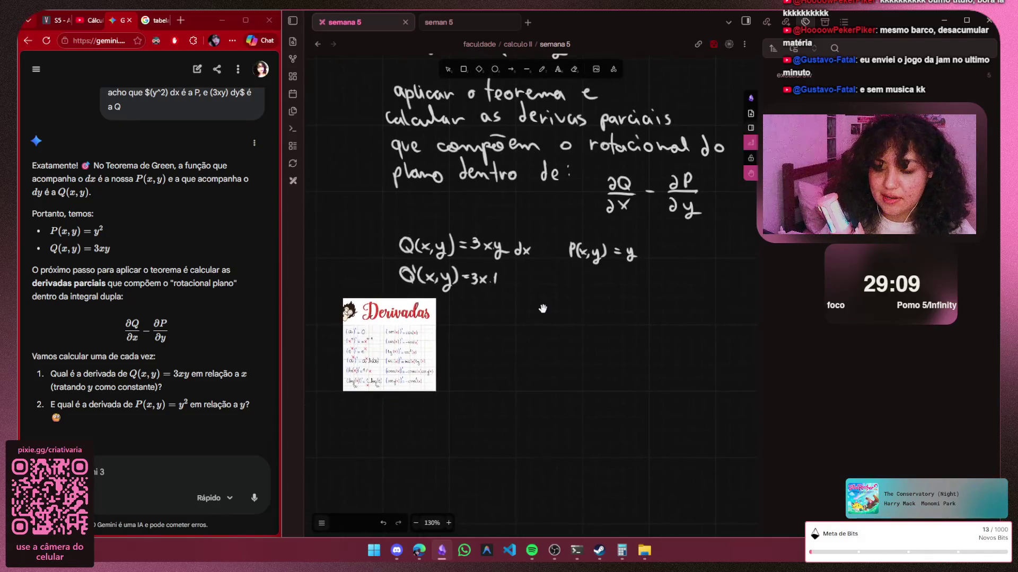
scroll(543, 311, right, 1)
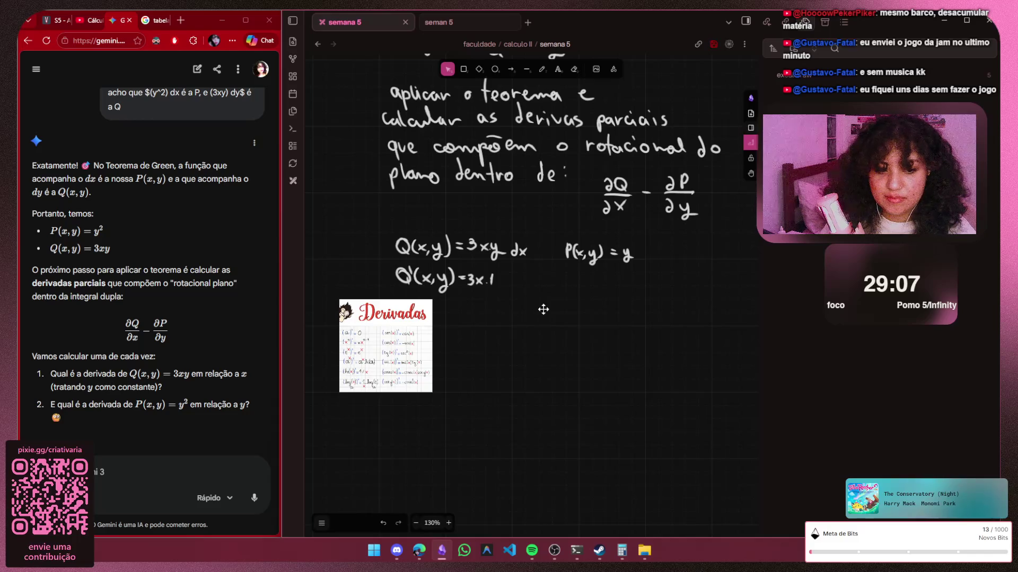
key(Down)
key(Down)
key(Down)
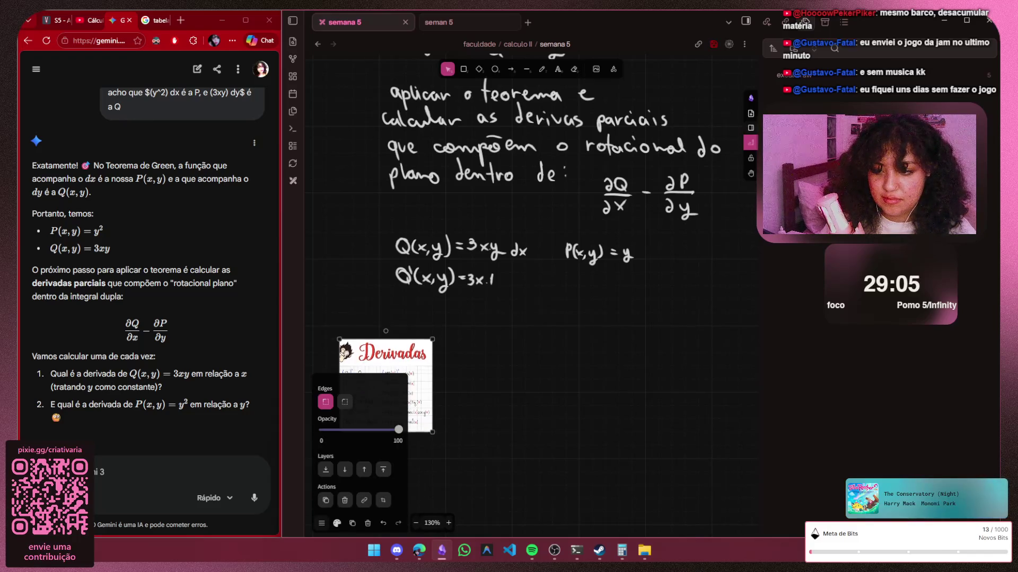
Drag P(x,y) = y down level with Q'(x,y) = 3x·1, then start a Win+Shift+S screen capture
key(Escape)
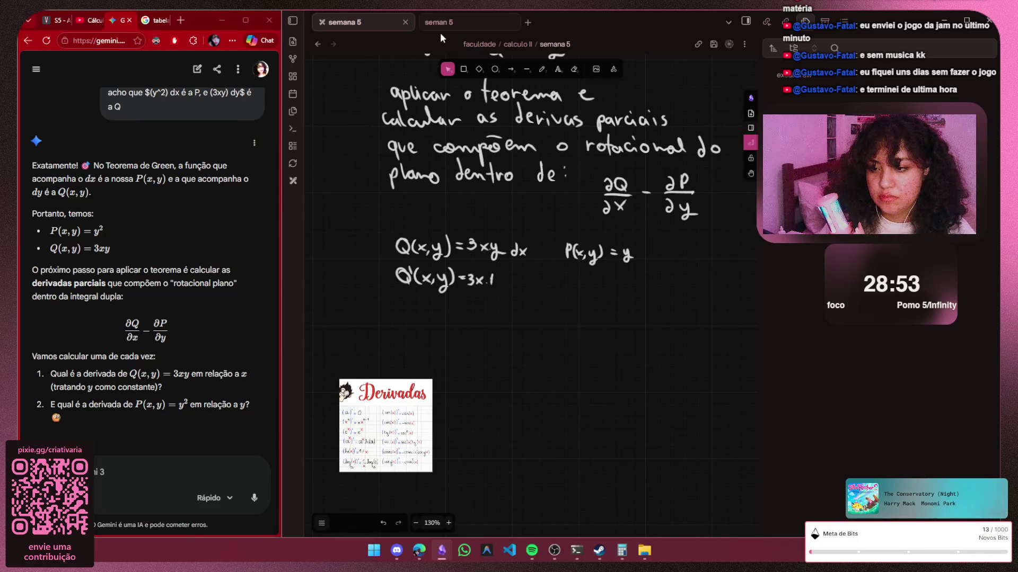
ctrl+scroll(594, 232, up, 5)
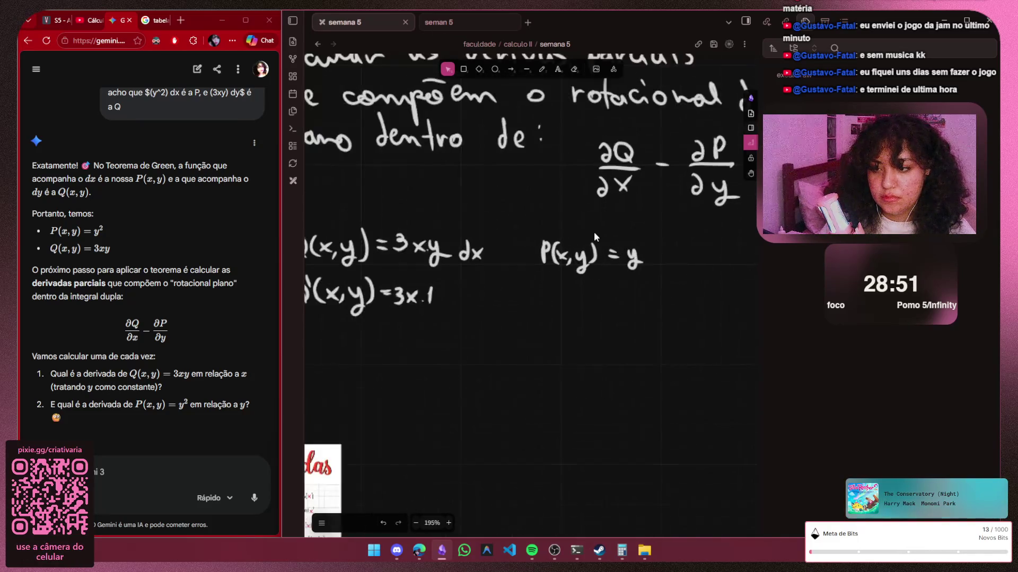
ctrl+scroll(595, 231, up, 2)
drag(593, 238, 594, 290)
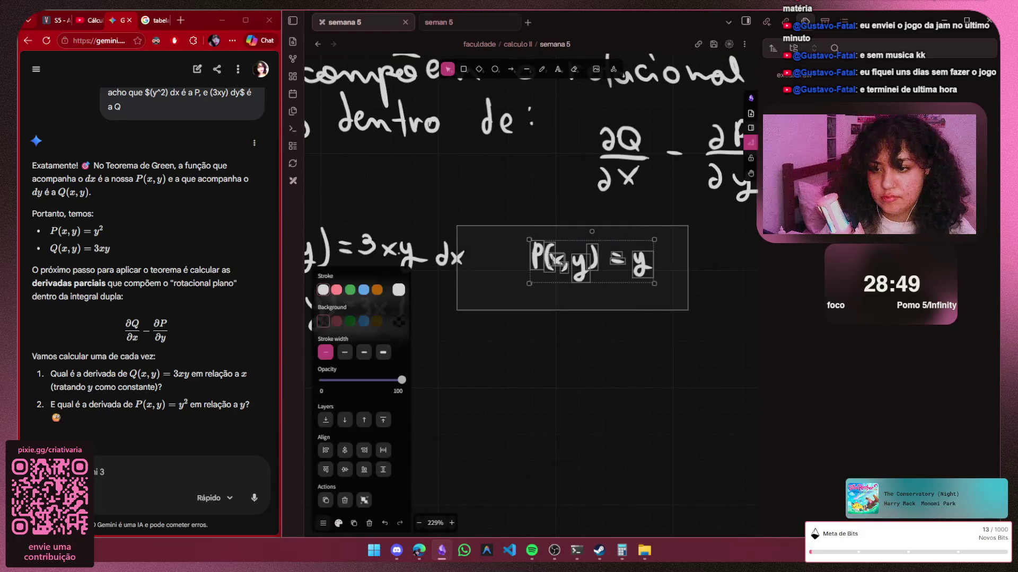
click(593, 237)
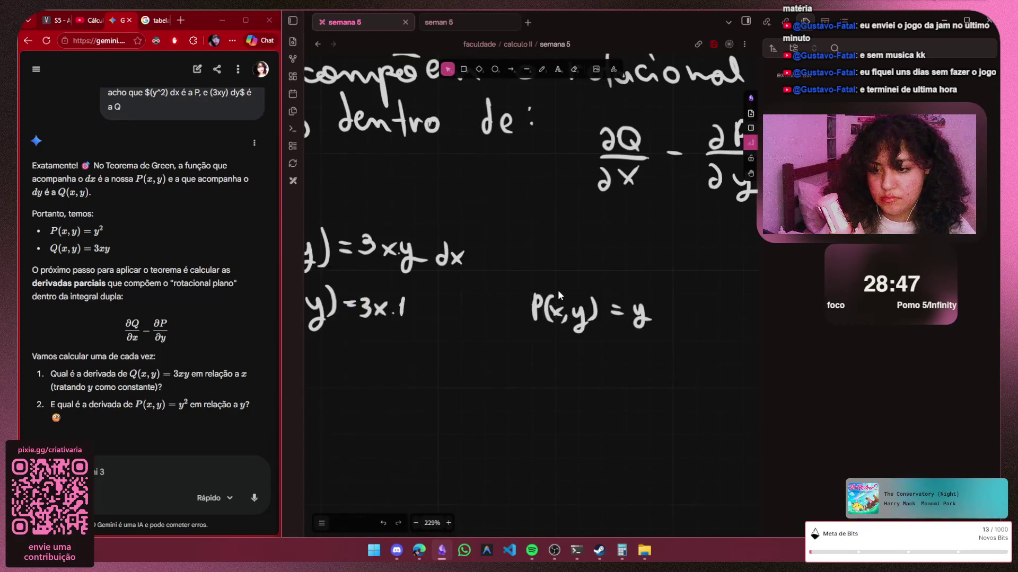
ctrl+scroll(556, 288, up, 3)
key(p)
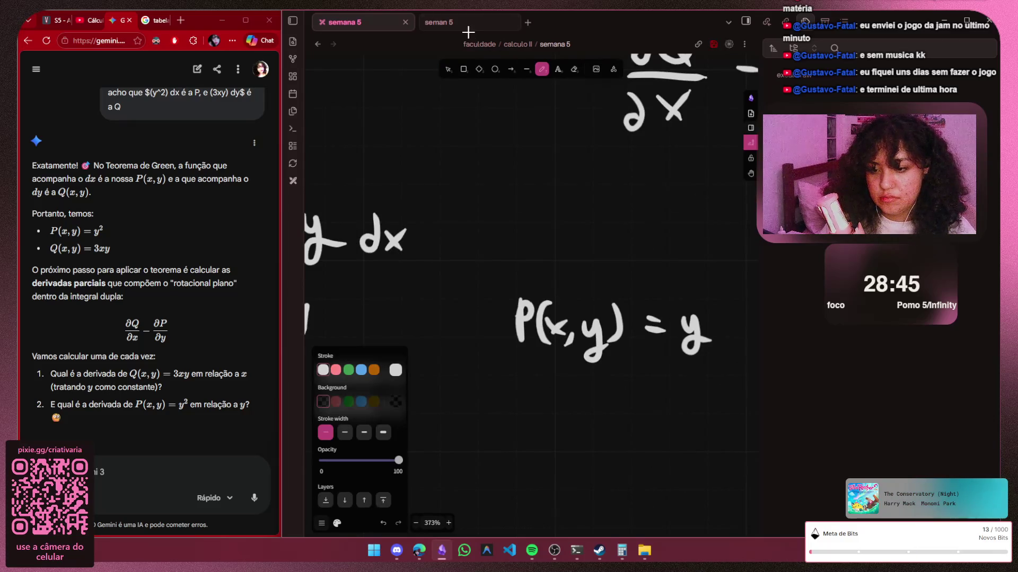
ctrl+scroll(613, 351, down, 2)
ctrl+scroll(613, 351, down, 3)
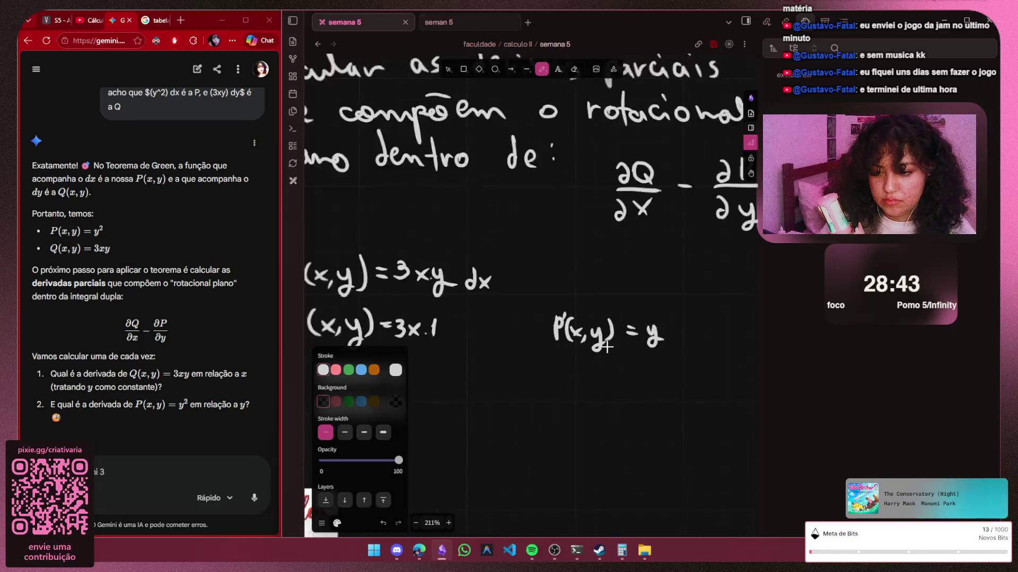
ctrl+scroll(612, 350, down, 3)
key(Escape)
scroll(613, 351, down, 2)
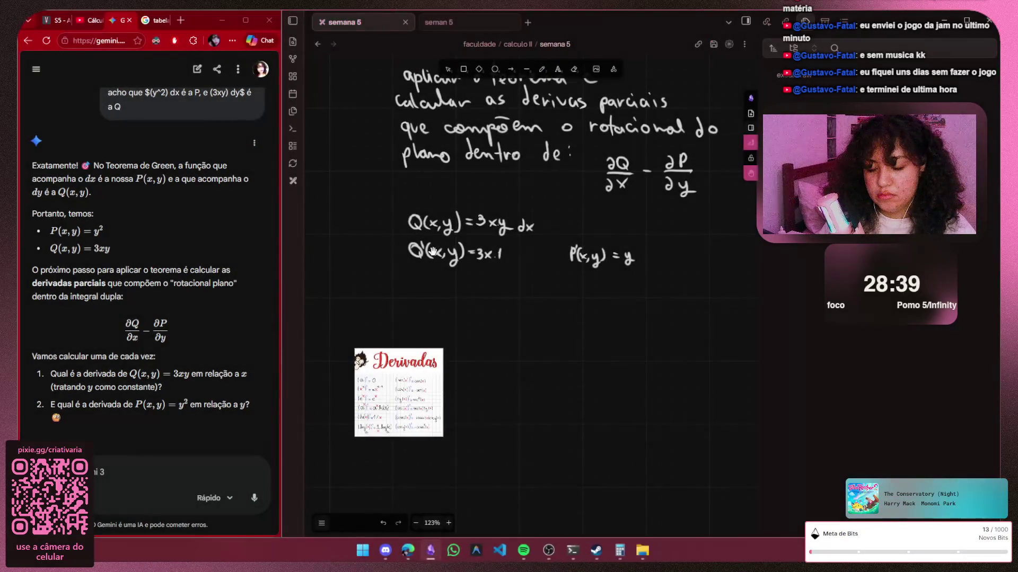
key(super+shift+s)
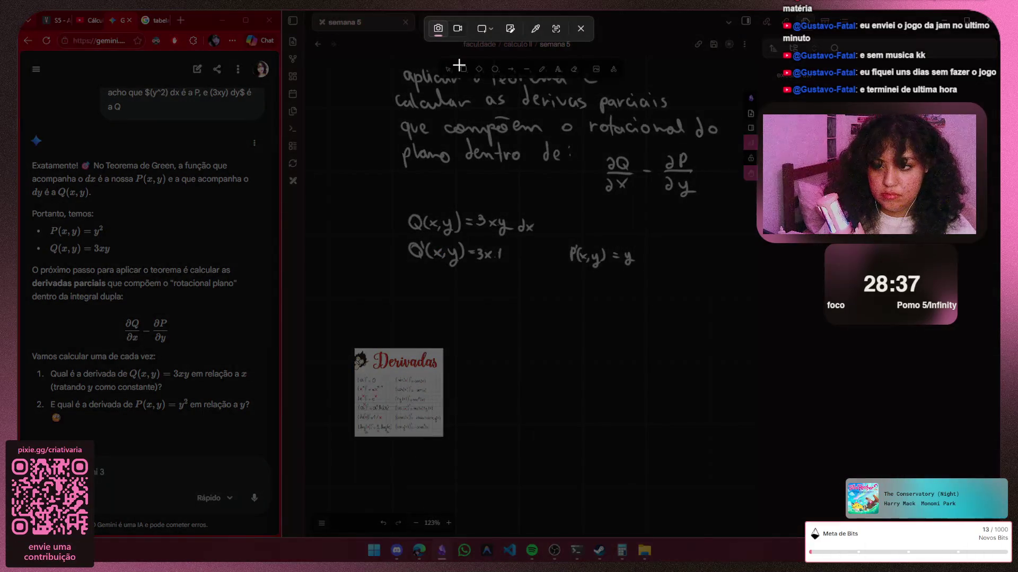
Snip the Q'(x,y) and P(x,y) results and send them to Gemini with "cheguei nesses resultados"
drag(399, 234, 501, 270)
key(Escape)
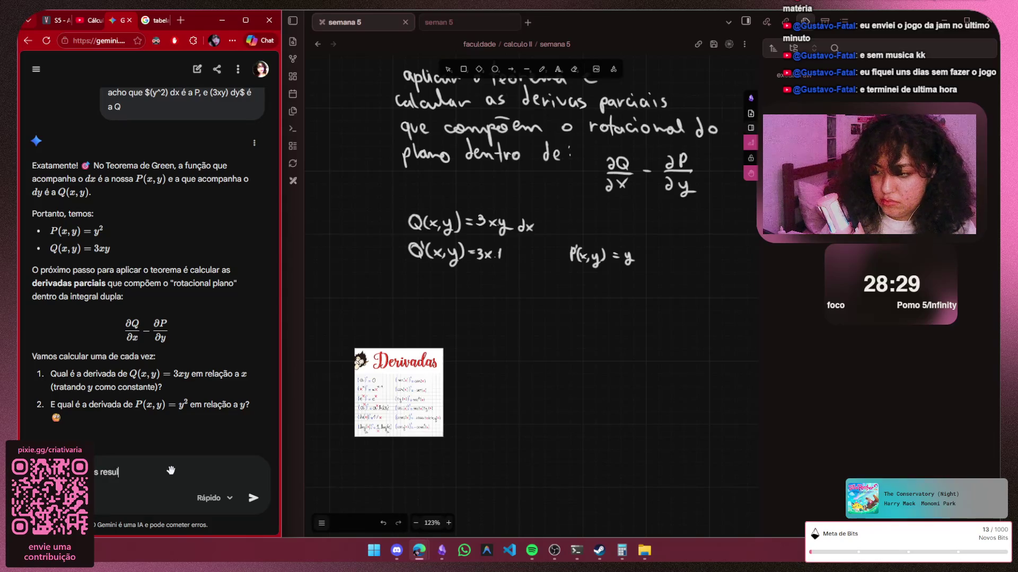
text(tados)
key(ctrl+v)
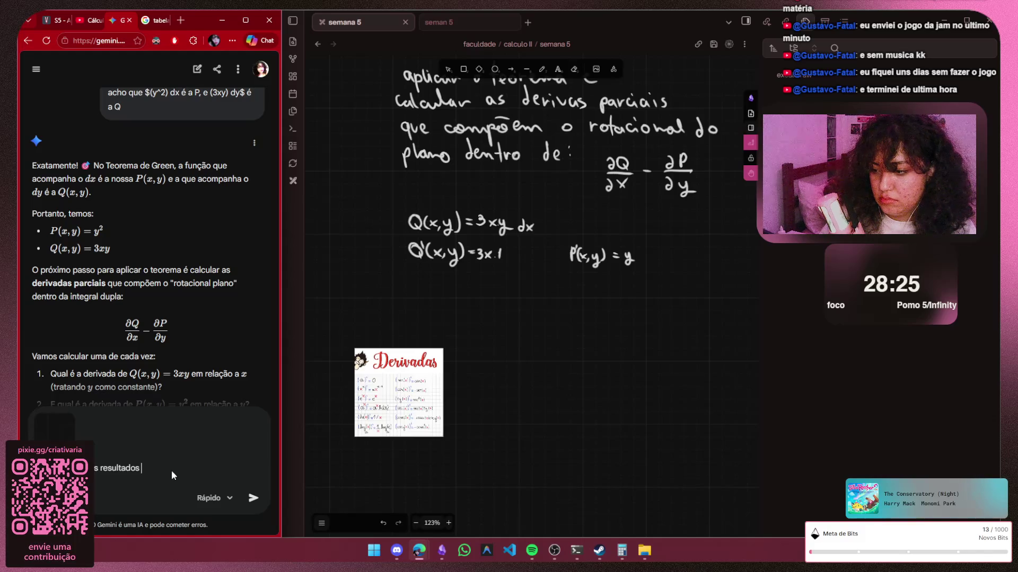
key(Return)
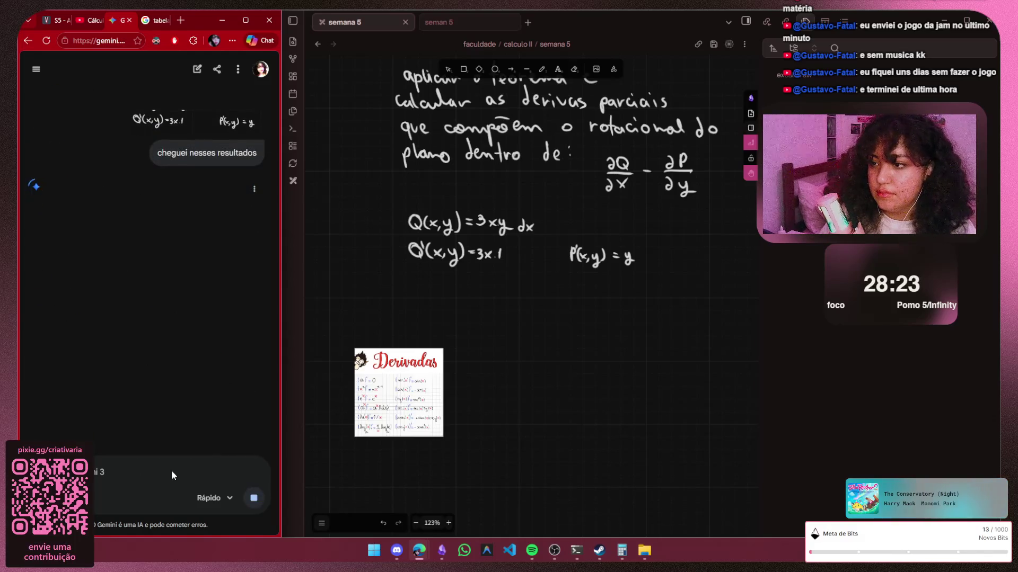
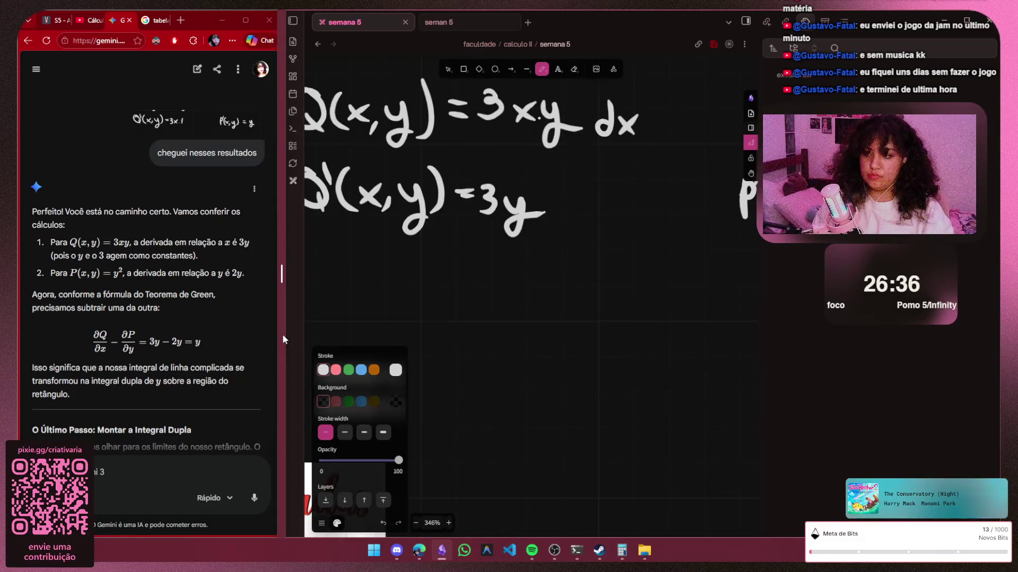
scroll(588, 253, down, 3)
scroll(592, 300, down, 3)
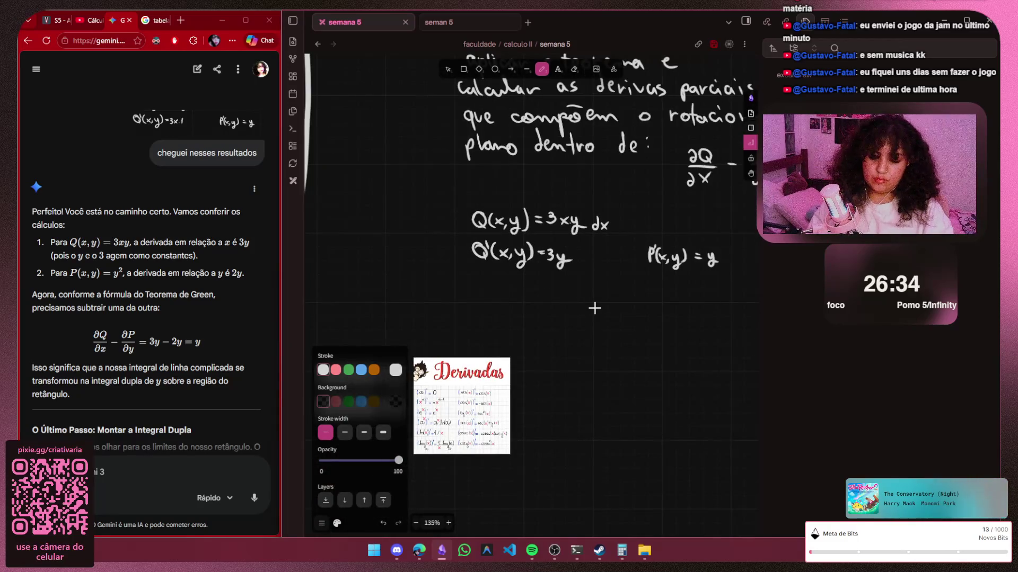
Begin handwriting P(x, above the P'(x,y) = y line, undoing the misdrawn y strokes
key(h)
mouse_move(594, 308)
mouse_down()
mouse_move(478, 332)
mouse_move(484, 345)
mouse_move(493, 339)
mouse_up()
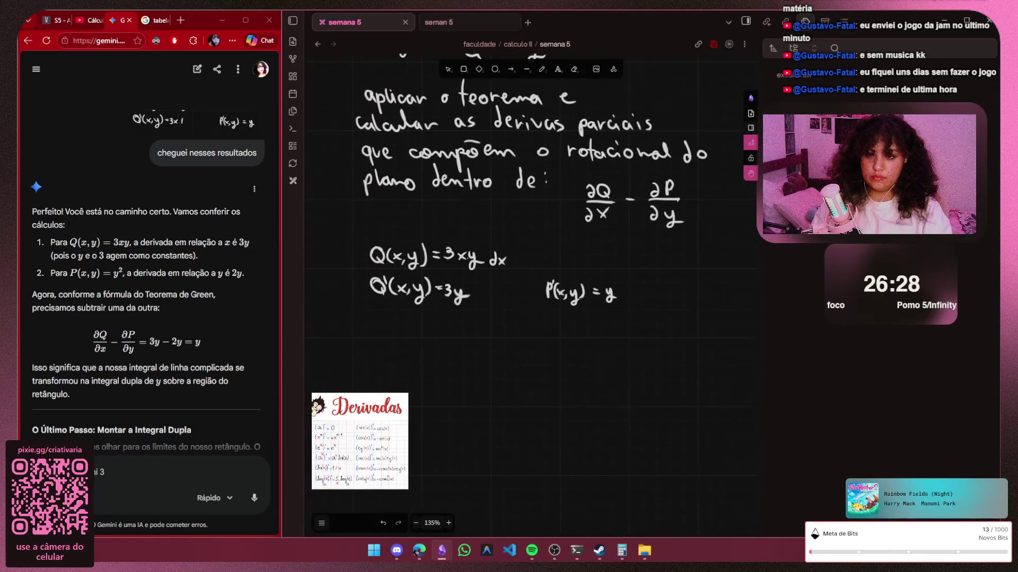
scroll(507, 307, up, 1)
scroll(508, 307, up, 1)
scroll(507, 308, up, 1)
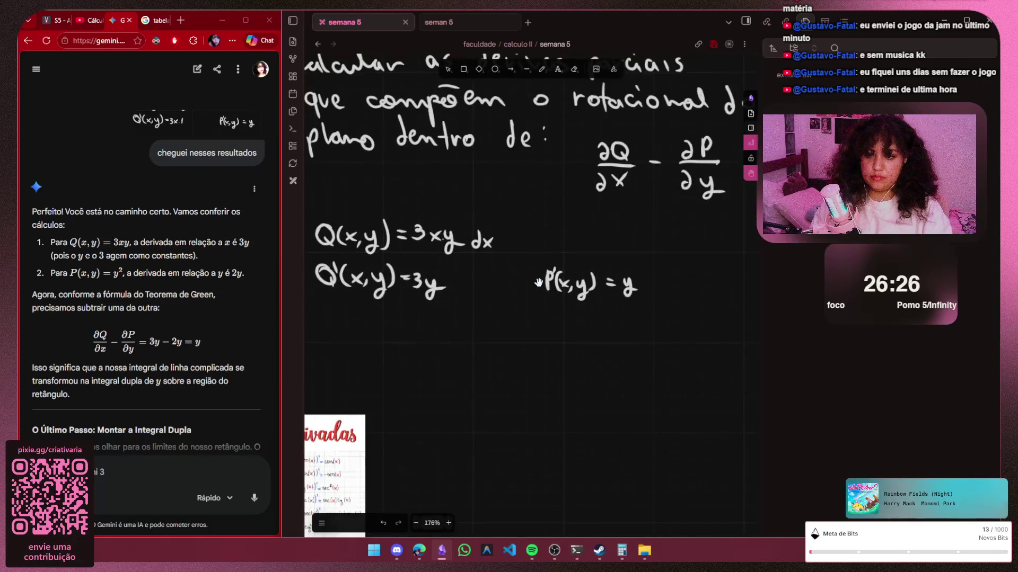
scroll(508, 308, up, 2)
key(p)
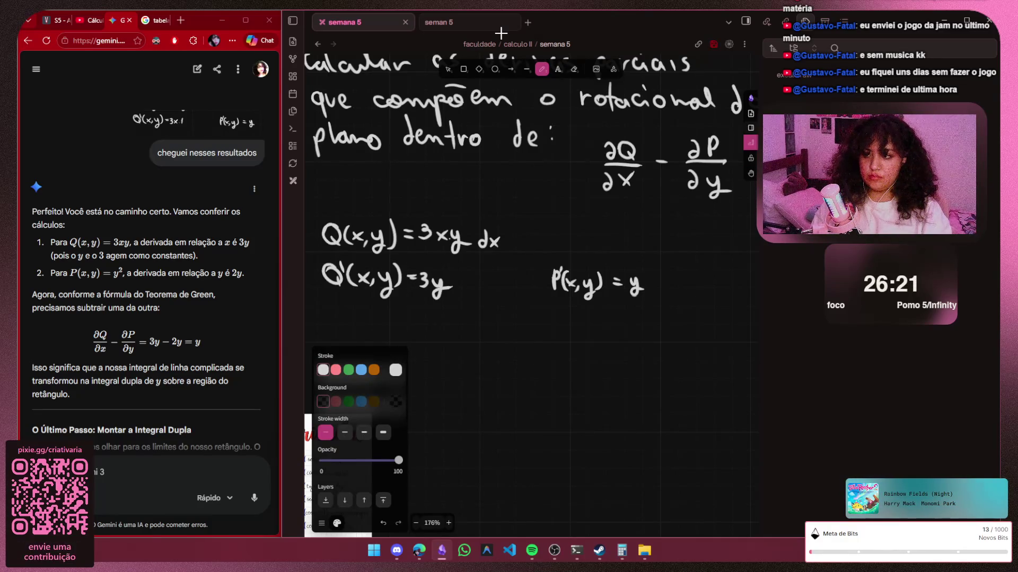
scroll(609, 255, up, 2)
scroll(582, 246, up, 2)
scroll(559, 250, up, 2)
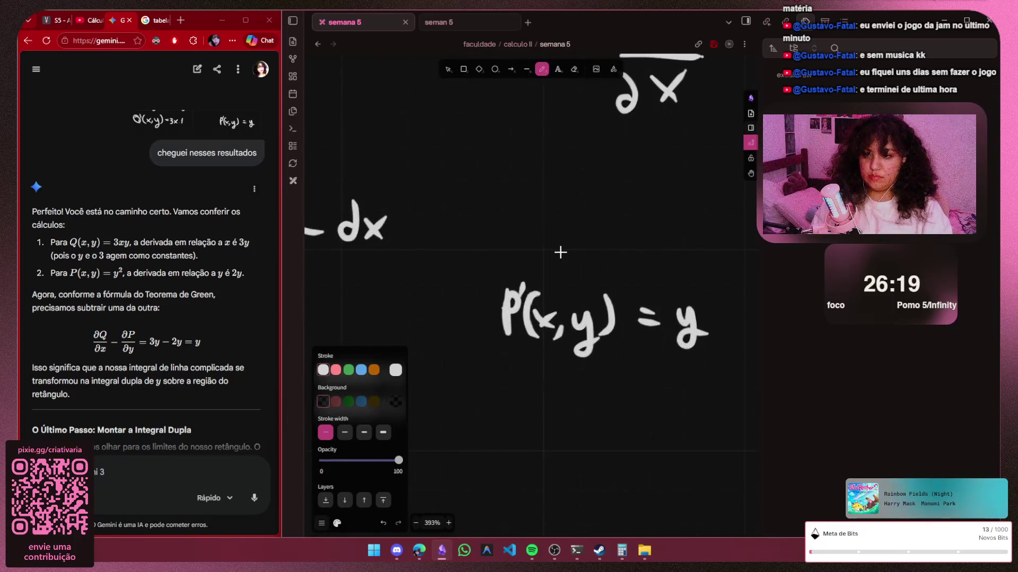
scroll(568, 217, up, 1)
mouse_move(483, 193)
mouse_down()
mouse_move(484, 249)
mouse_move(488, 229)
mouse_up()
drag(535, 191, 536, 246)
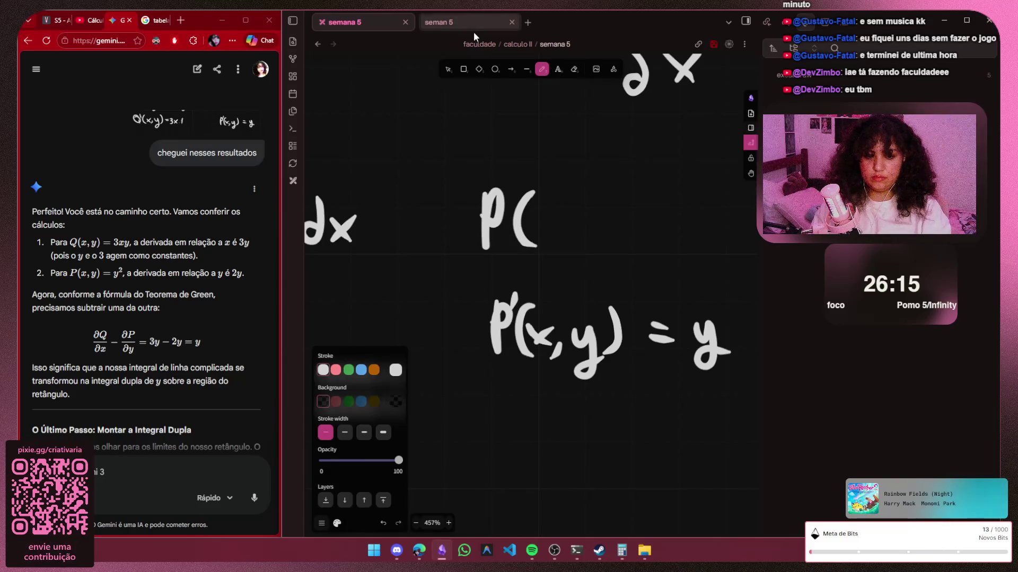
mouse_move(545, 209)
mouse_down()
mouse_move(569, 239)
mouse_move(550, 245)
mouse_move(584, 253)
mouse_up()
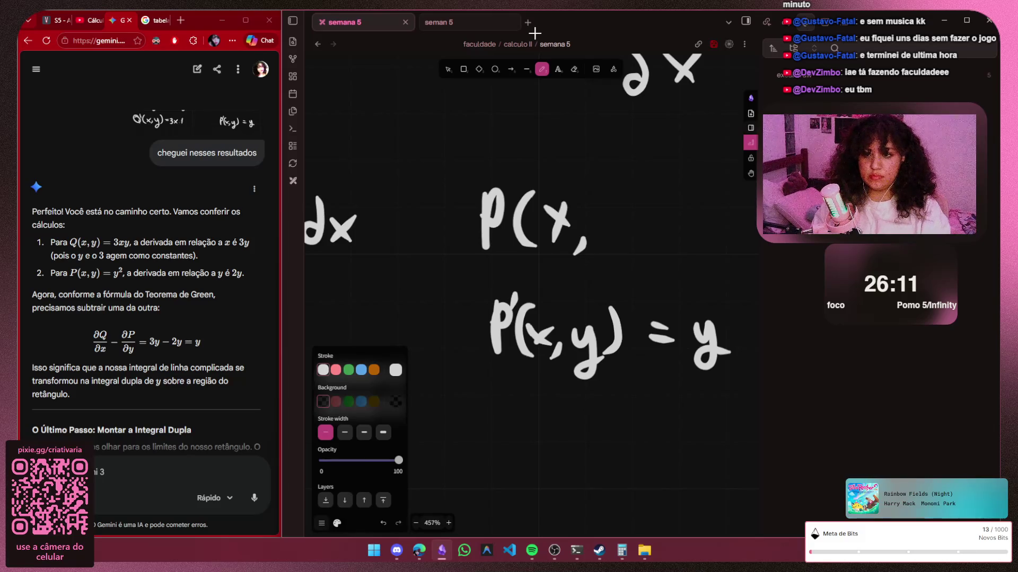
mouse_move(610, 217)
mouse_down()
mouse_move(627, 238)
mouse_move(603, 271)
mouse_up()
drag(649, 213, 673, 213)
drag(647, 231, 668, 231)
key(ctrl+z)
key(ctrl+z)
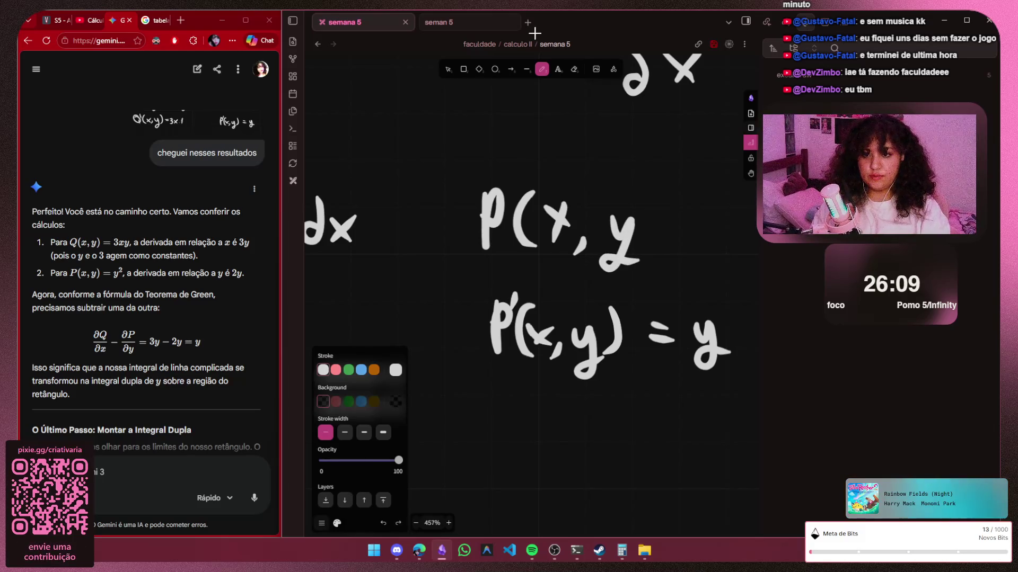
key(ctrl+z)
Finish the equation as P(x,y) = y² with the redrawn y and closing parenthesis
drag(604, 214, 622, 242)
drag(634, 217, 604, 275)
drag(655, 189, 659, 255)
click(688, 215)
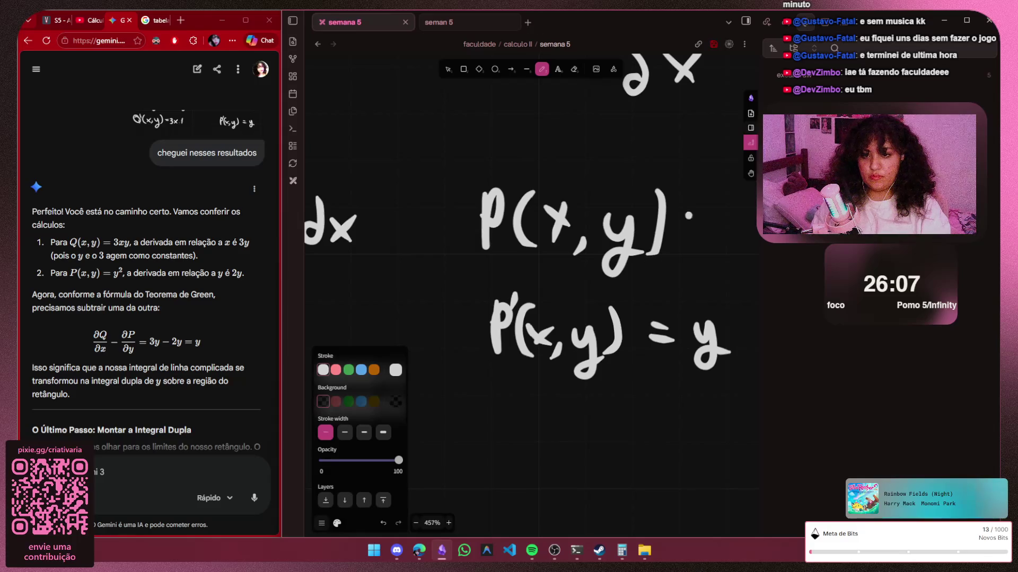
drag(688, 216, 703, 216)
drag(687, 234, 730, 249)
drag(744, 222, 715, 276)
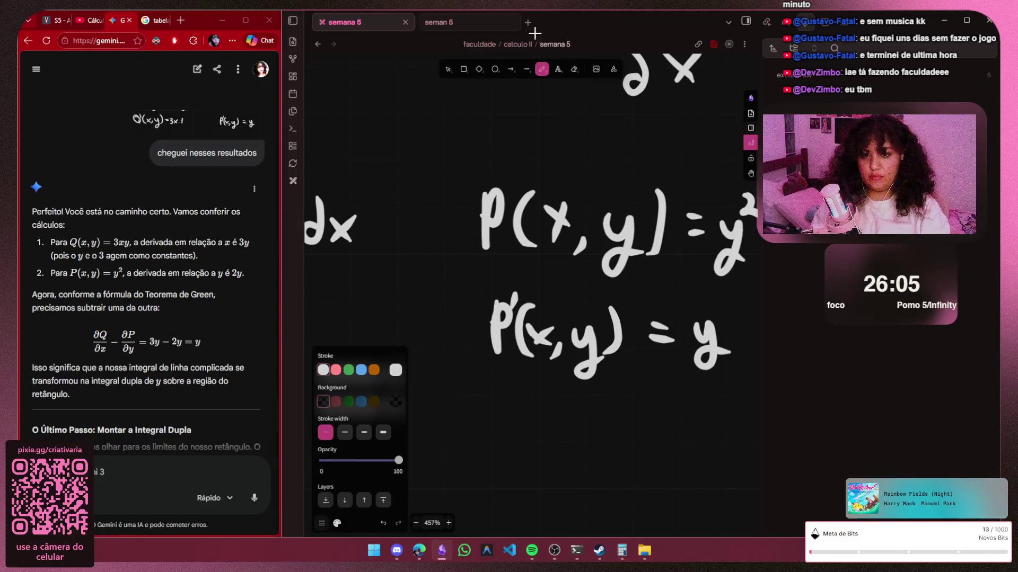
scroll(569, 274, down, 3)
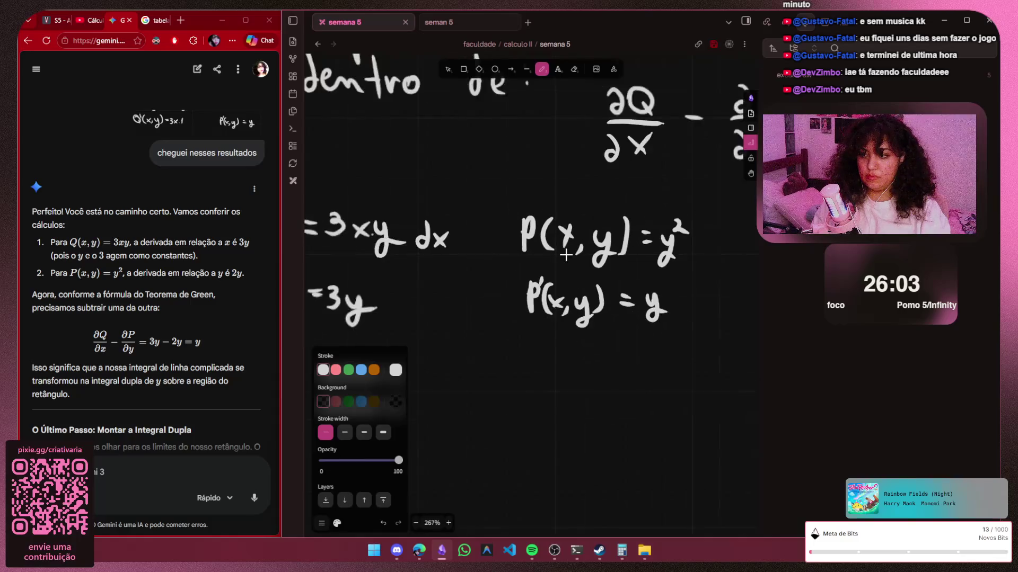
scroll(569, 274, down, 3)
Move the ∂Q/∂x − ∂P/∂y expression below the equations and write = 3y − 2y after it
key(Escape)
scroll(569, 274, left, 1)
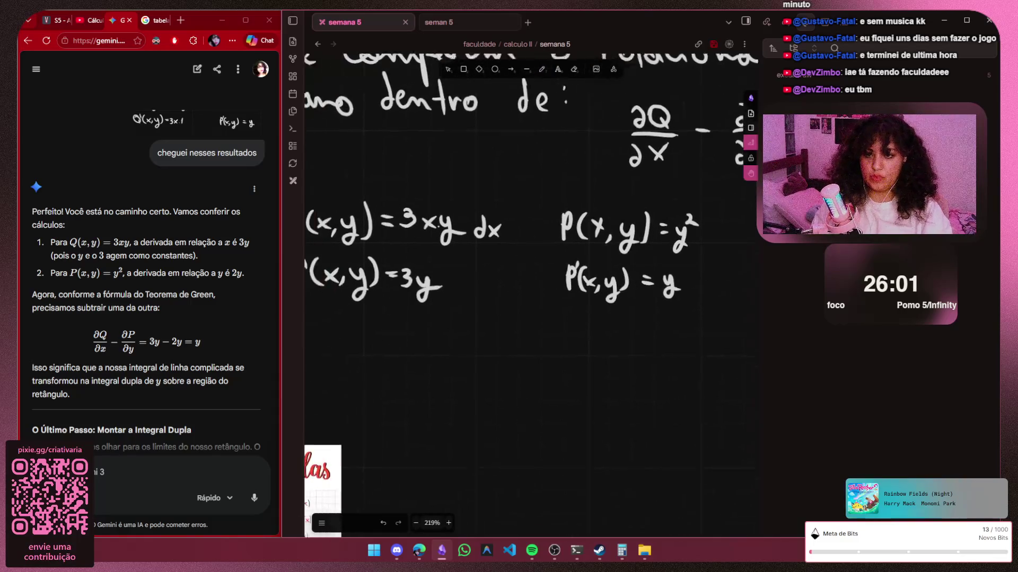
scroll(540, 199, right, 3)
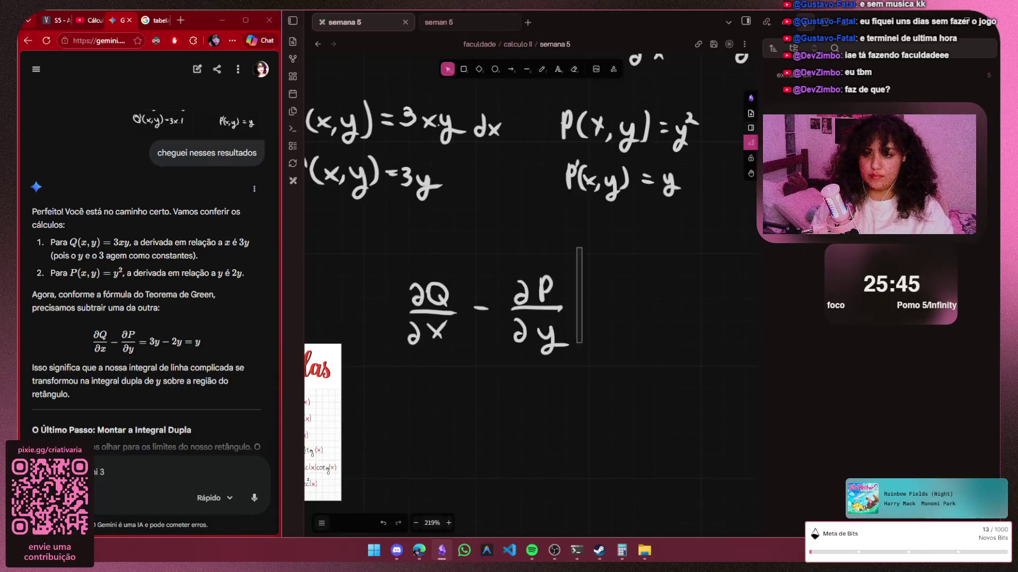
drag(584, 246, 406, 393)
drag(493, 319, 402, 274)
key(Escape)
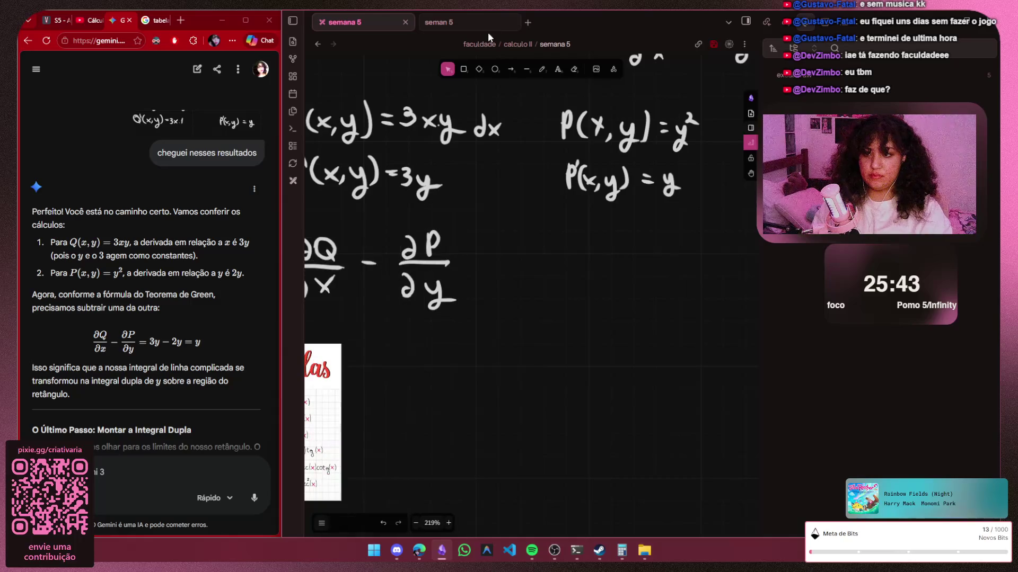
scroll(516, 260, up, 3)
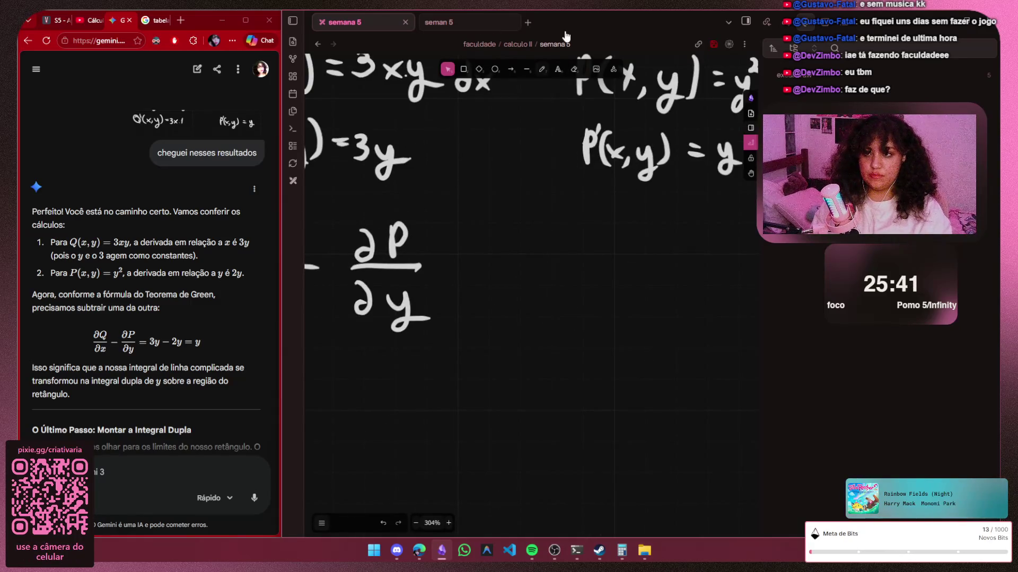
key(p)
mouse_move(443, 267)
mouse_down()
mouse_move(482, 286)
mouse_move(523, 287)
mouse_move(514, 310)
mouse_up()
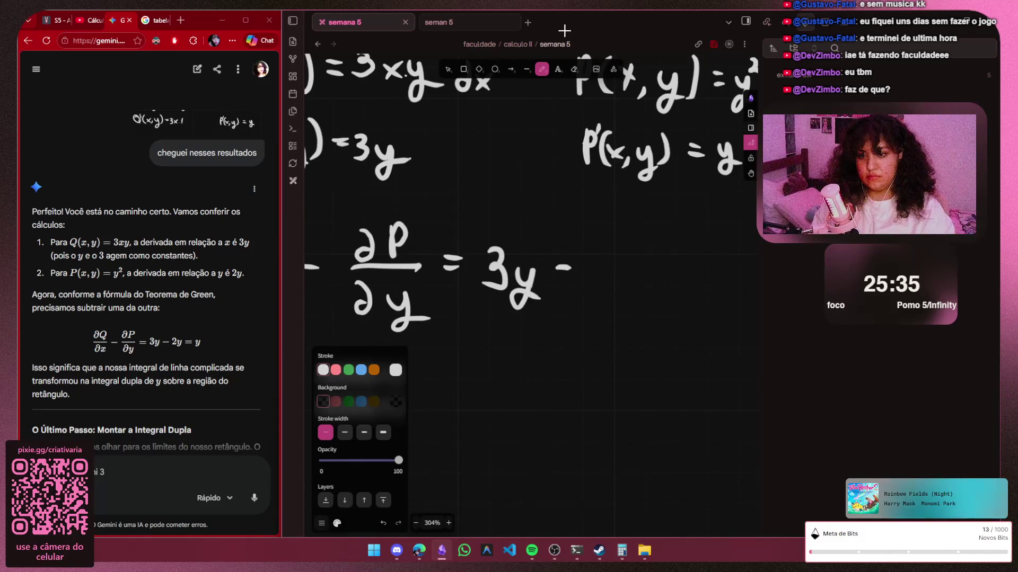
drag(608, 277, 613, 313)
Add dy after the y² in the P(x,y) equation
key(h)
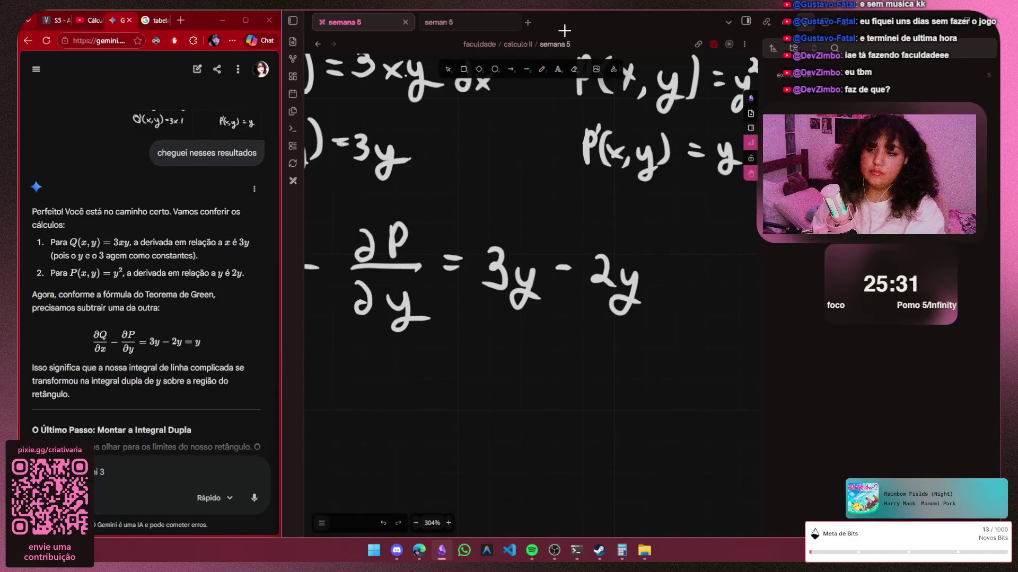
mouse_move(564, 29)
mouse_down()
mouse_move(347, 114)
mouse_move(325, 149)
mouse_up()
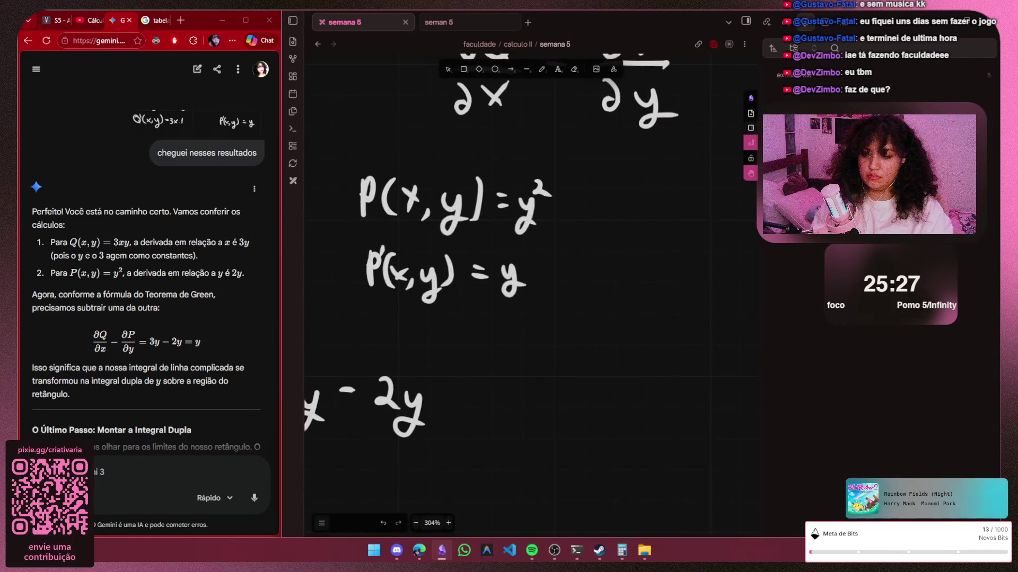
drag(374, 84, 322, 152)
key(p)
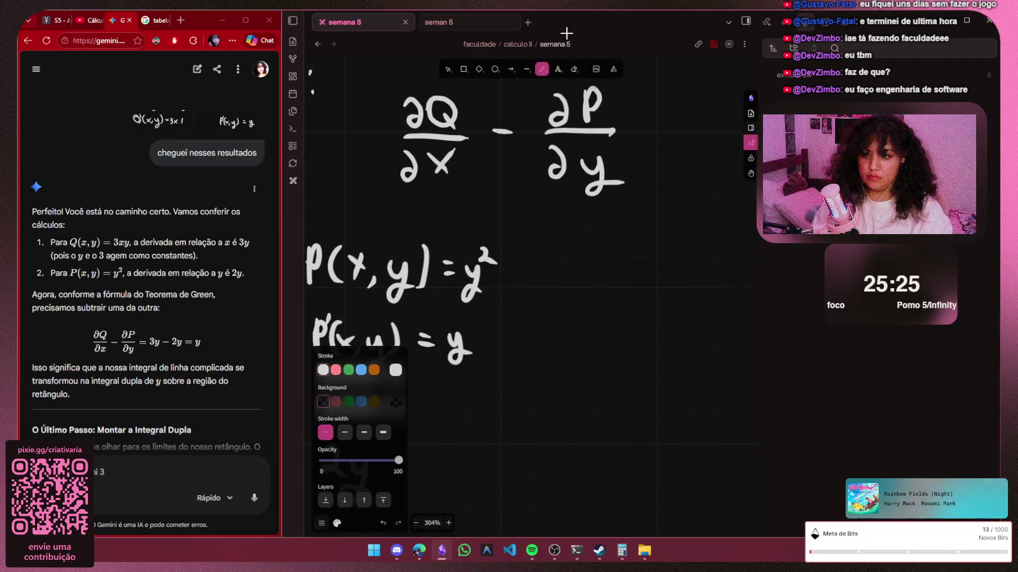
mouse_move(528, 271)
mouse_down()
mouse_move(531, 239)
mouse_move(531, 307)
mouse_up()
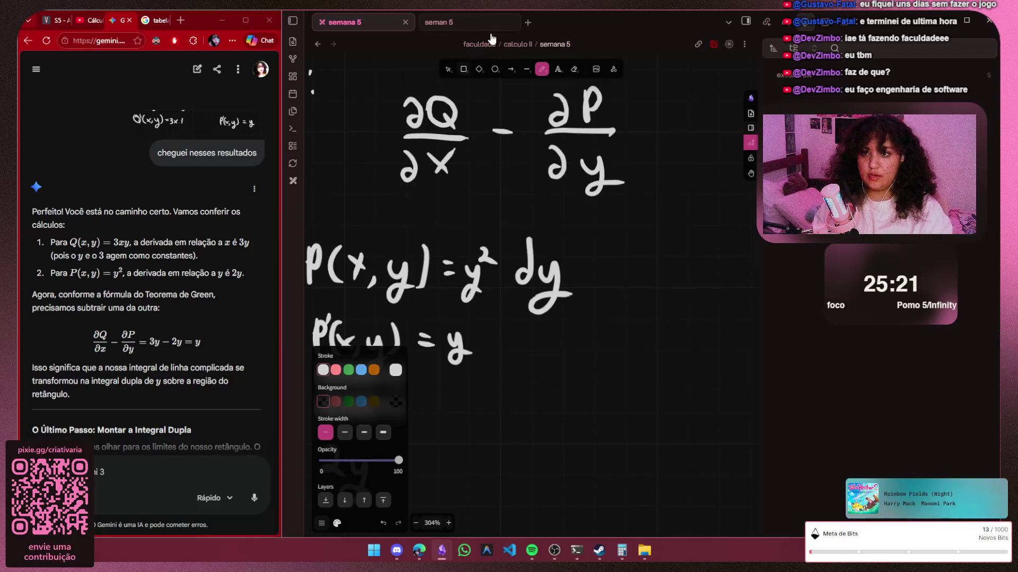
Delete the incorrect y after P'(x,y) = and rewrite the derivative as 2y
key(v)
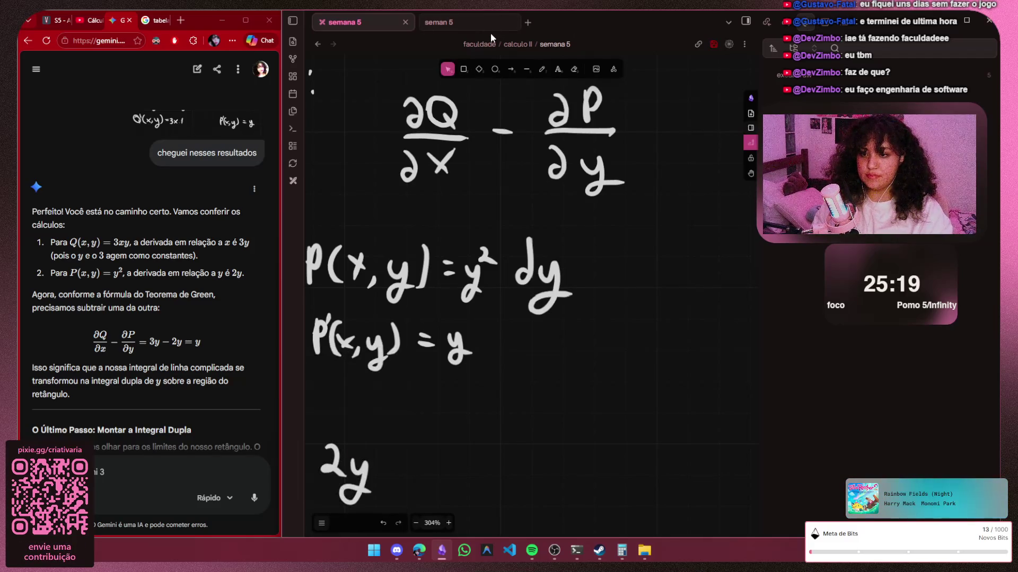
click(459, 347)
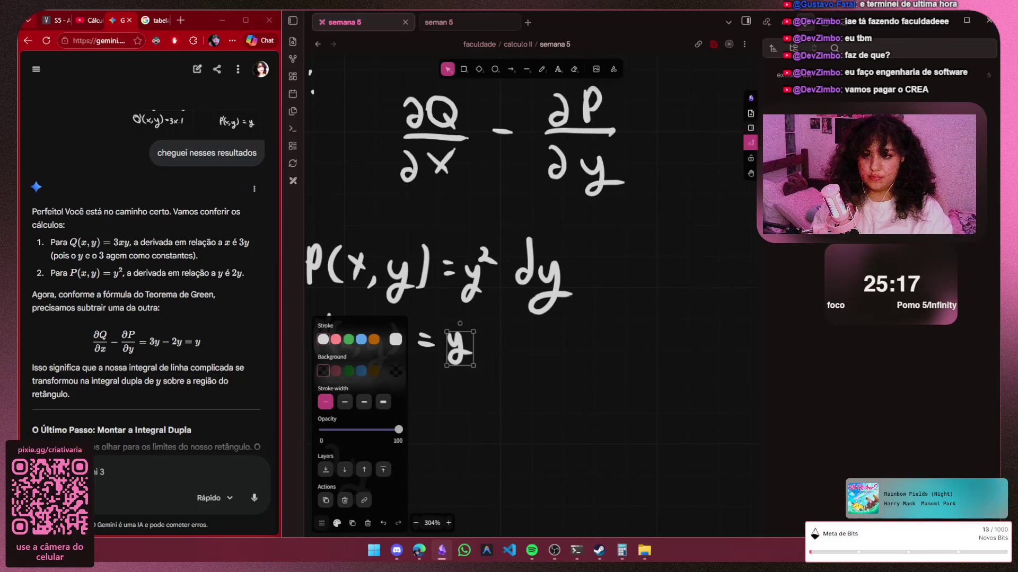
drag(460, 347, 480, 365)
key(Delete)
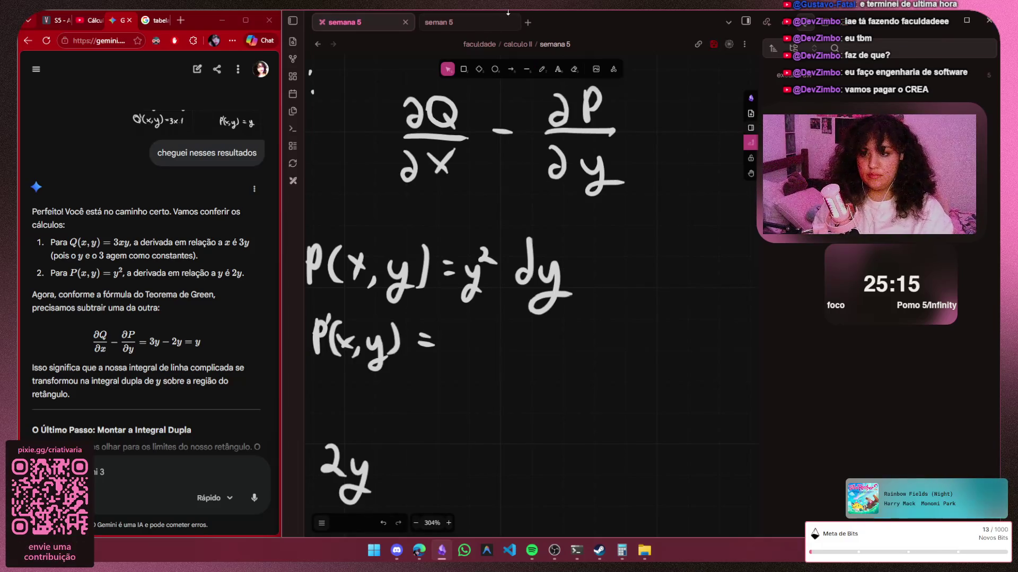
key(p)
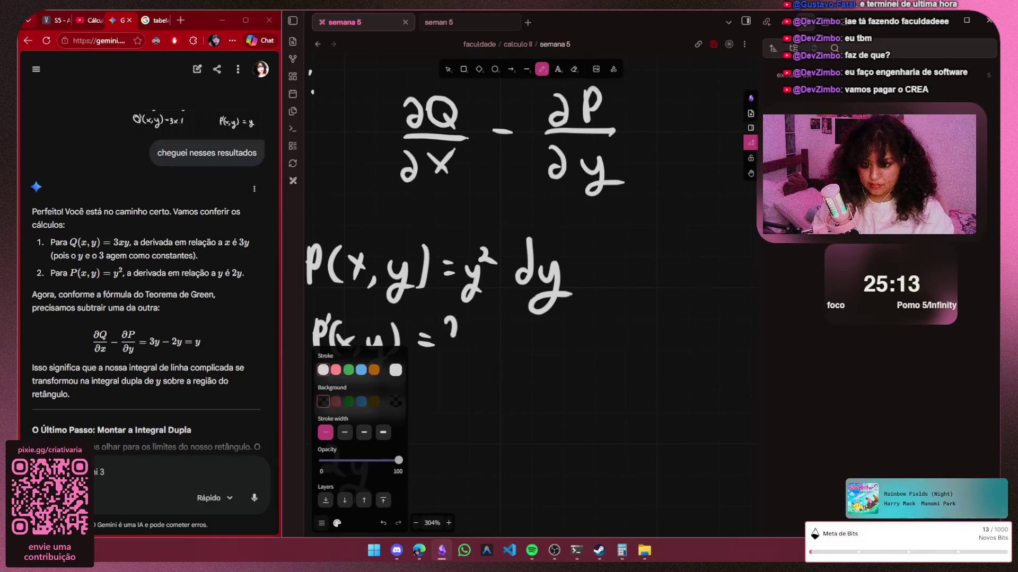
drag(453, 337, 475, 370)
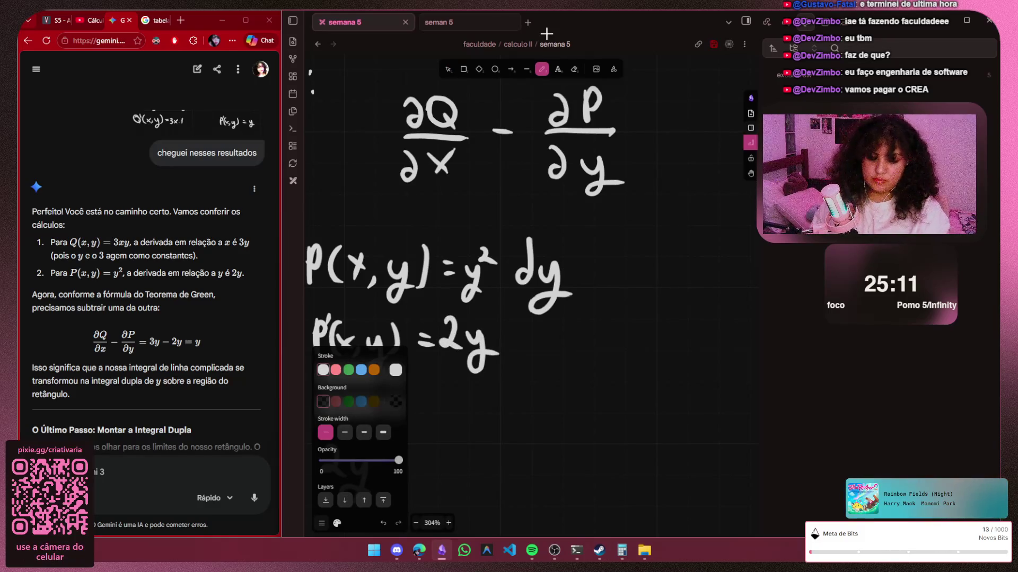
Complete the result line as 3y − 2y = y
key(h)
scroll(509, 239, down, 5)
scroll(510, 239, left, 4)
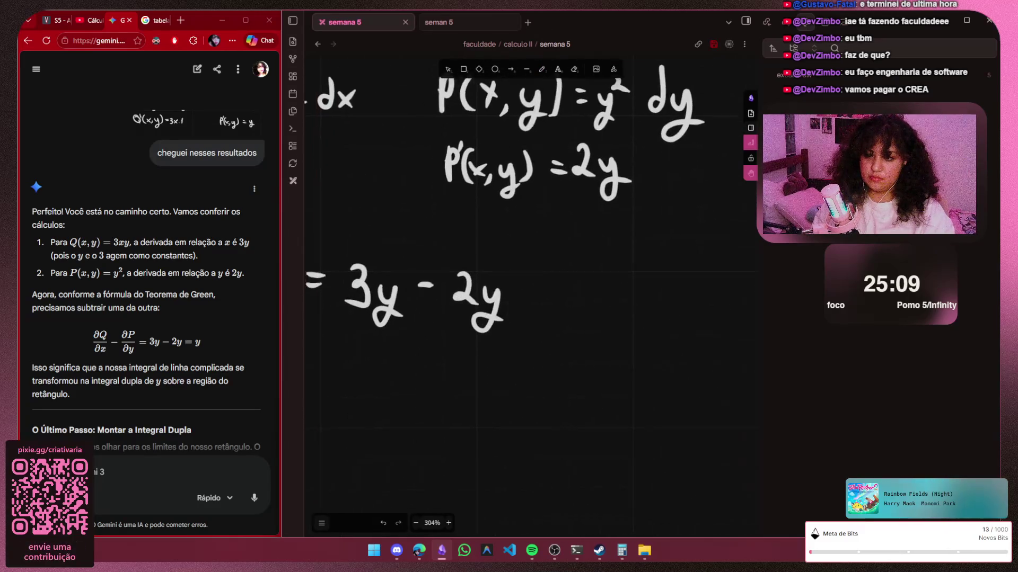
drag(439, 64, 541, 30)
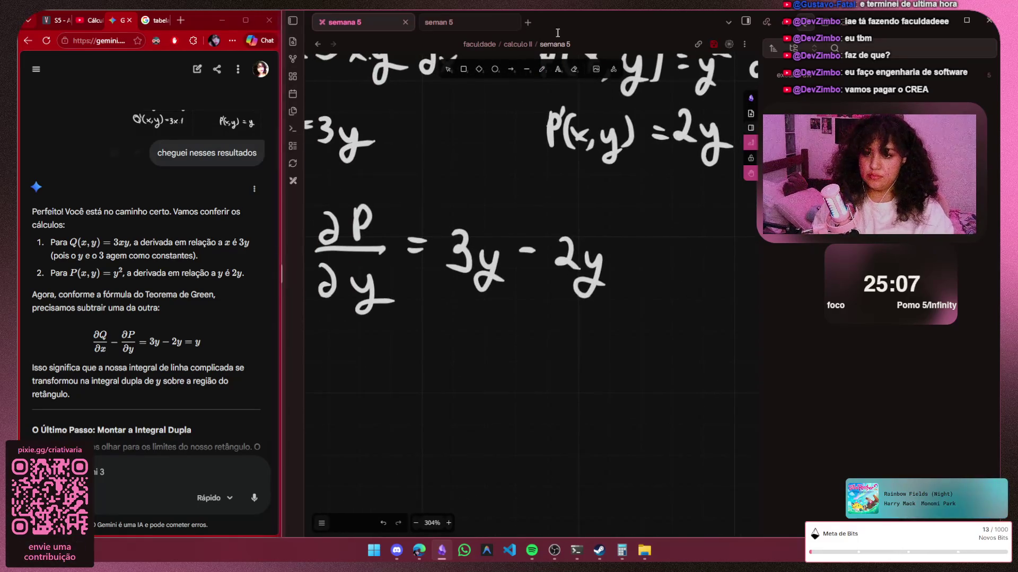
key(p)
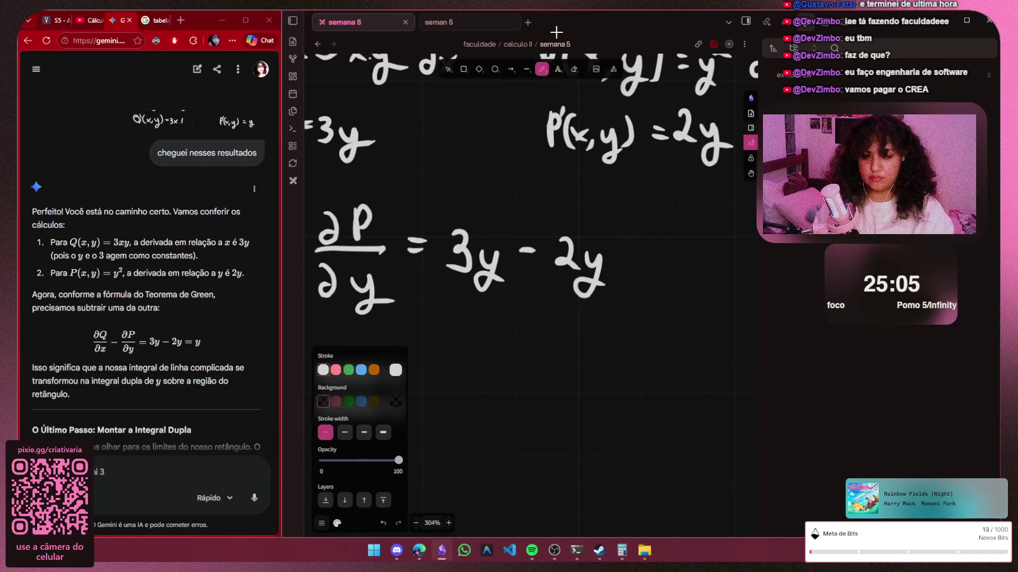
drag(645, 248, 641, 294)
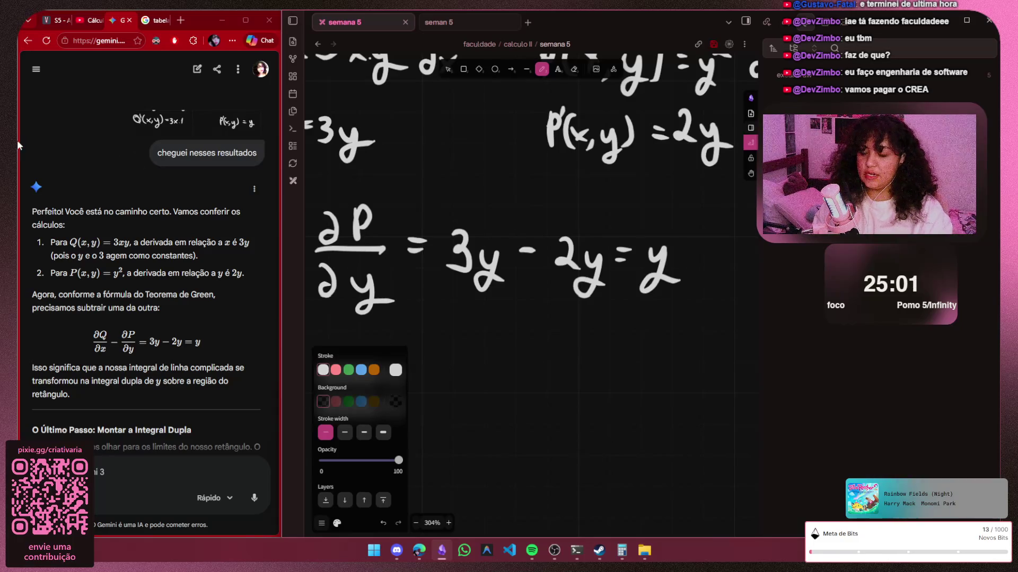
scroll(18, 141, down, 1)
scroll(18, 141, down, 2)
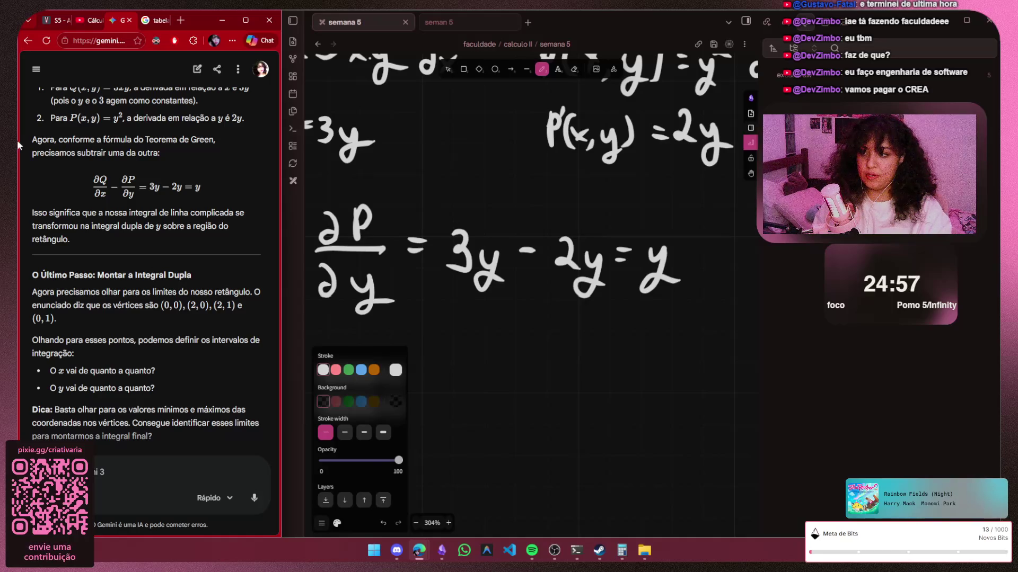
scroll(19, 143, down, 1)
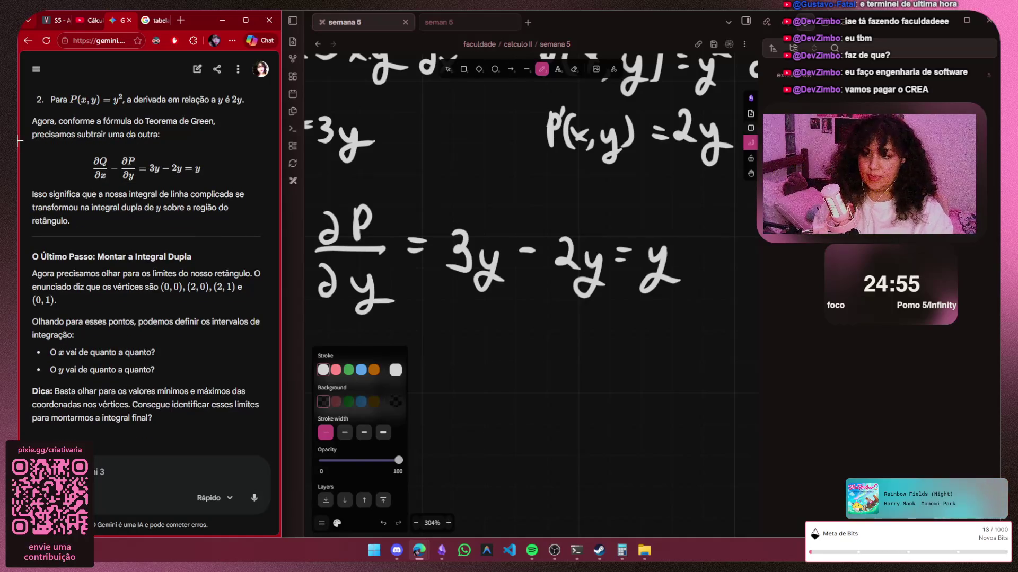
scroll(677, 323, down, 3)
scroll(677, 321, down, 3)
scroll(679, 319, down, 2)
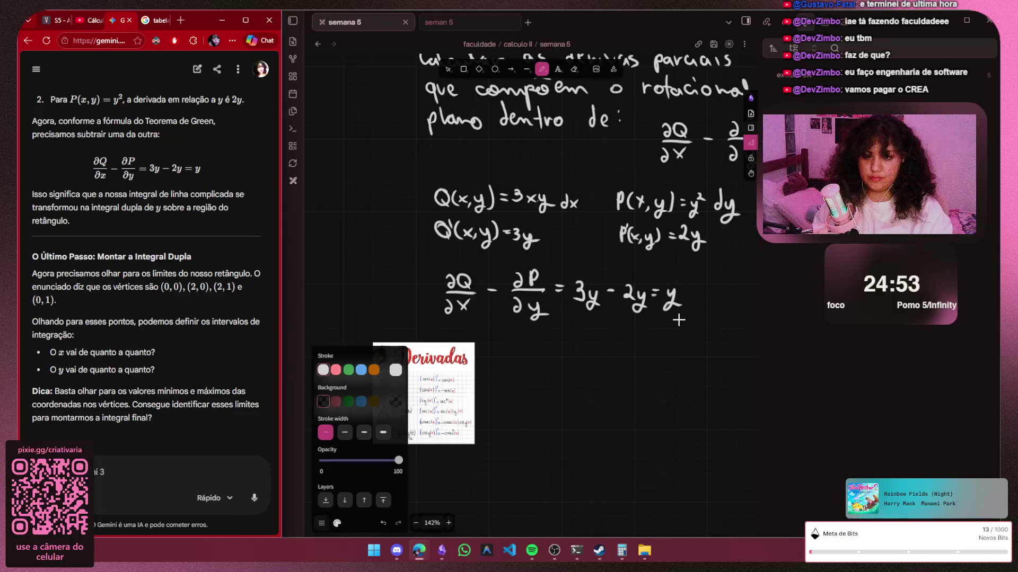
scroll(678, 320, up, 2)
scroll(615, 353, up, 2)
scroll(611, 357, up, 2)
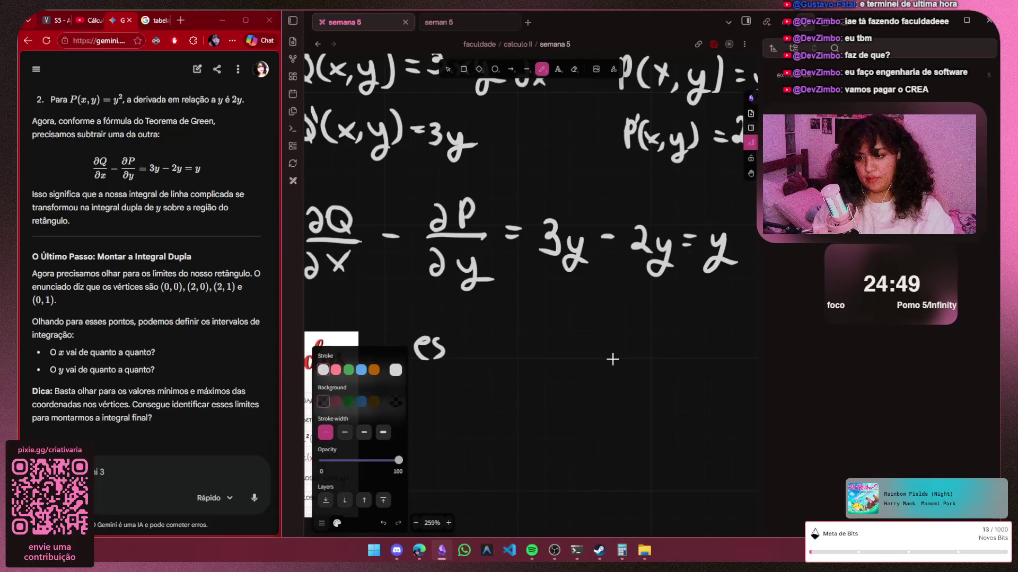
Handwrite 'então a integral de linha' below the equation, redrawing the misdrawn 'de'
key(ctrl+z)
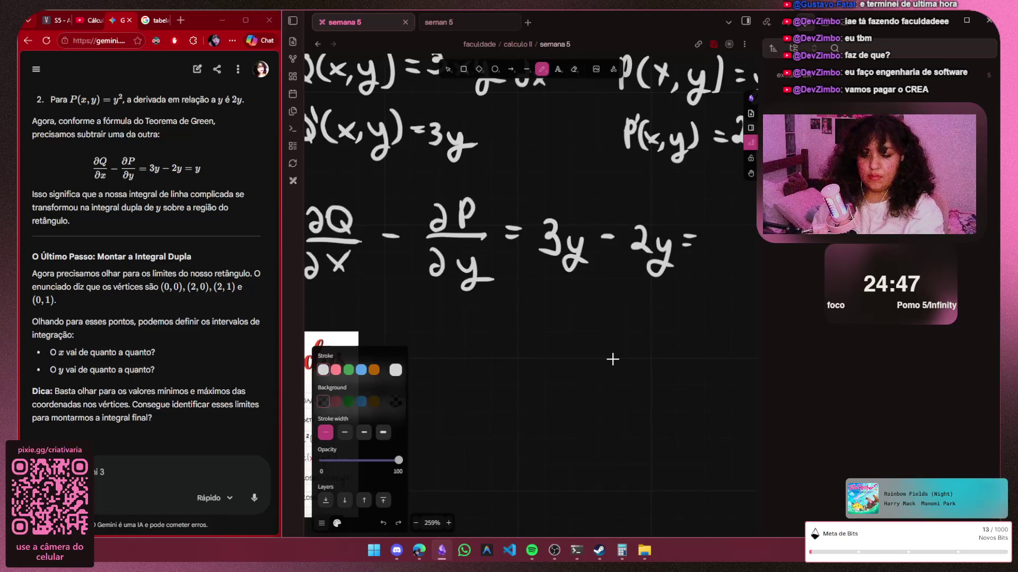
key(ctrl+shift+z)
drag(431, 342, 448, 351)
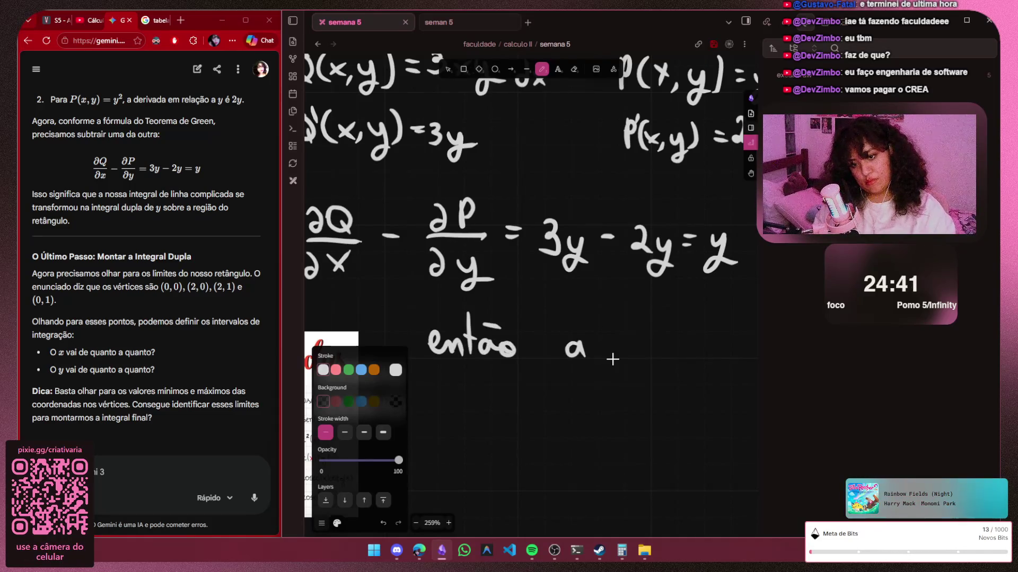
drag(639, 355, 656, 355)
mouse_move(661, 314)
mouse_down()
mouse_move(668, 355)
mouse_move(687, 355)
mouse_move(689, 383)
mouse_up()
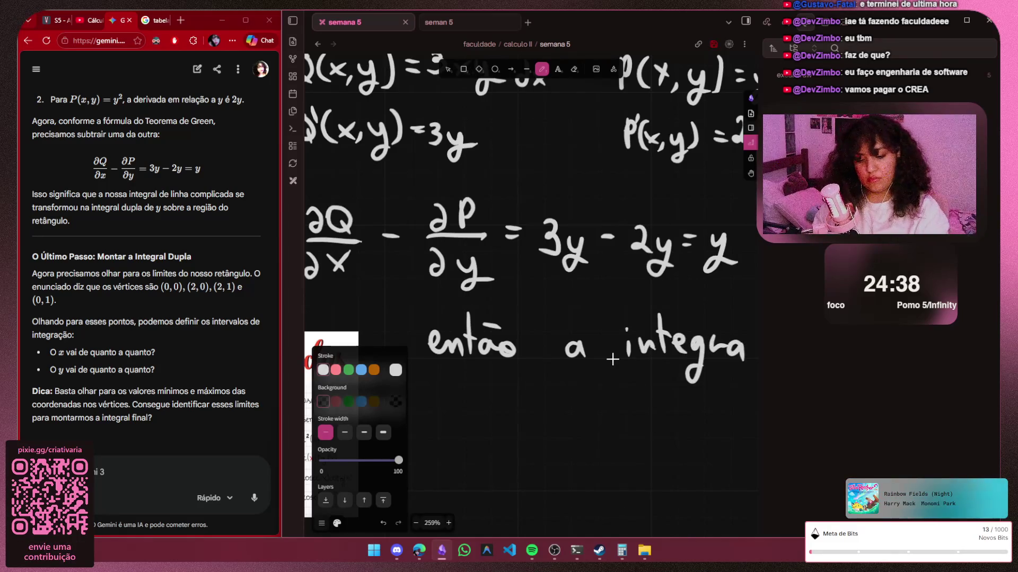
key(h)
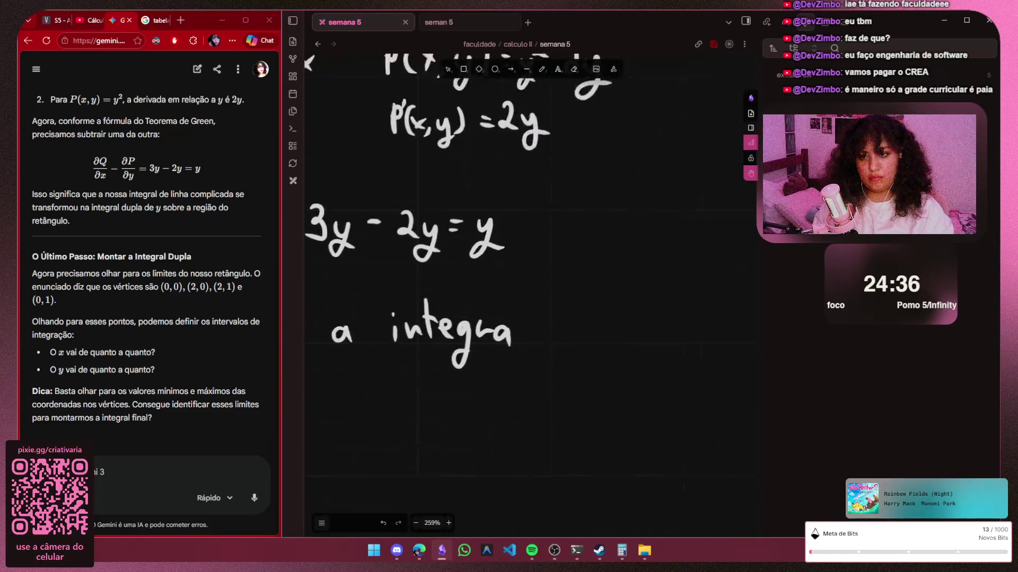
drag(611, 358, 222, 323)
key(p)
mouse_move(369, 282)
mouse_down()
mouse_move(364, 316)
mouse_move(406, 321)
mouse_up()
drag(421, 276, 436, 322)
key(ctrl+z)
key(ctrl+z)
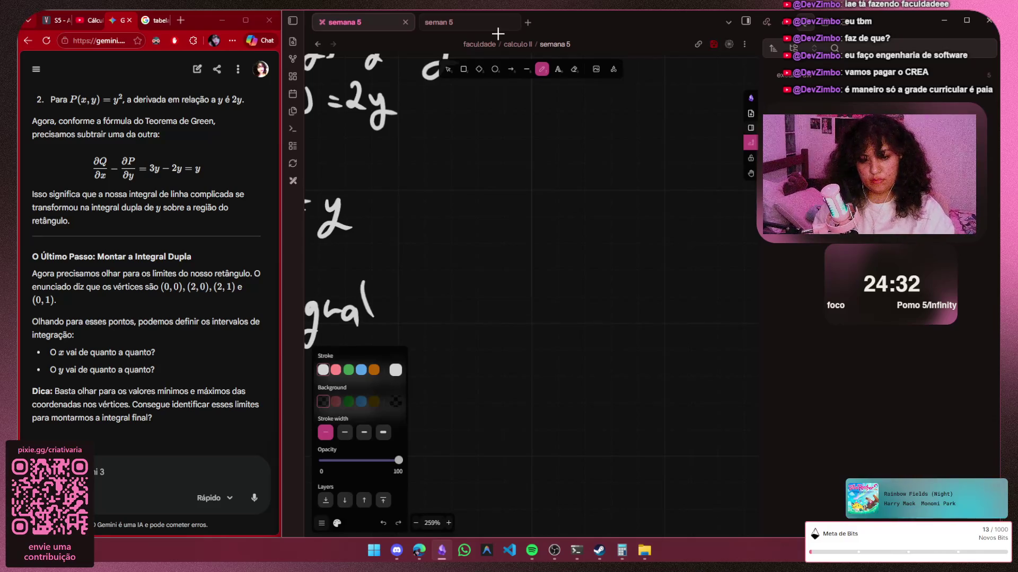
key(ctrl+z)
mouse_move(372, 282)
mouse_down()
mouse_move(366, 326)
mouse_move(403, 319)
mouse_up()
drag(418, 272, 410, 323)
mouse_move(479, 287)
mouse_down()
mouse_move(470, 322)
mouse_move(486, 323)
mouse_up()
click(488, 306)
drag(514, 279, 542, 309)
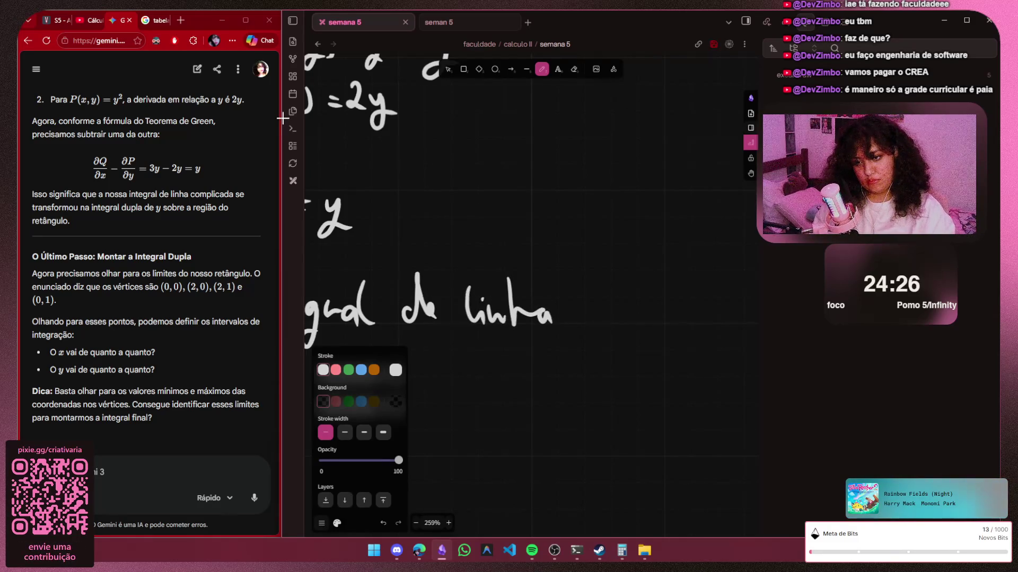
Continue the sentence with 'se transformamos em' on the next line
key(h)
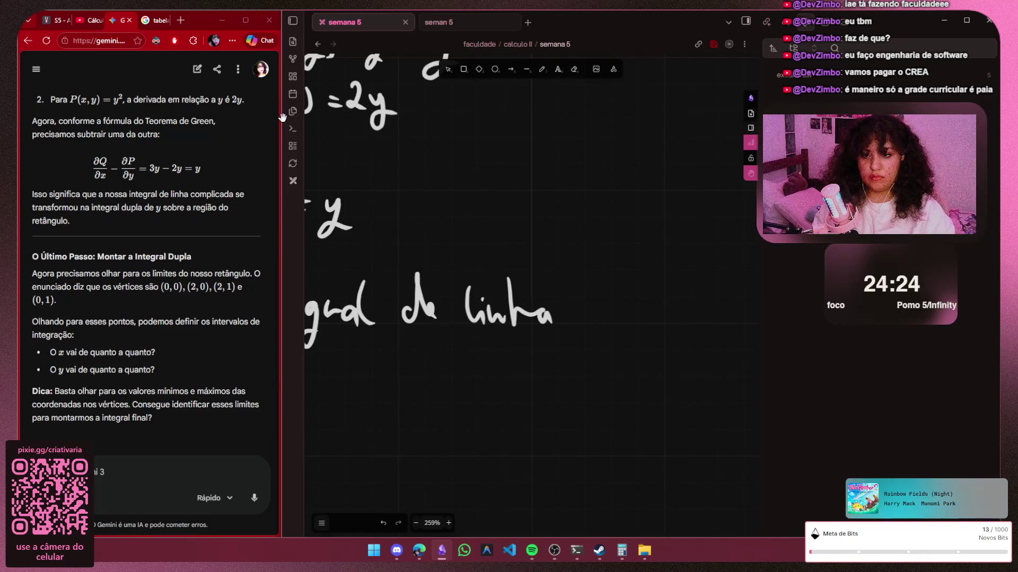
scroll(531, 286, left, 5)
scroll(531, 286, left, 5)
key(p)
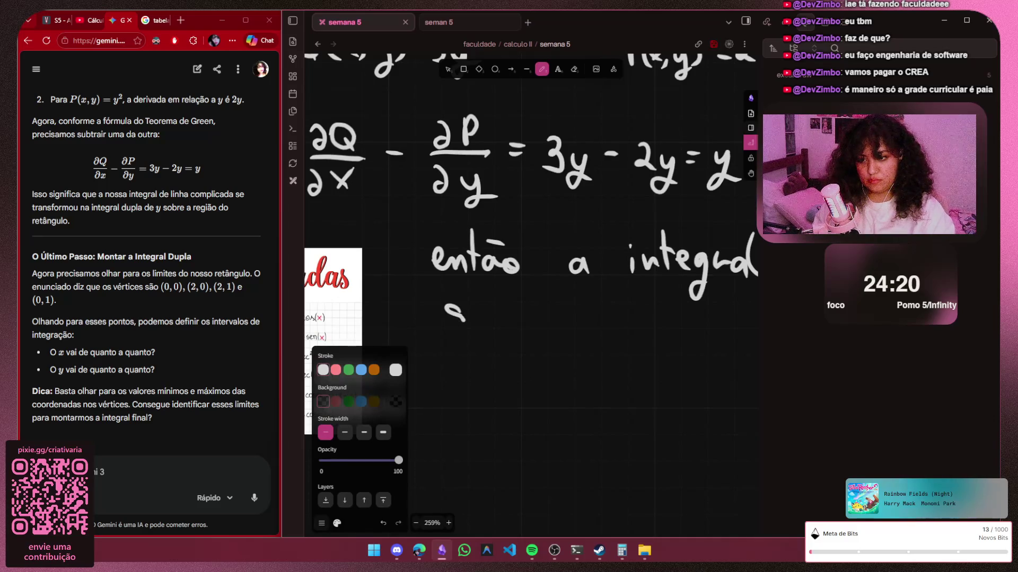
drag(470, 317, 482, 326)
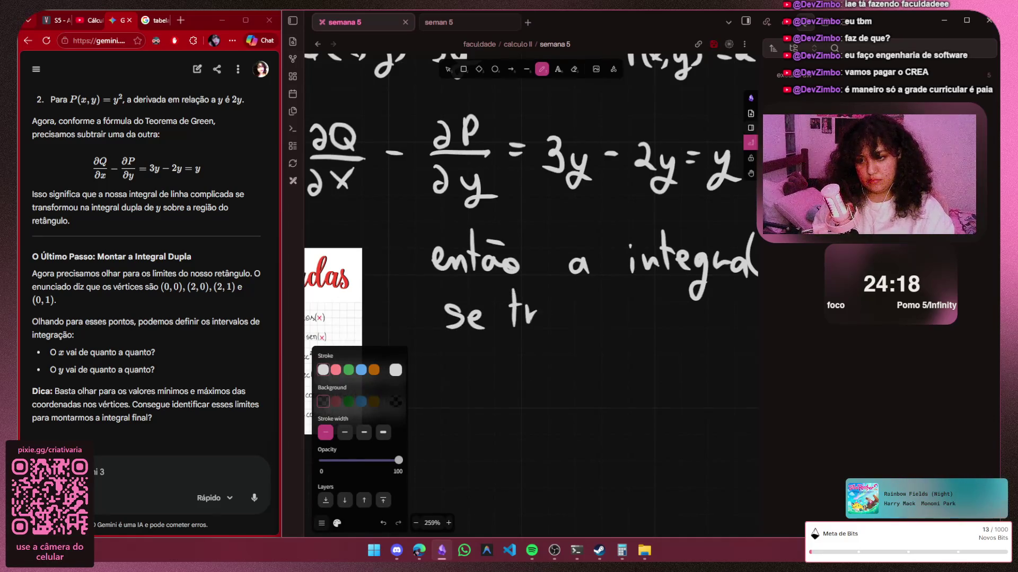
mouse_move(552, 312)
mouse_down()
mouse_move(555, 326)
mouse_move(584, 326)
mouse_up()
mouse_move(598, 310)
mouse_down()
mouse_move(588, 326)
mouse_move(609, 329)
mouse_up()
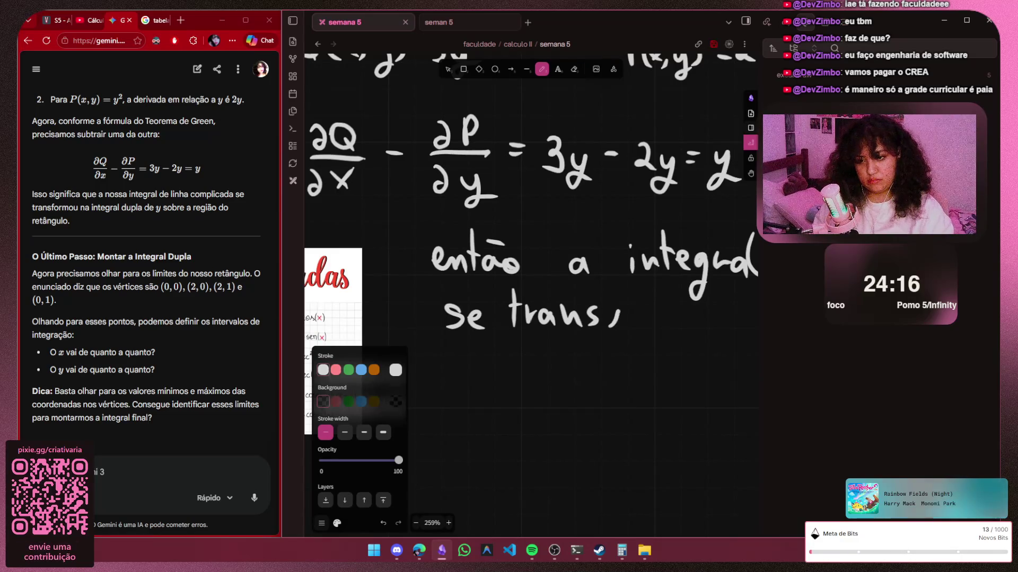
drag(621, 282, 608, 350)
click(632, 321)
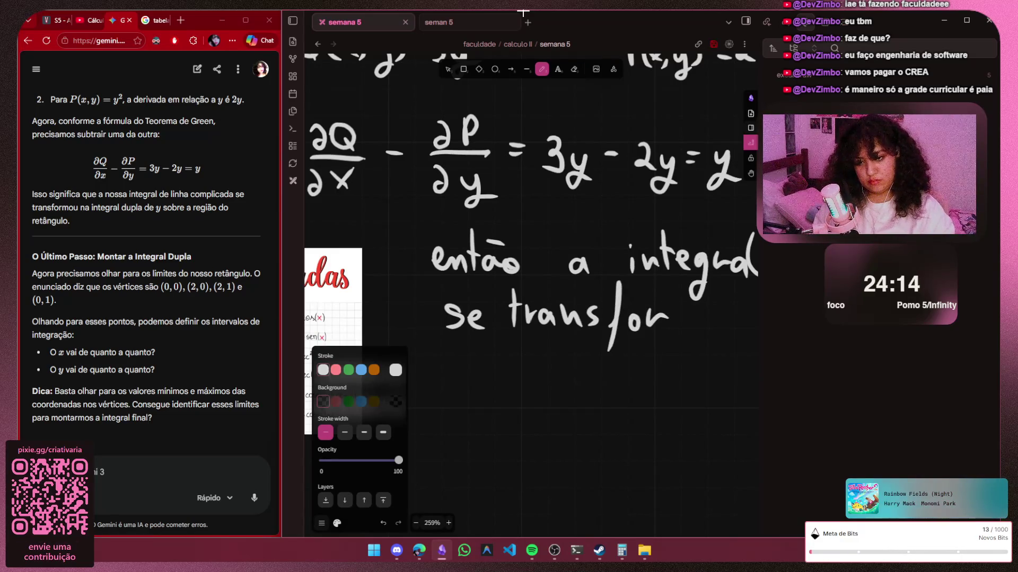
drag(682, 325, 717, 326)
drag(728, 316, 748, 328)
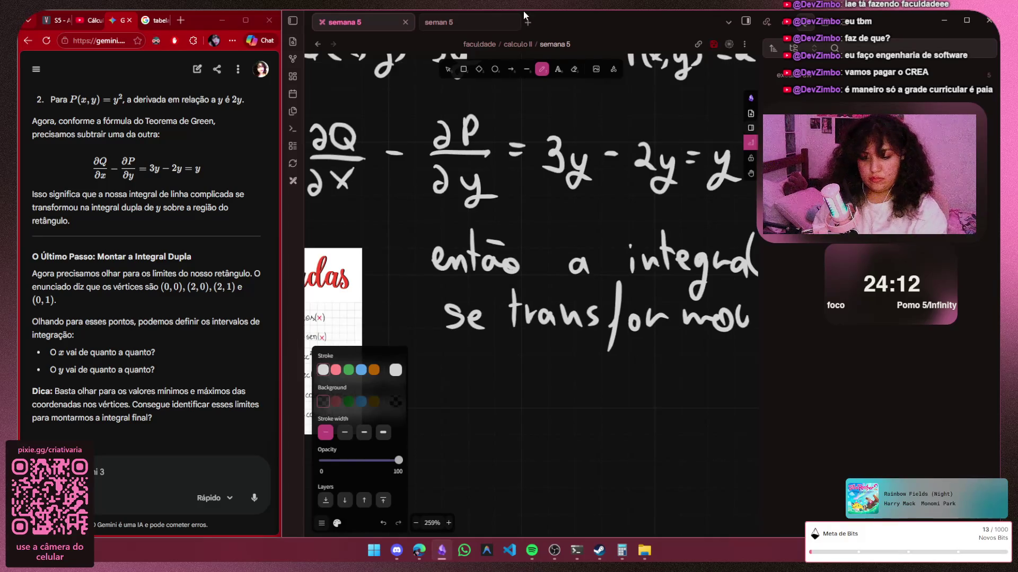
key(h)
drag(624, 394, 283, 394)
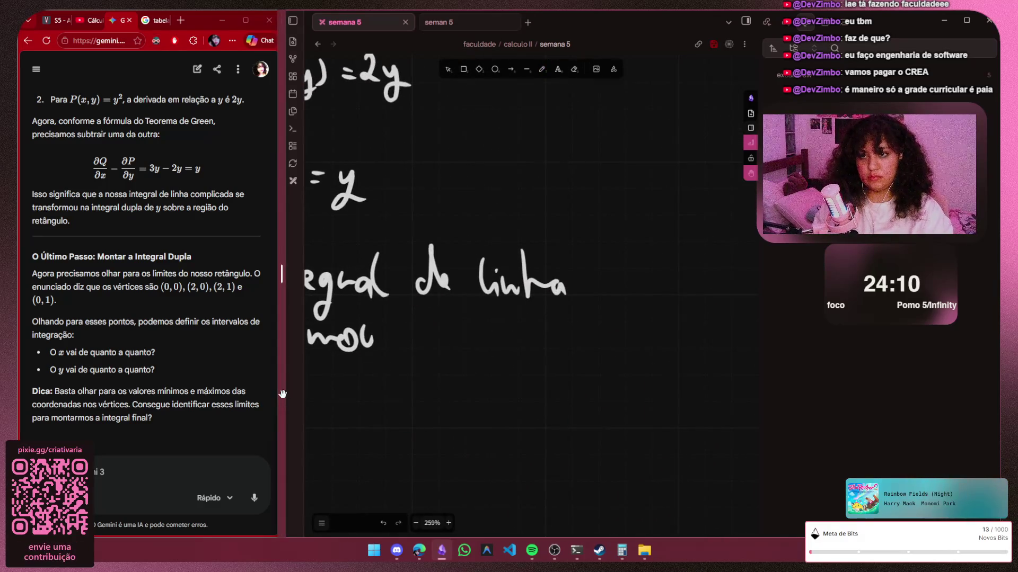
key(p)
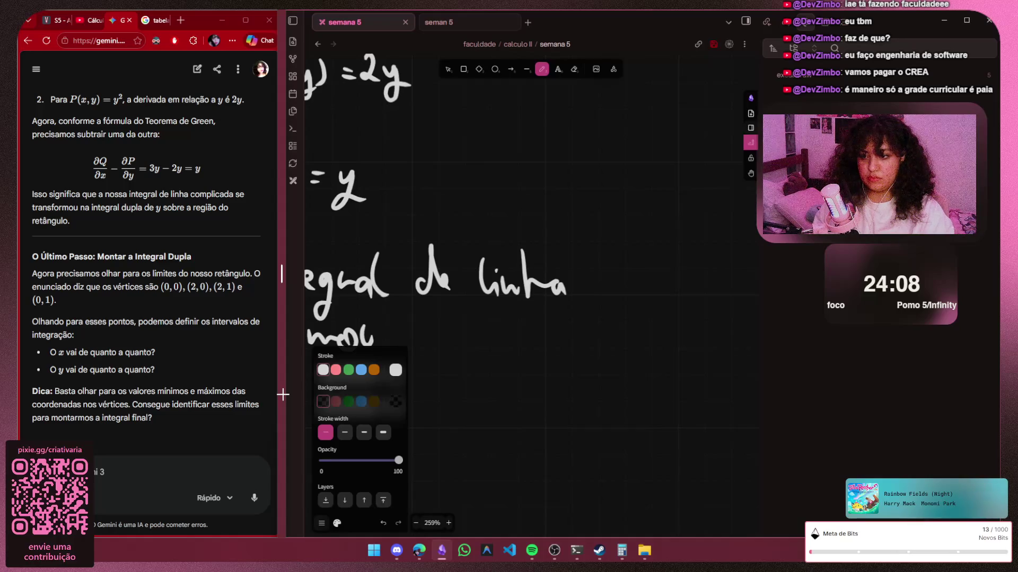
mouse_move(407, 337)
mouse_down()
mouse_move(445, 347)
mouse_move(491, 335)
mouse_move(555, 348)
mouse_up()
Write 'integral de linha sobre' on the third line, redrawing the final e of sobre
key(h)
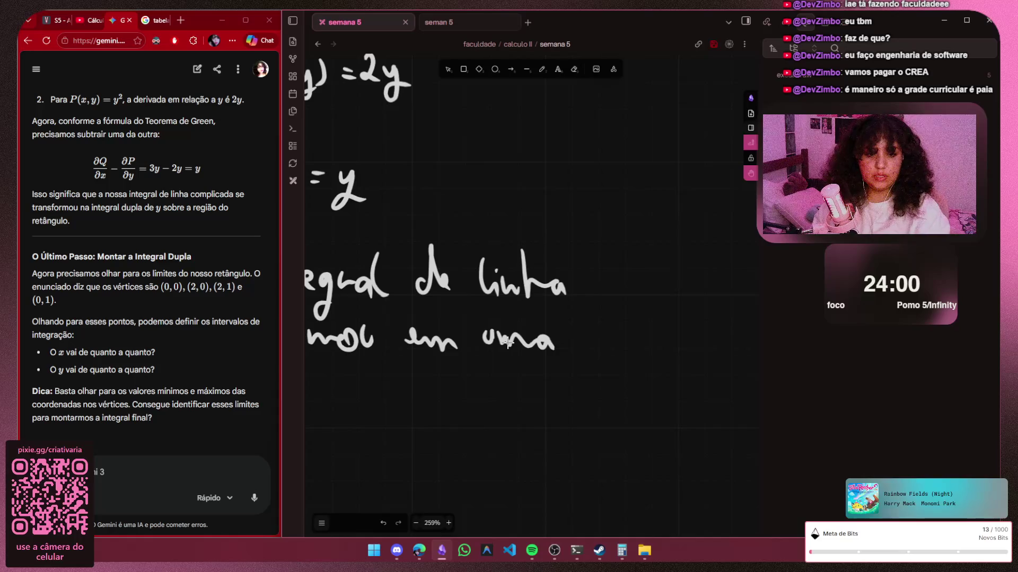
scroll(507, 342, down, 2)
scroll(507, 343, left, 3)
scroll(507, 341, left, 3)
scroll(507, 341, left, 3)
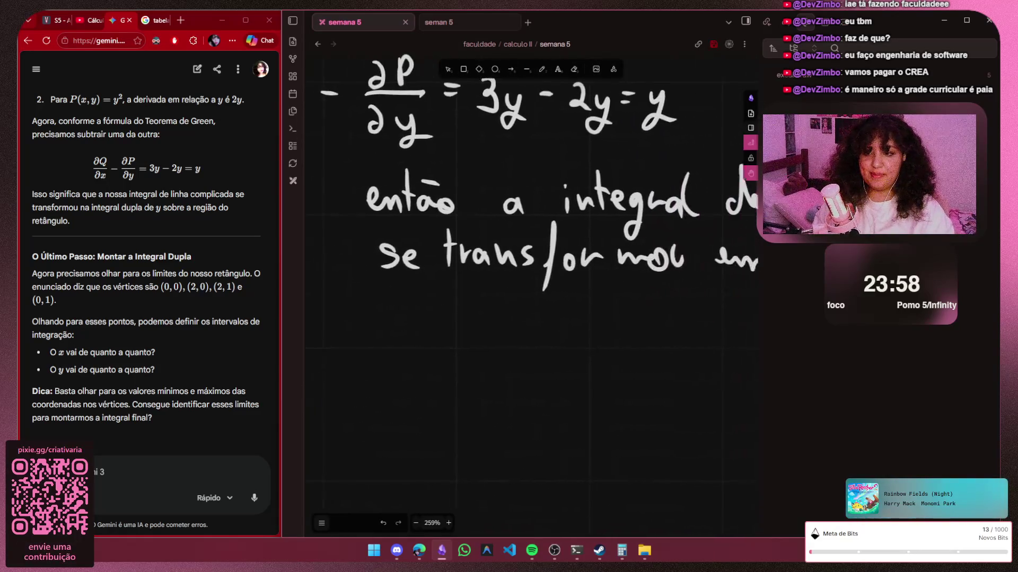
scroll(508, 342, up, 1)
scroll(508, 343, right, 1)
key(p)
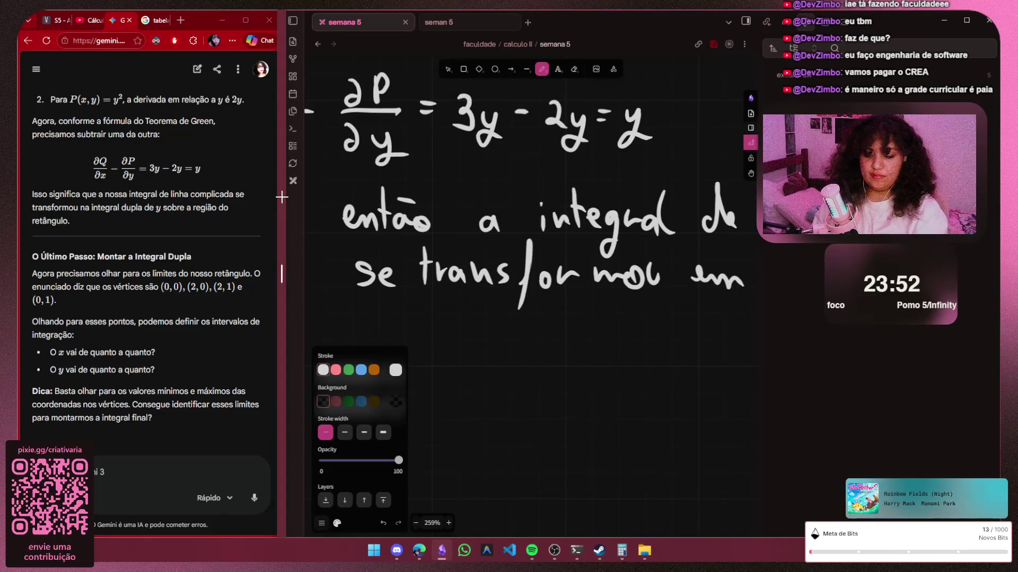
key(Escape)
scroll(525, 286, right, 5)
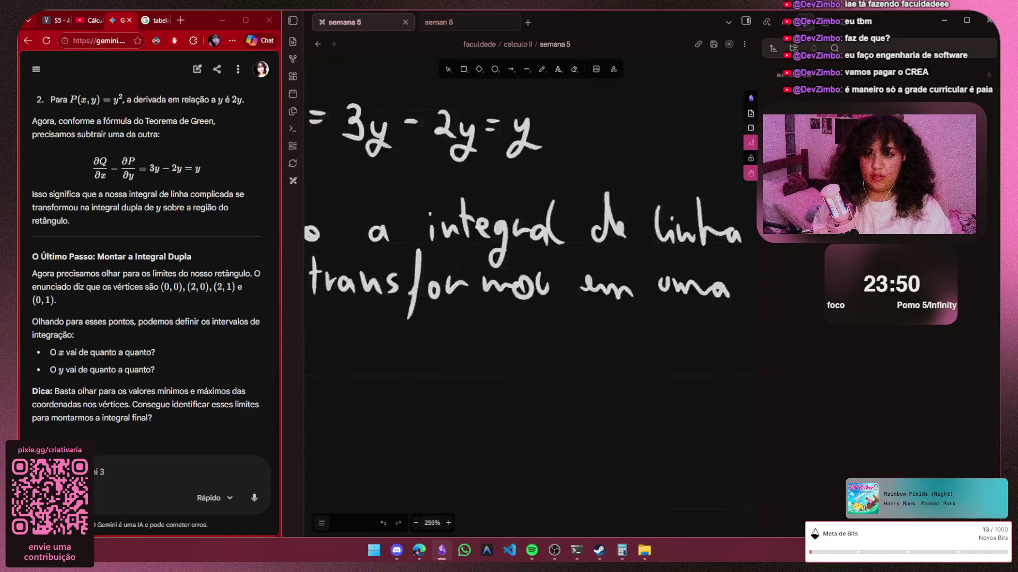
scroll(525, 286, left, 6)
key(p)
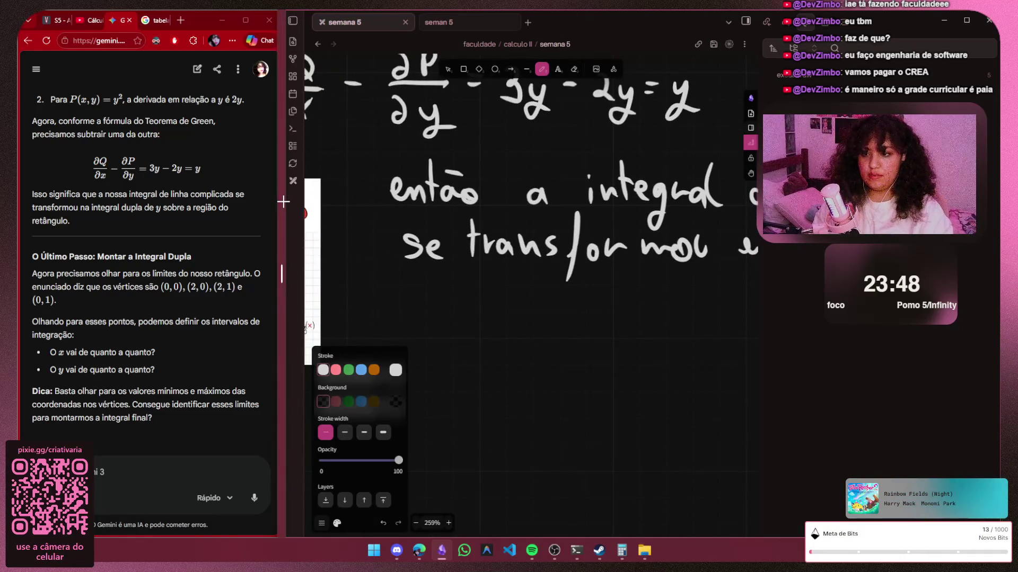
mouse_move(406, 299)
mouse_down()
mouse_move(405, 312)
mouse_move(442, 313)
mouse_move(479, 292)
mouse_move(469, 312)
mouse_move(482, 334)
mouse_move(523, 297)
mouse_up()
key(ctrl+z)
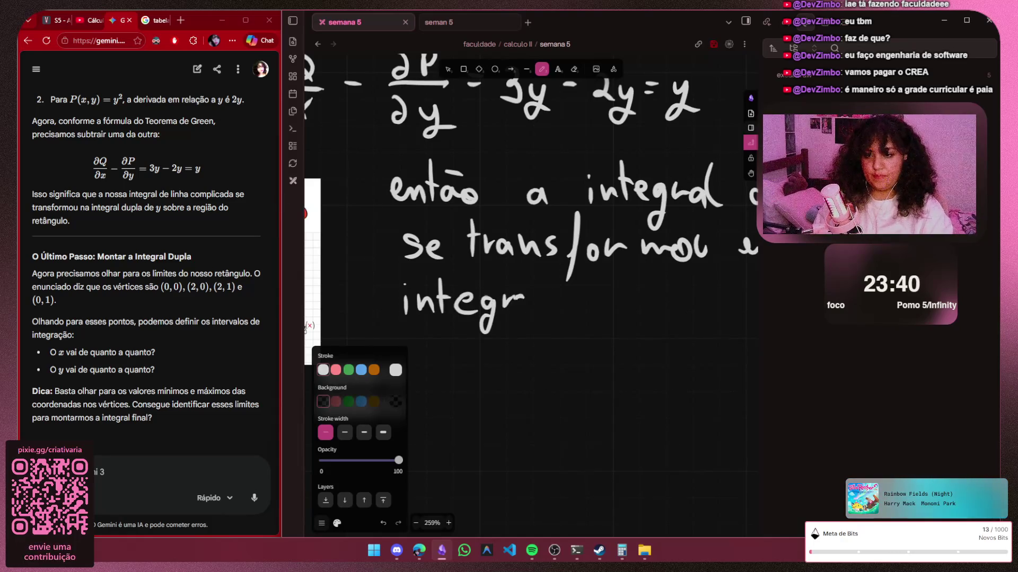
drag(598, 306, 658, 311)
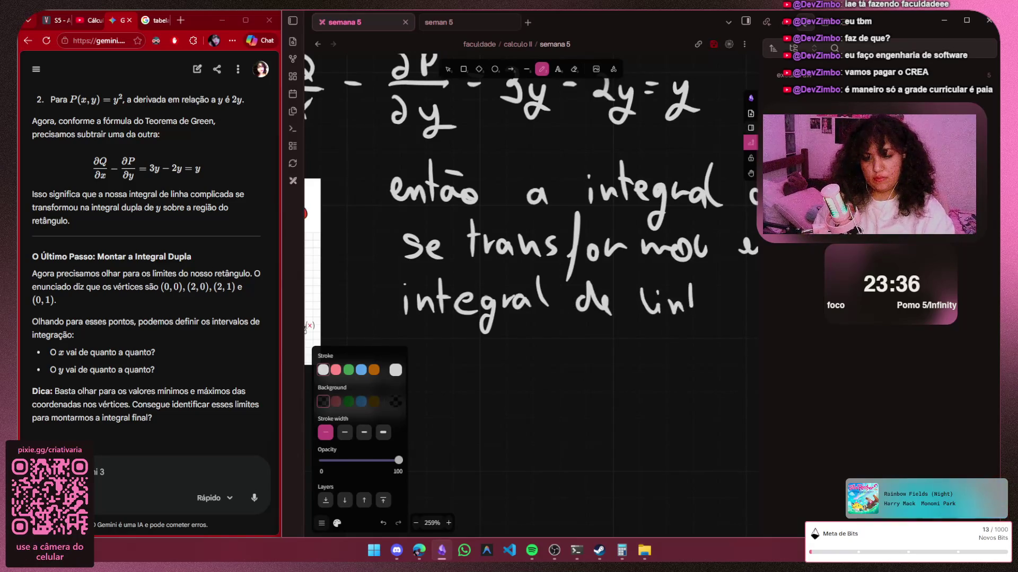
key(Escape)
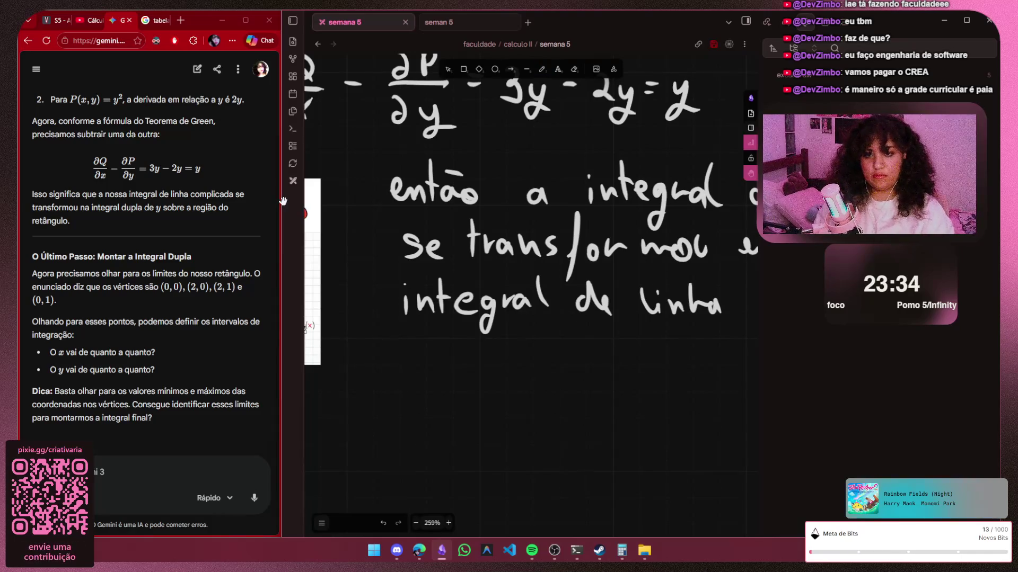
scroll(517, 239, down, 3)
scroll(517, 239, right, 5)
key(p)
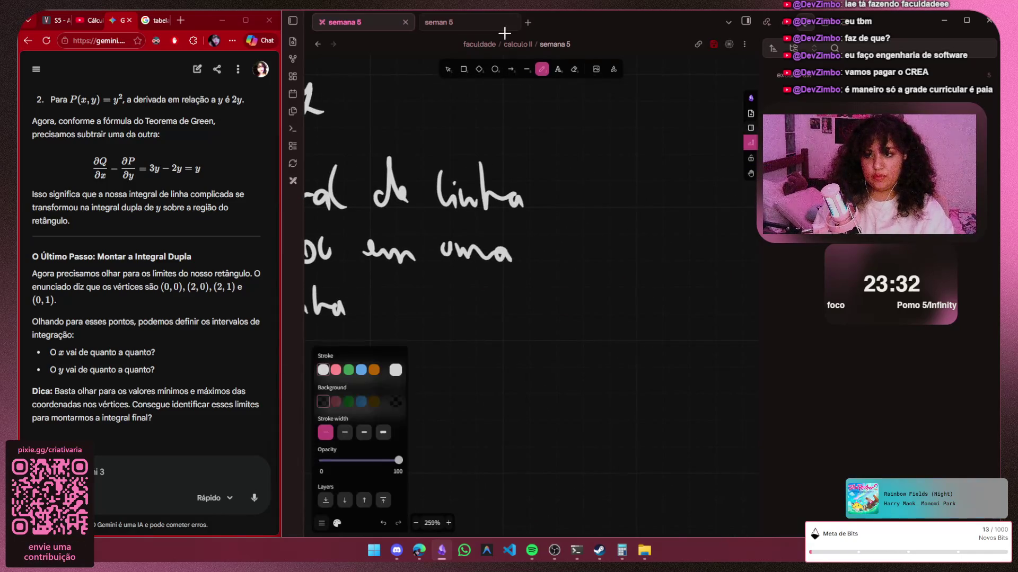
mouse_move(394, 296)
mouse_down()
mouse_move(375, 317)
mouse_move(405, 306)
mouse_move(428, 316)
mouse_up()
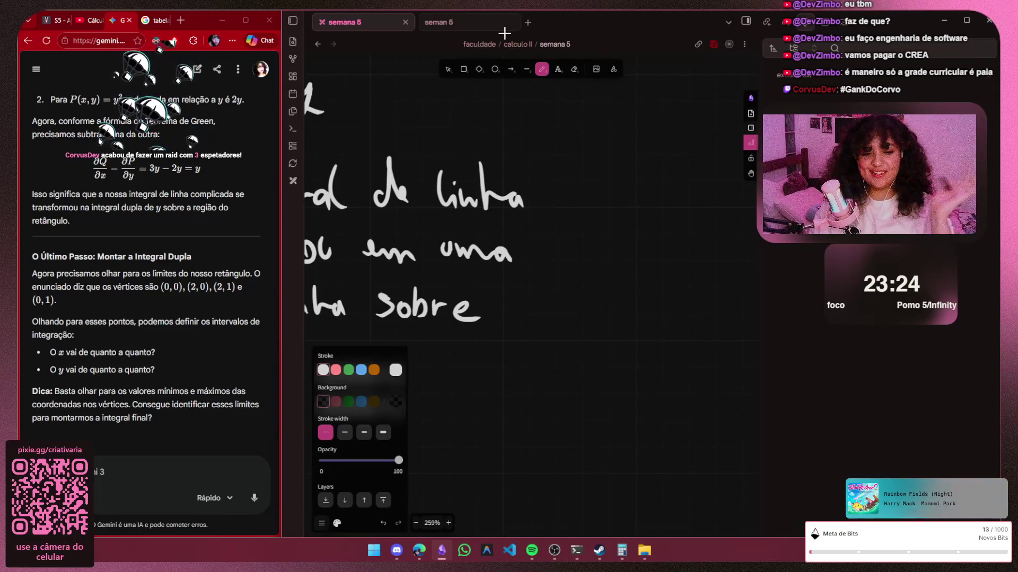
key(ctrl+z)
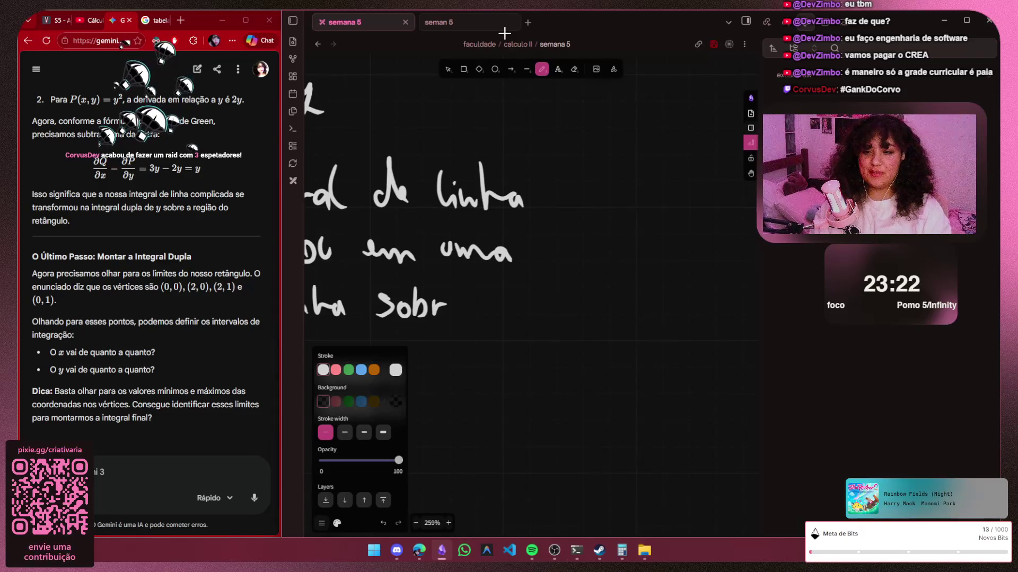
key(ctrl+z)
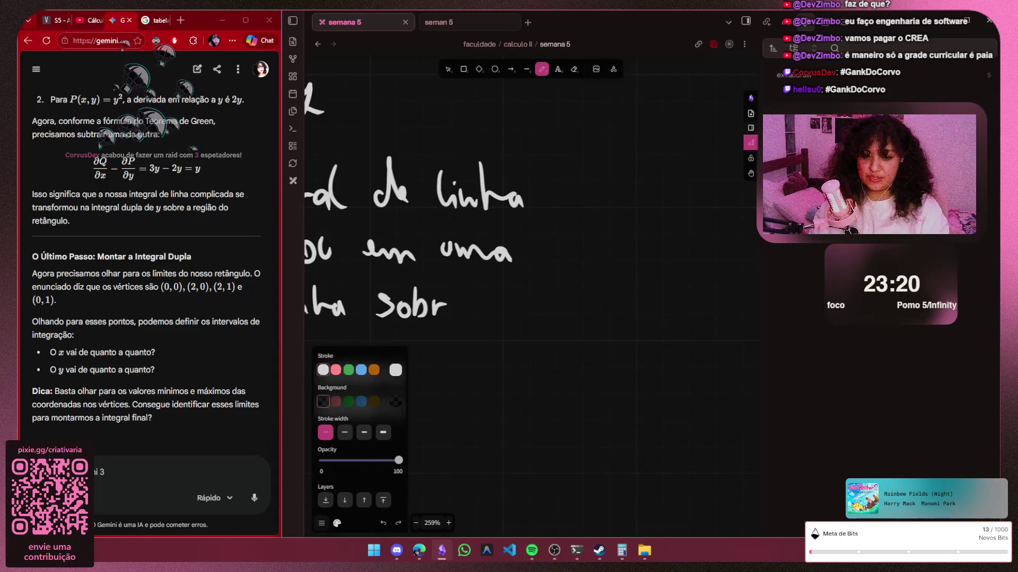
drag(455, 310, 475, 319)
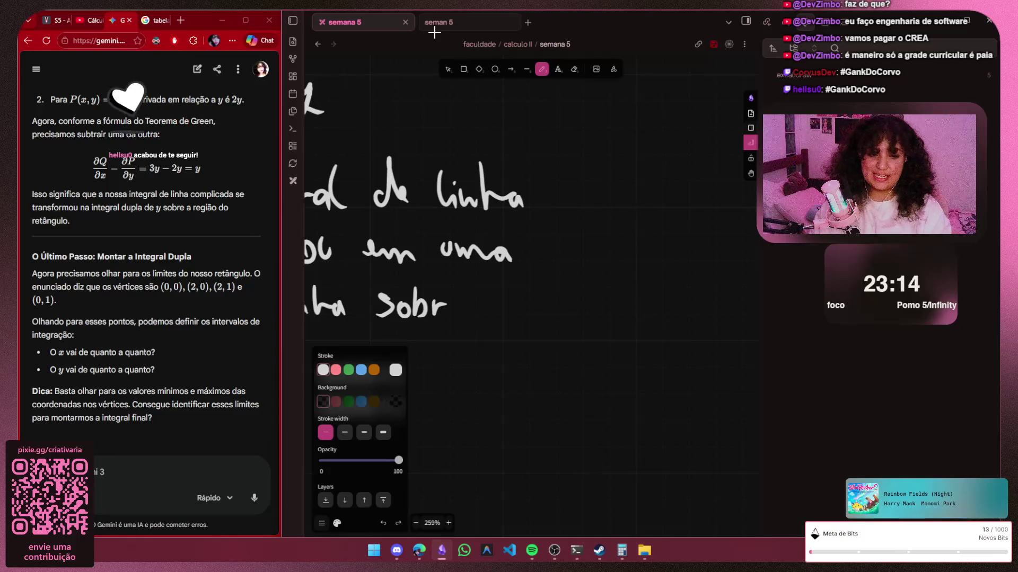
drag(456, 309, 469, 317)
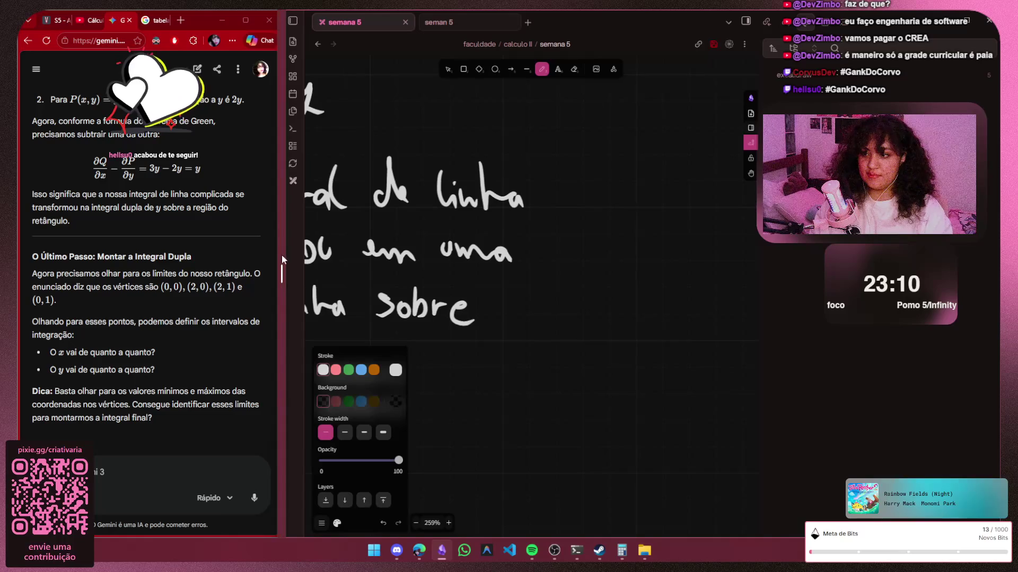
scroll(478, 351, down, 3)
scroll(477, 352, down, 3)
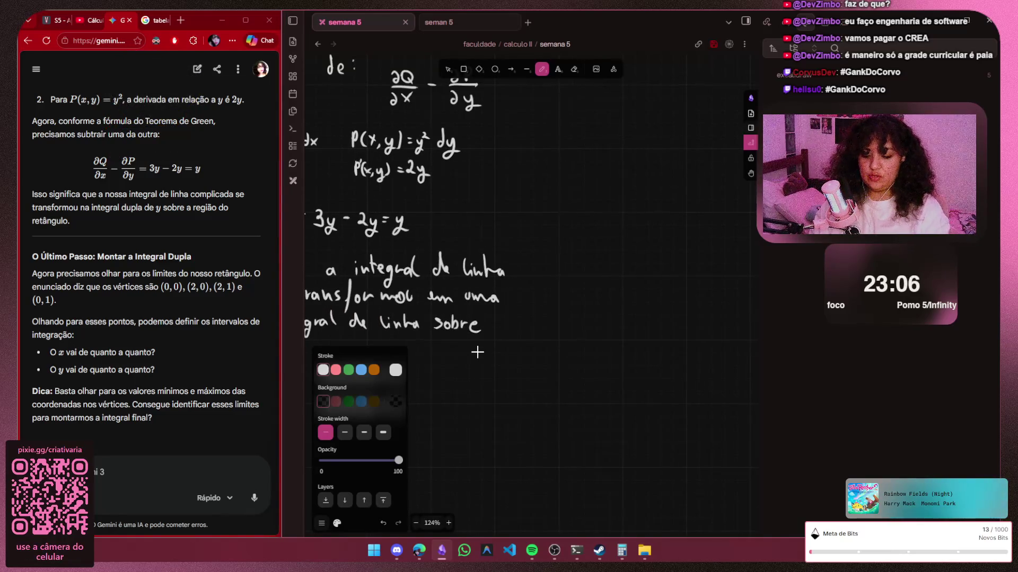
Delete the handwritten 'linha' and write 'dupla' in its place
key(h)
scroll(477, 352, left, 3)
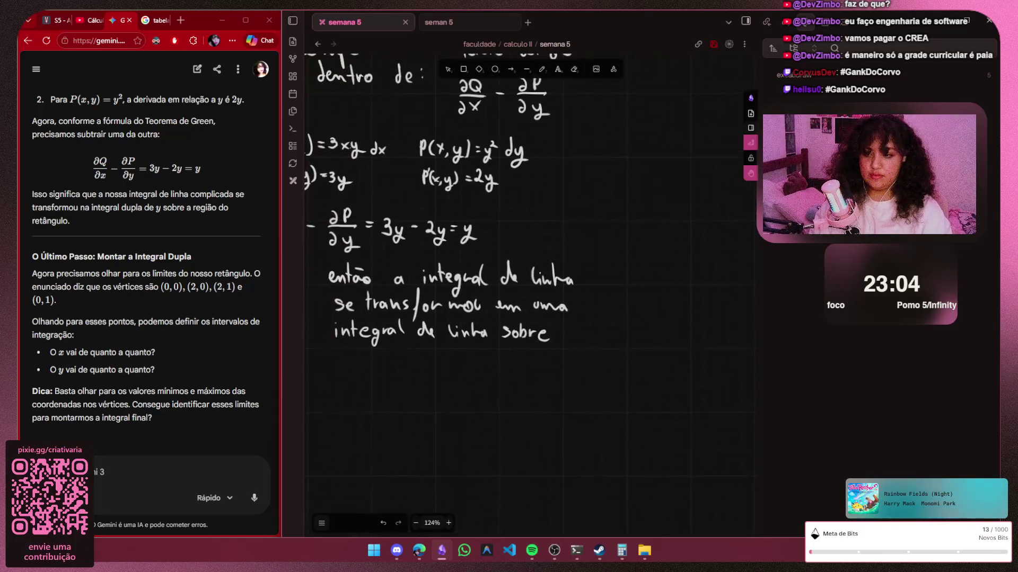
scroll(478, 352, up, 3)
scroll(477, 352, up, 3)
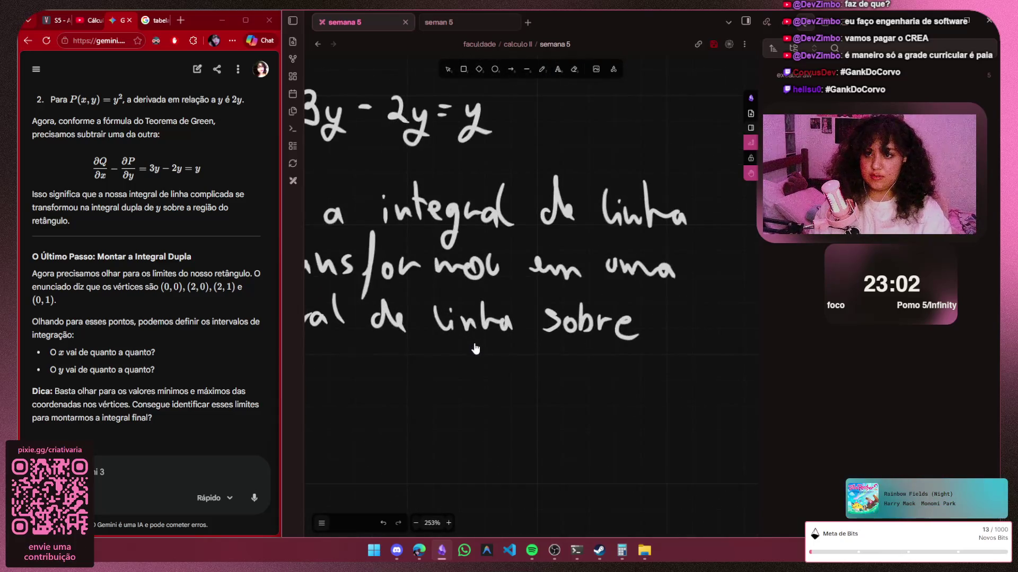
key(v)
click(474, 343)
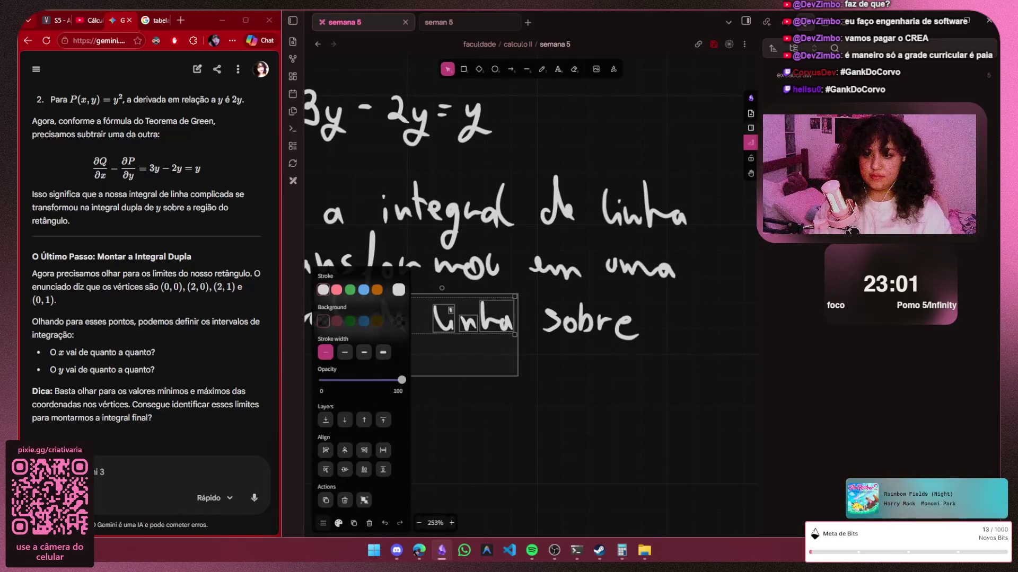
key(Delete)
scroll(473, 342, up, 2)
scroll(455, 341, up, 2)
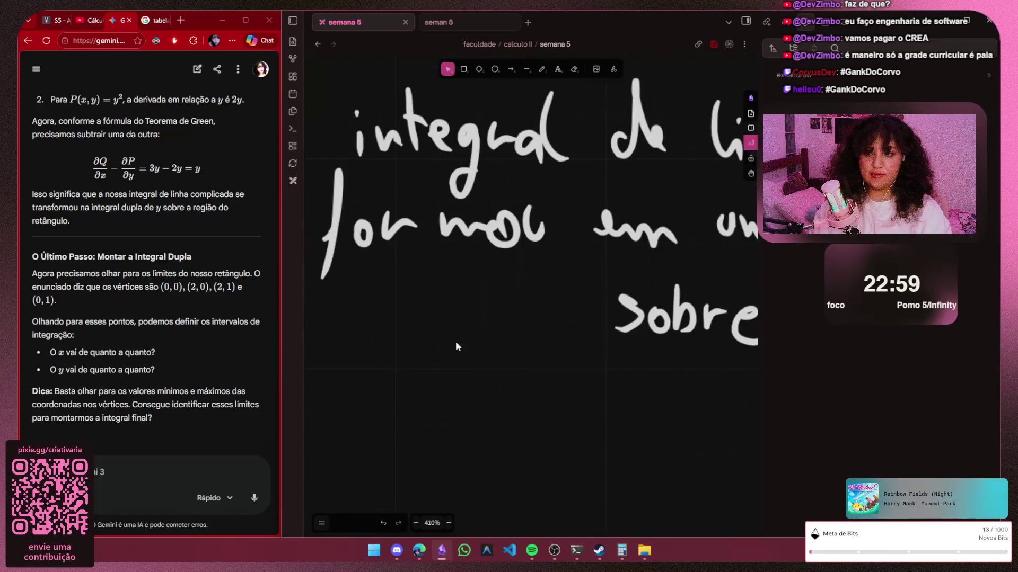
key(p)
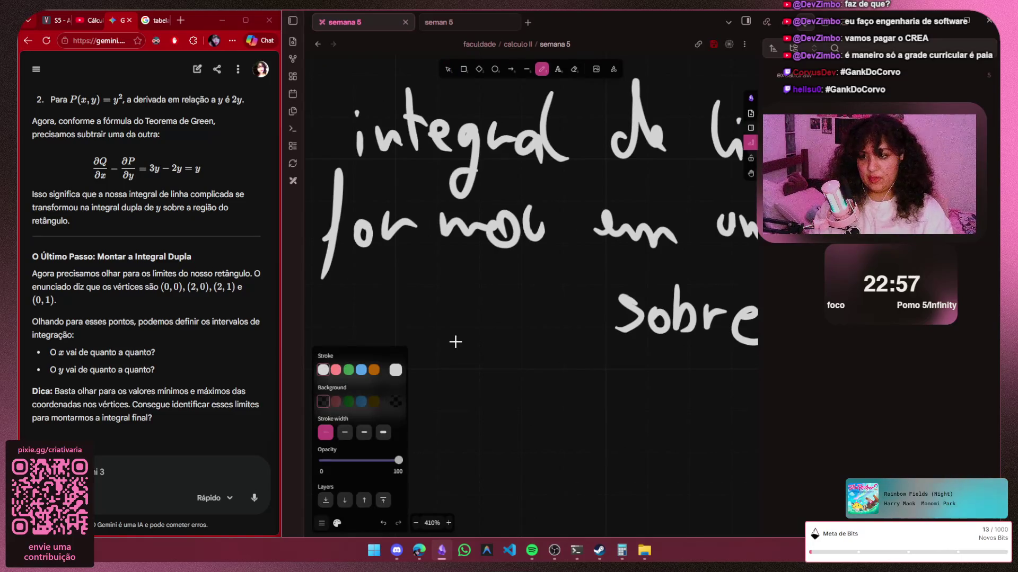
mouse_move(360, 305)
mouse_down()
mouse_move(362, 328)
mouse_move(406, 318)
mouse_up()
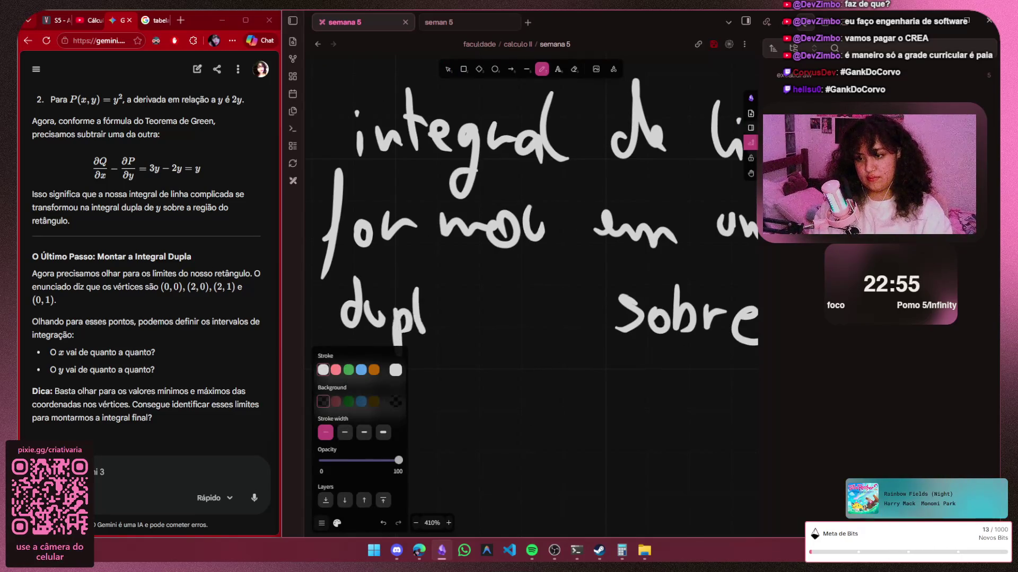
scroll(609, 302, down, 2)
scroll(610, 302, down, 2)
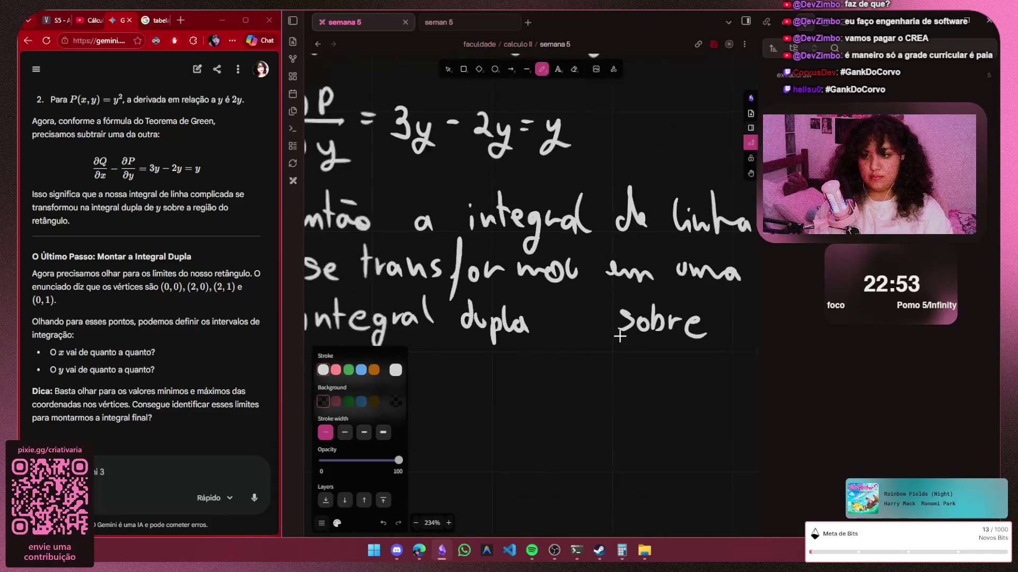
scroll(636, 270, down, 1)
Remove the trailing word 'sobre' from the line
key(v)
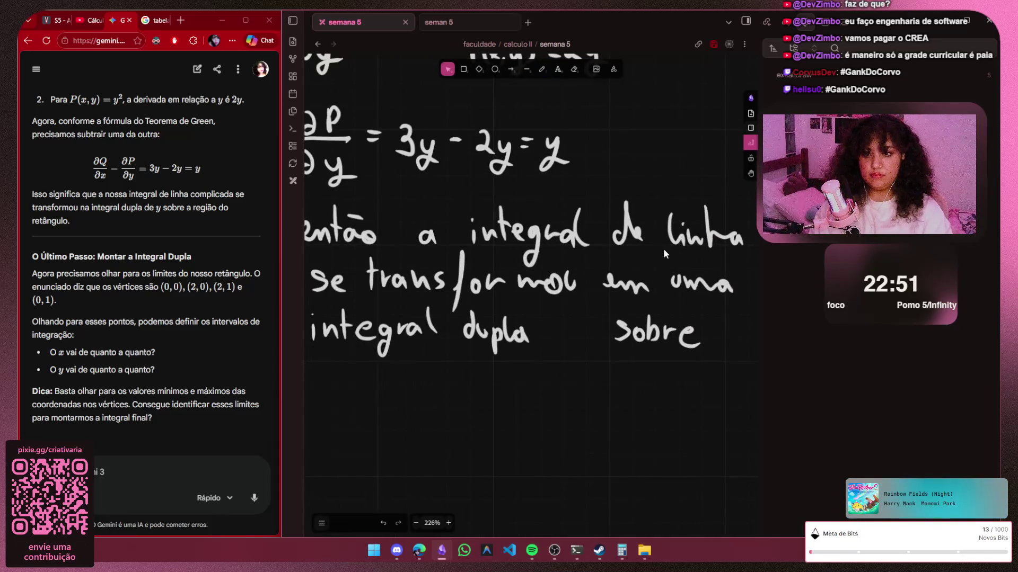
click(684, 329)
key(Delete)
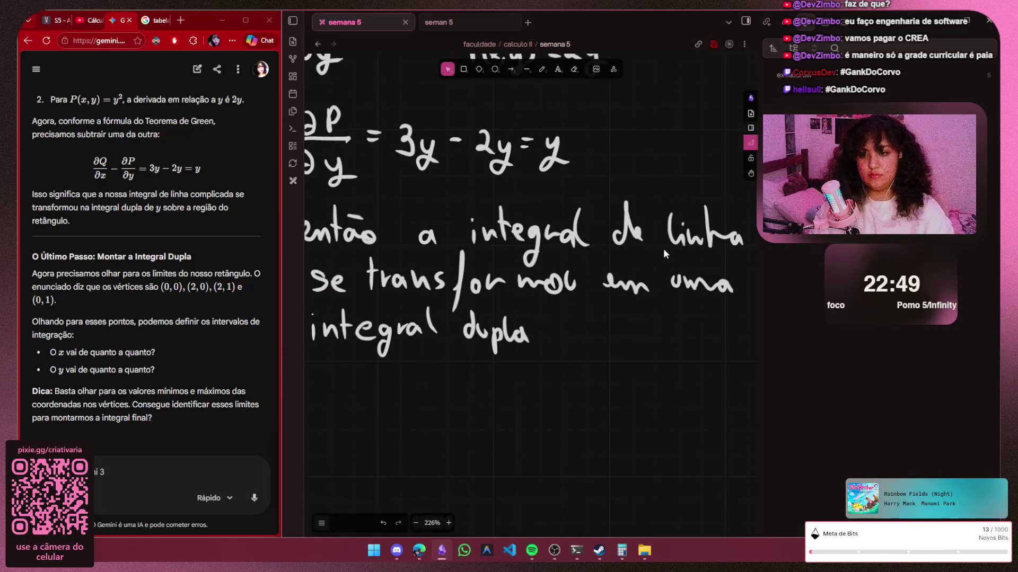
key(p)
scroll(560, 335, up, 4)
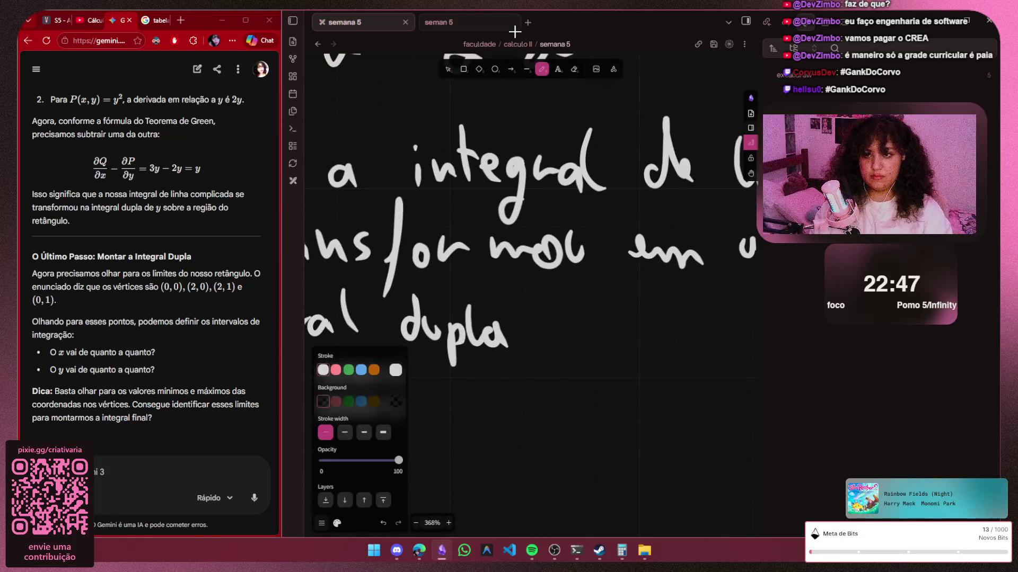
Handwrite 'sobre a região do' after 'integral dupla'
drag(546, 318, 530, 342)
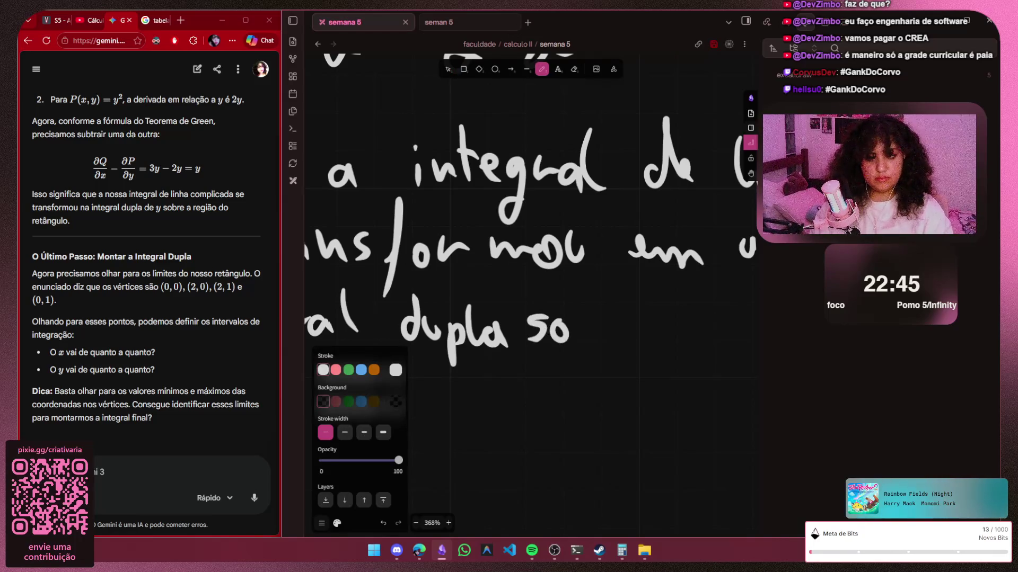
mouse_move(579, 304)
mouse_down()
mouse_move(593, 340)
mouse_move(614, 324)
mouse_up()
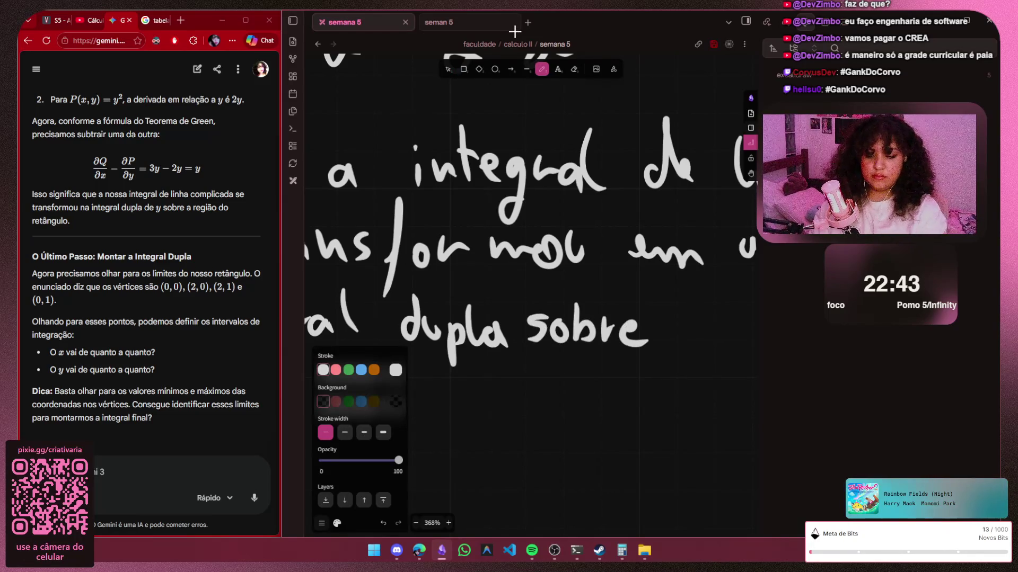
key(Escape)
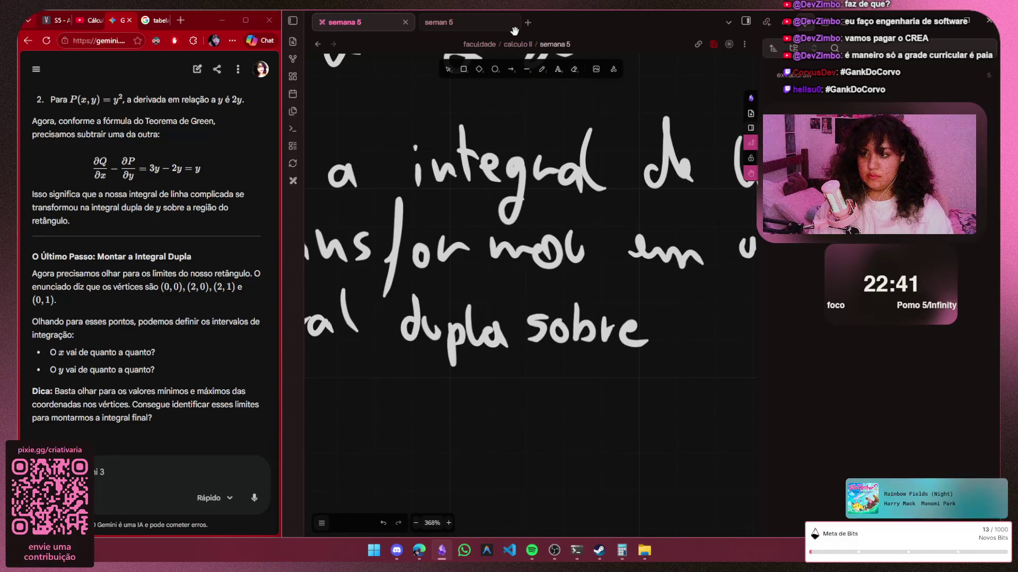
scroll(529, 286, right, 5)
key(p)
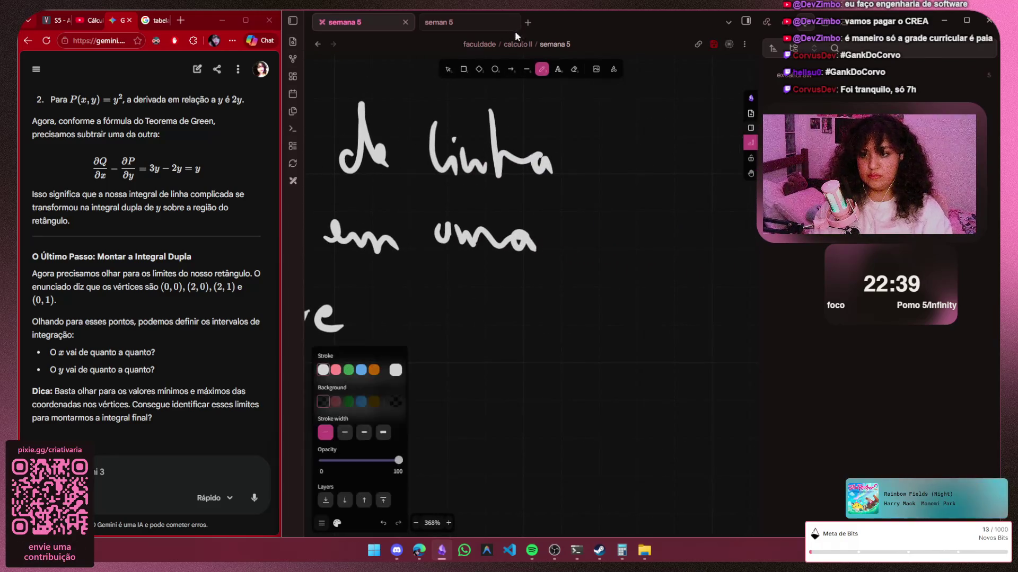
drag(406, 309, 407, 327)
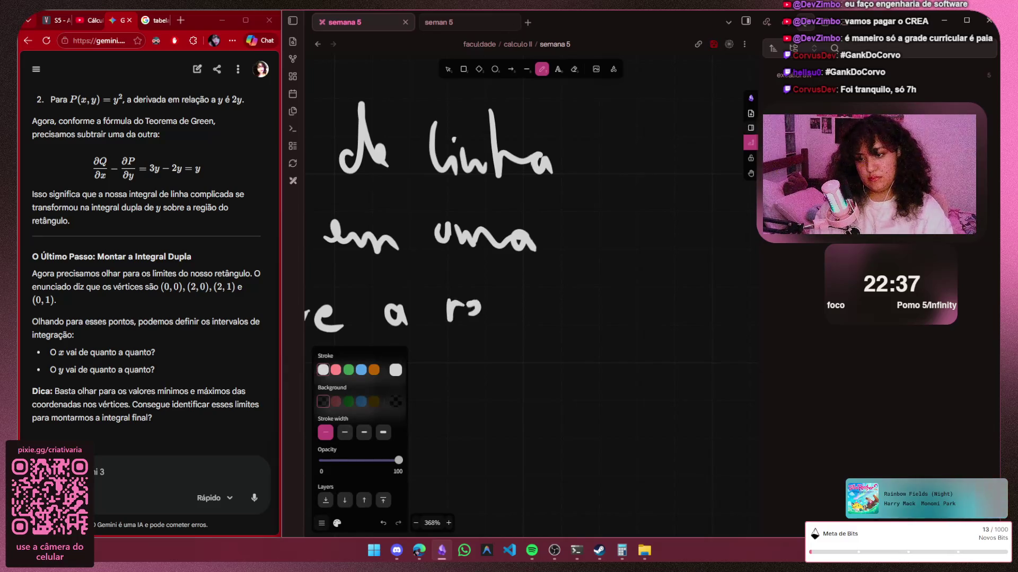
drag(503, 310, 487, 356)
mouse_move(510, 322)
mouse_down()
mouse_move(530, 334)
mouse_move(575, 322)
mouse_up()
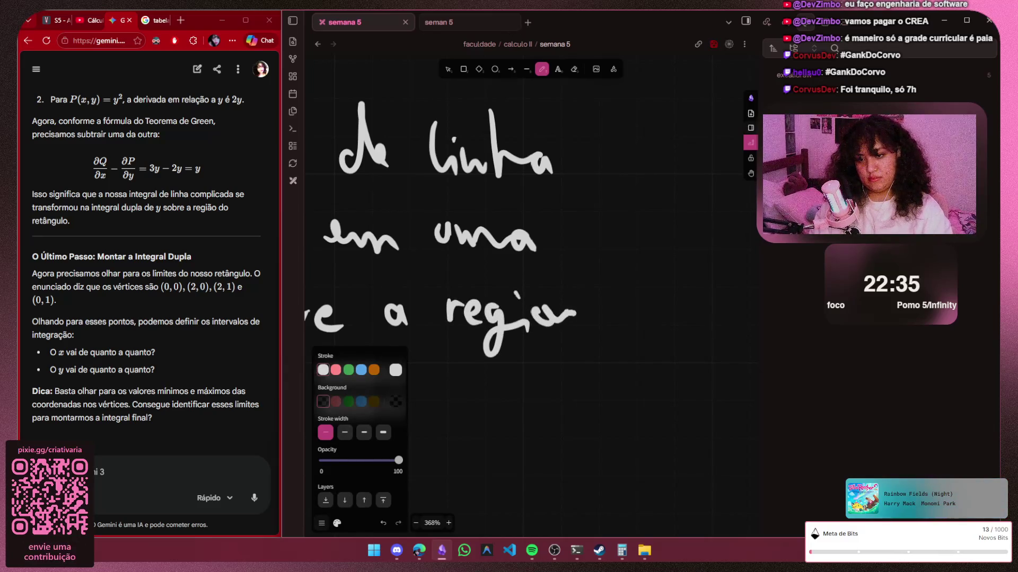
mouse_move(648, 305)
mouse_down()
mouse_move(668, 327)
mouse_move(674, 307)
mouse_up()
Write 'retângulo' on a new fourth line
key(Escape)
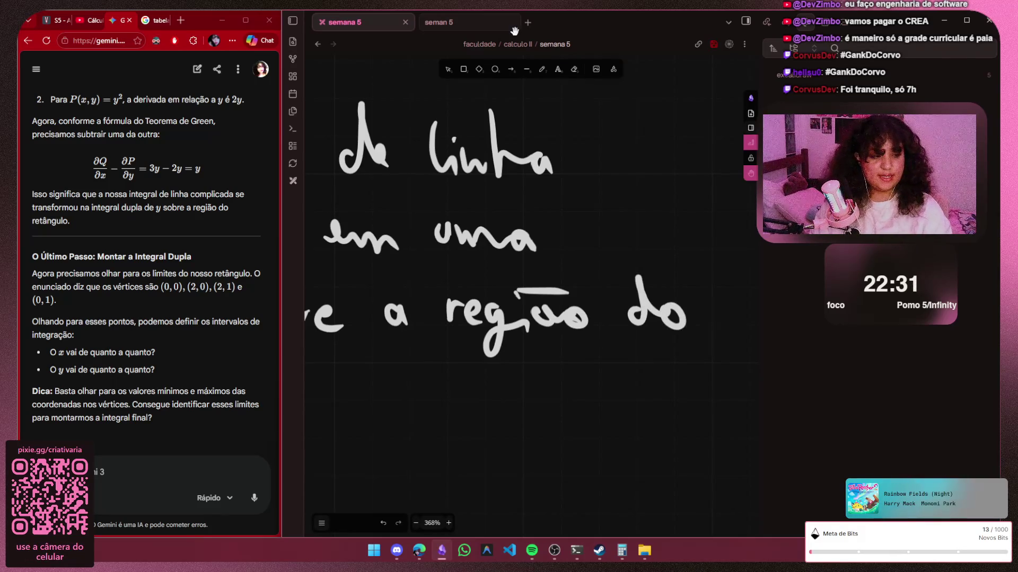
scroll(531, 238, left, 3)
scroll(531, 238, up, 3)
scroll(531, 239, left, 3)
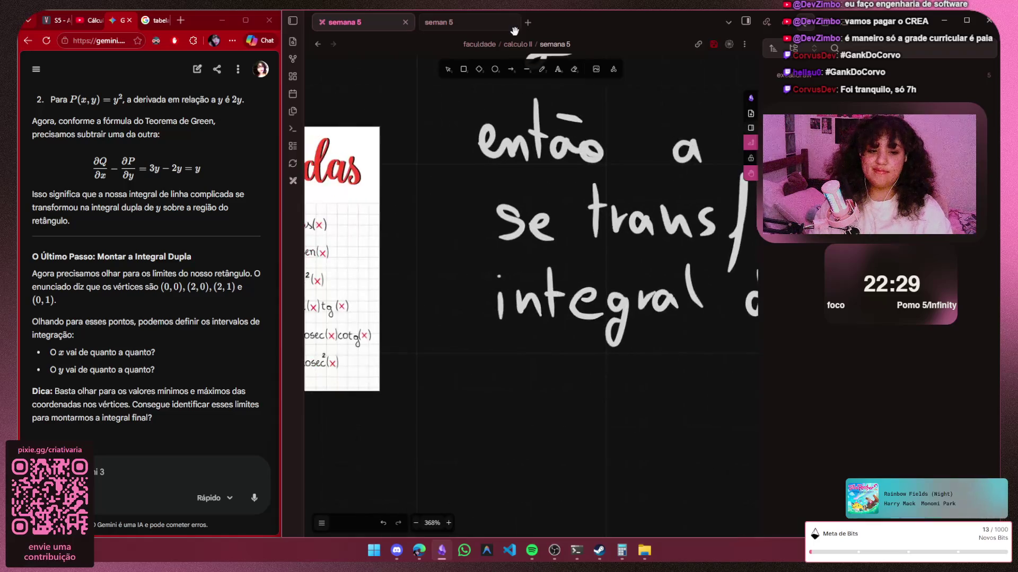
key(p)
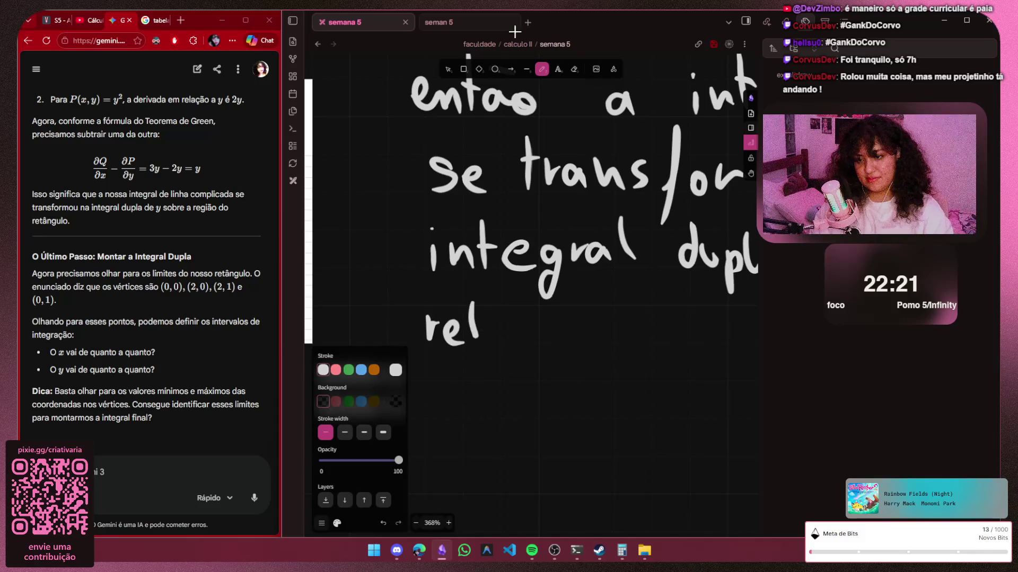
drag(466, 319, 486, 317)
mouse_move(501, 324)
mouse_down()
mouse_move(491, 340)
mouse_move(504, 342)
mouse_up()
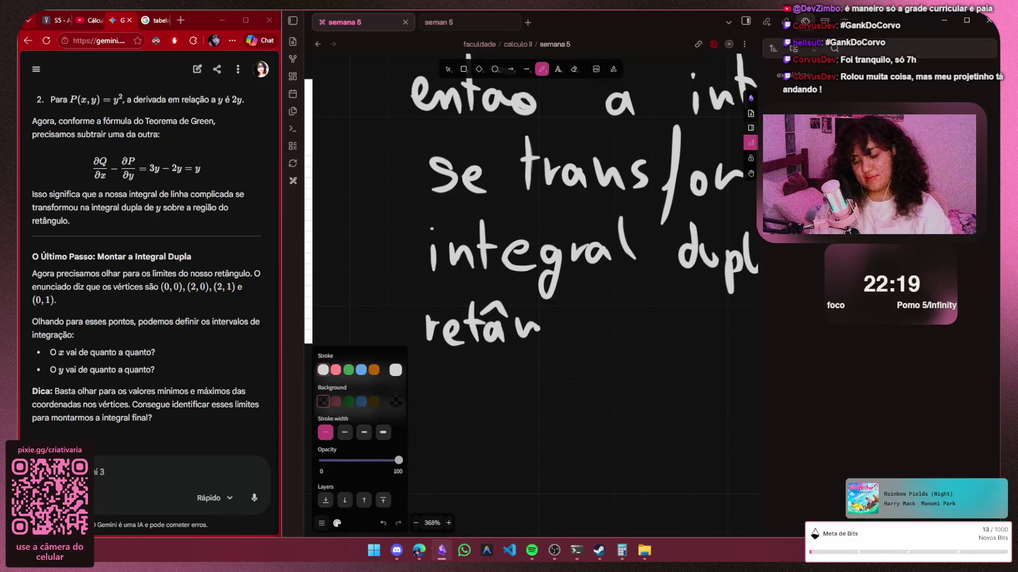
mouse_move(563, 324)
mouse_down()
mouse_move(550, 371)
mouse_move(635, 323)
mouse_up()
ctrl+scroll(604, 334, down, 2)
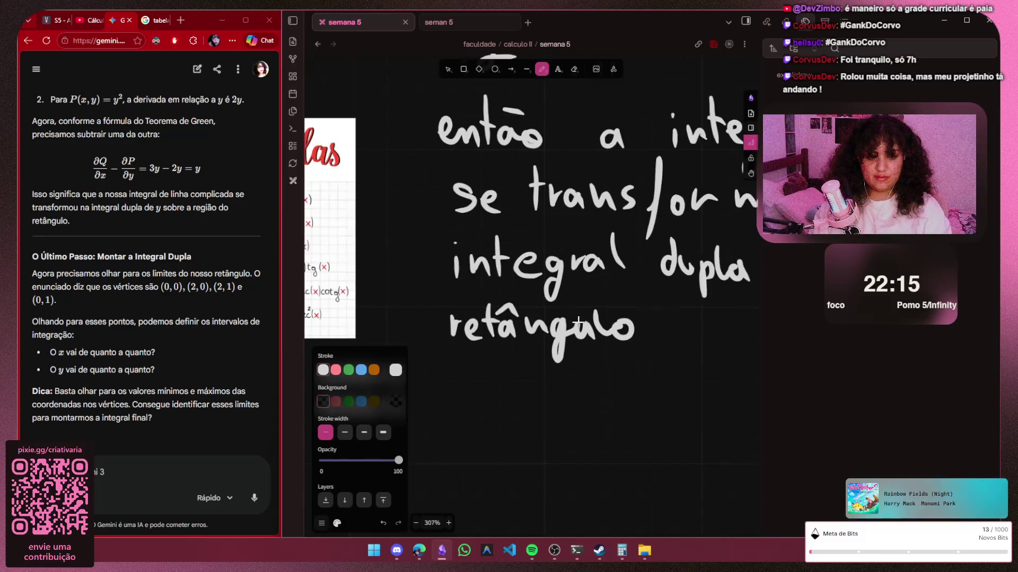
ctrl+scroll(604, 334, down, 2)
ctrl+scroll(611, 339, down, 1)
key(Escape)
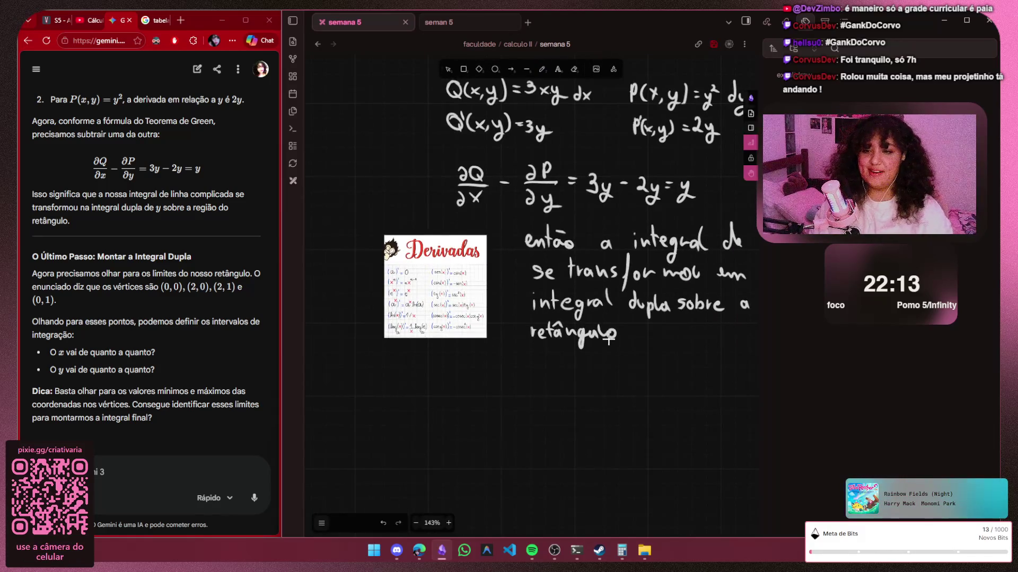
scroll(608, 336, right, 4)
scroll(609, 337, up, 3)
scroll(608, 336, up, 3)
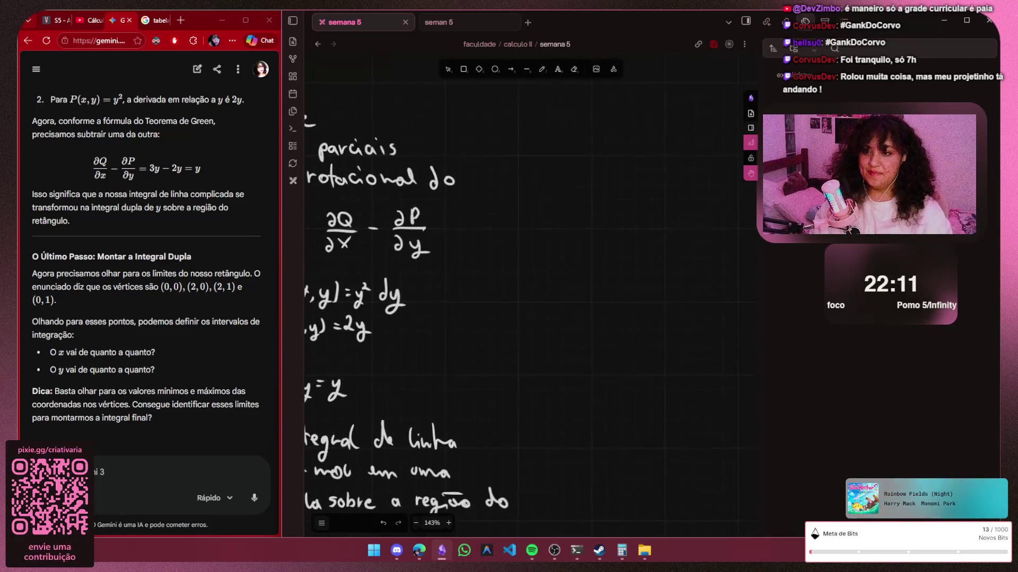
scroll(608, 337, left, 1)
scroll(608, 337, up, 2)
scroll(608, 339, left, 1)
scroll(608, 338, up, 5)
scroll(609, 337, up, 2)
scroll(608, 338, left, 2)
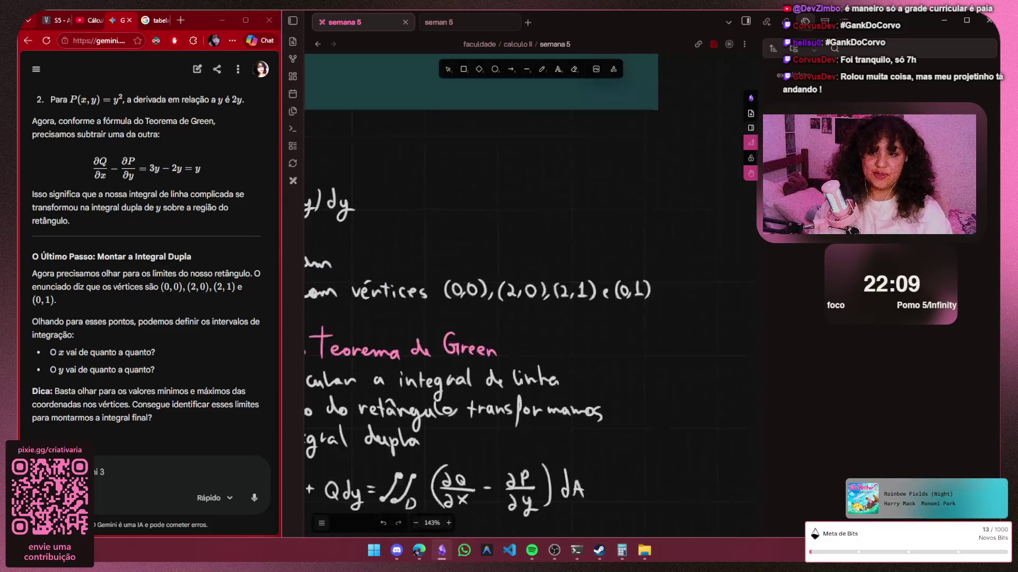
scroll(608, 341, left, 2)
scroll(609, 339, down, 1)
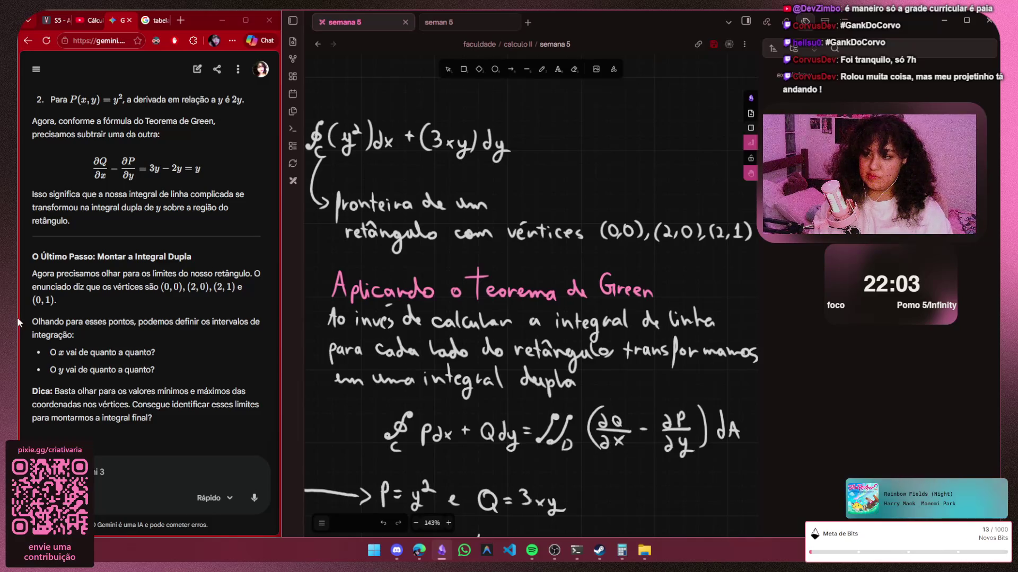
scroll(18, 322, up, 3)
scroll(18, 322, up, 3)
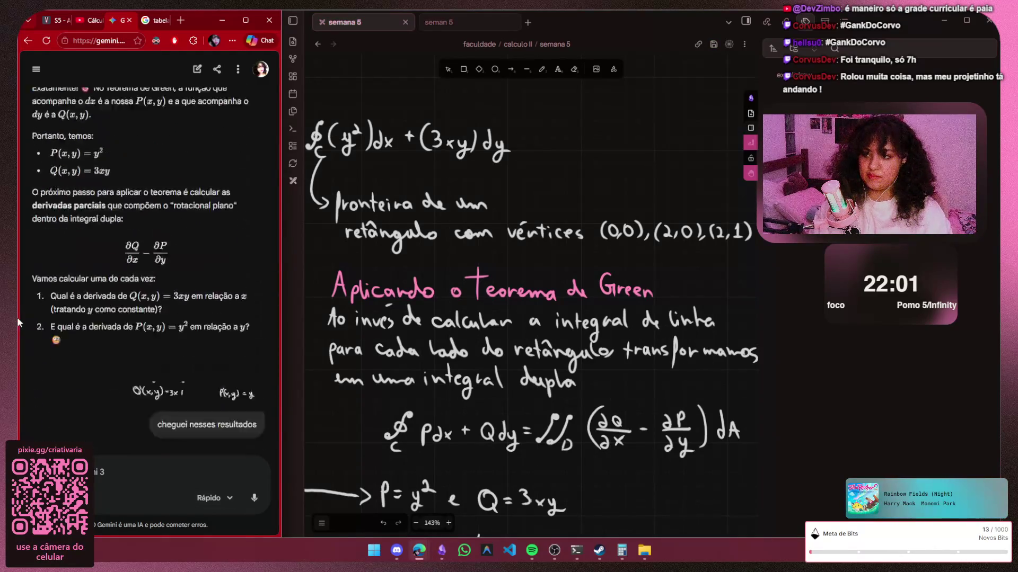
scroll(18, 322, up, 3)
scroll(17, 322, up, 3)
scroll(18, 324, up, 3)
scroll(19, 323, up, 2)
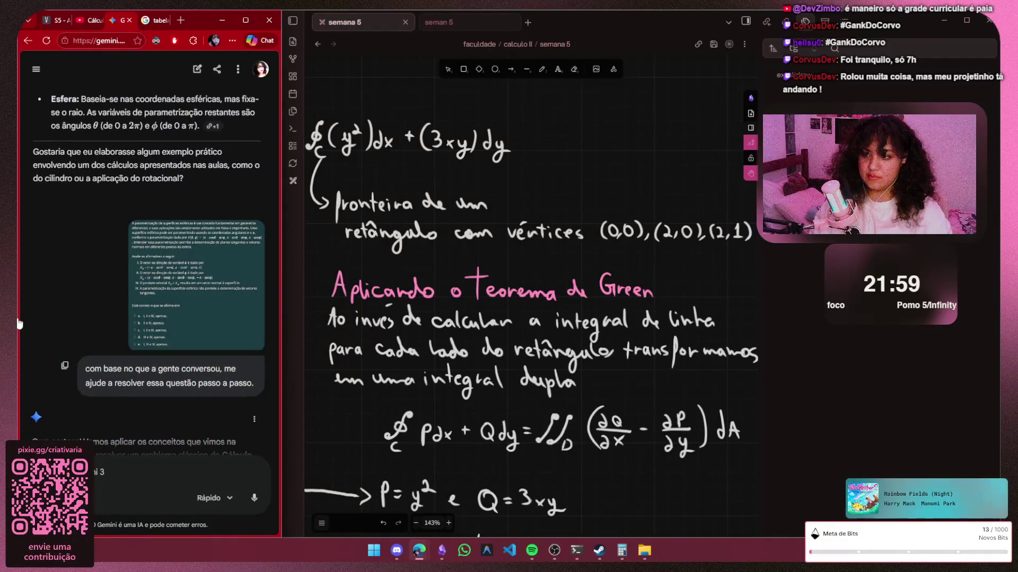
View and close the question image in Gemini, hide Discord, and maximize the Gemini browser
click(197, 285)
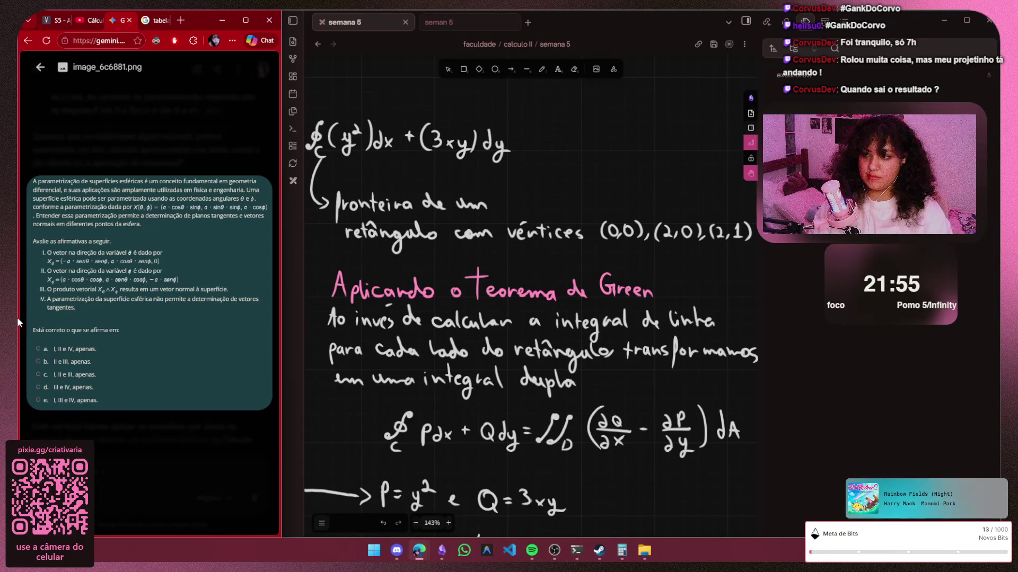
click(39, 67)
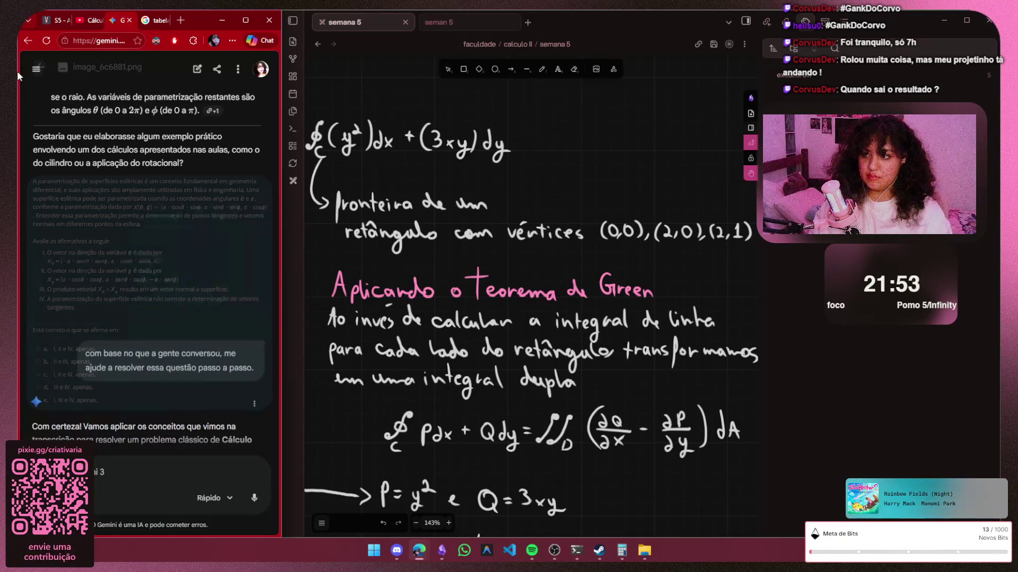
scroll(143, 239, down, 5)
scroll(144, 239, down, 5)
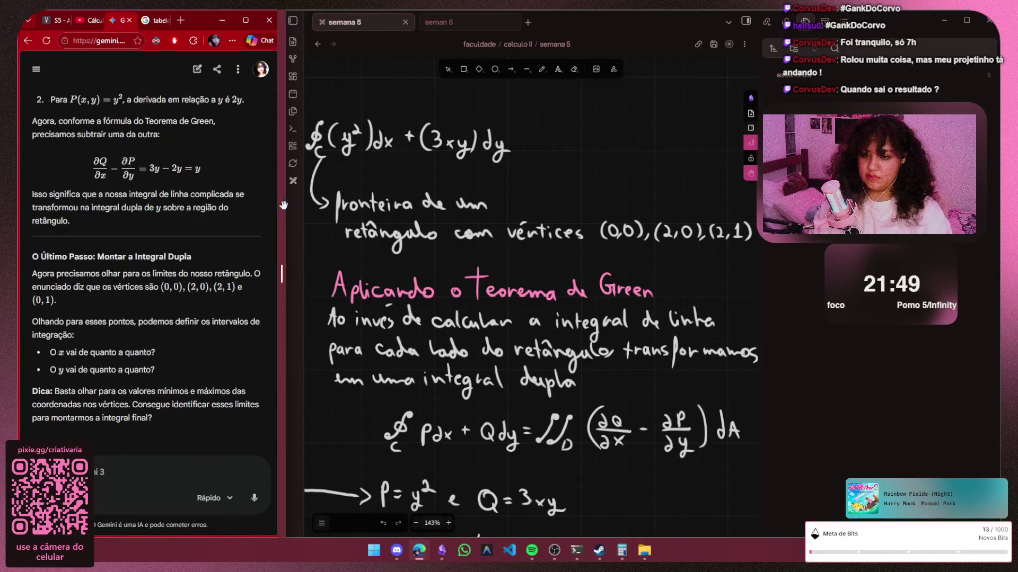
scroll(284, 207, down, 3)
scroll(285, 206, down, 3)
scroll(284, 207, down, 4)
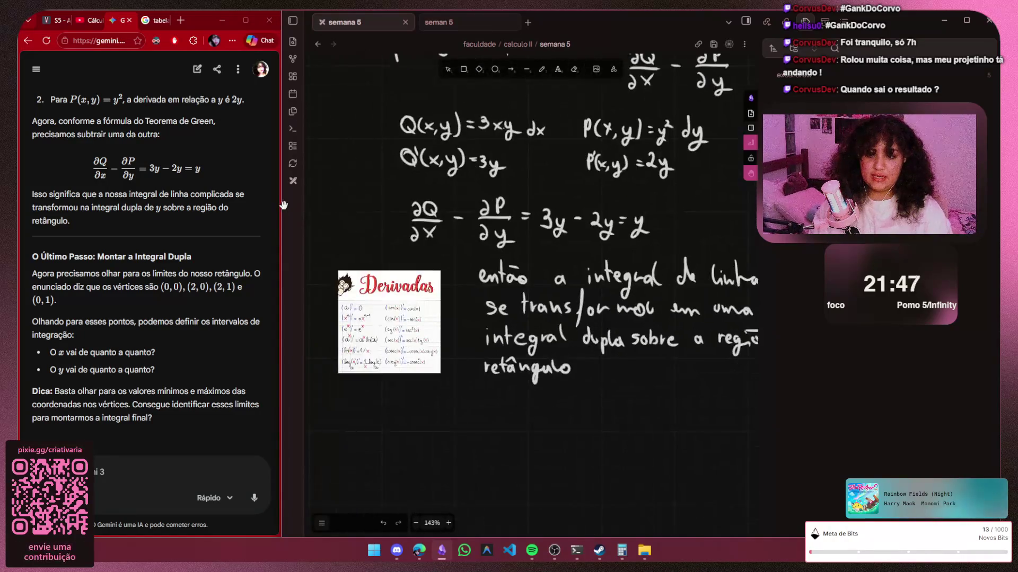
scroll(284, 208, down, 1)
click(942, 19)
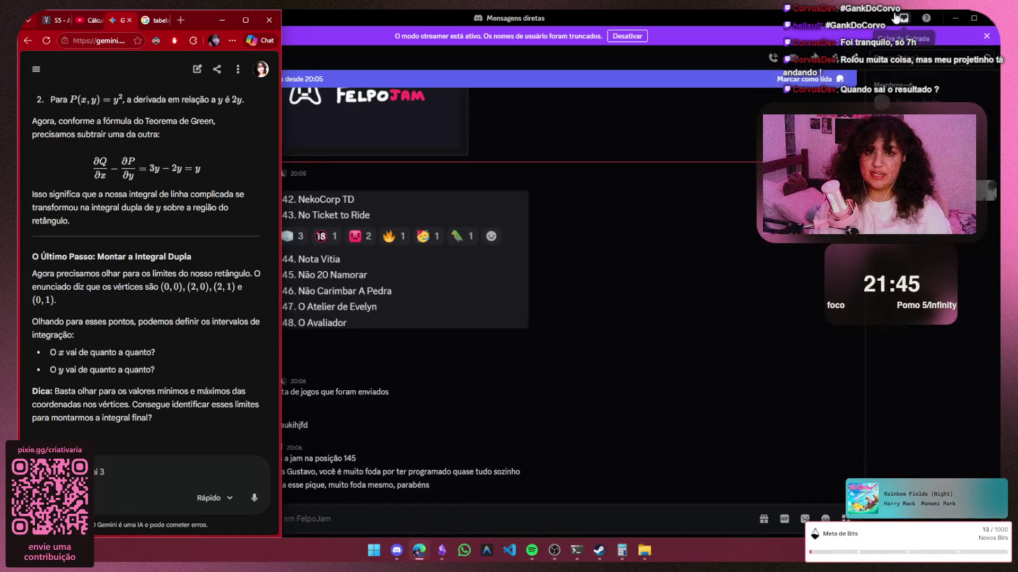
click(947, 24)
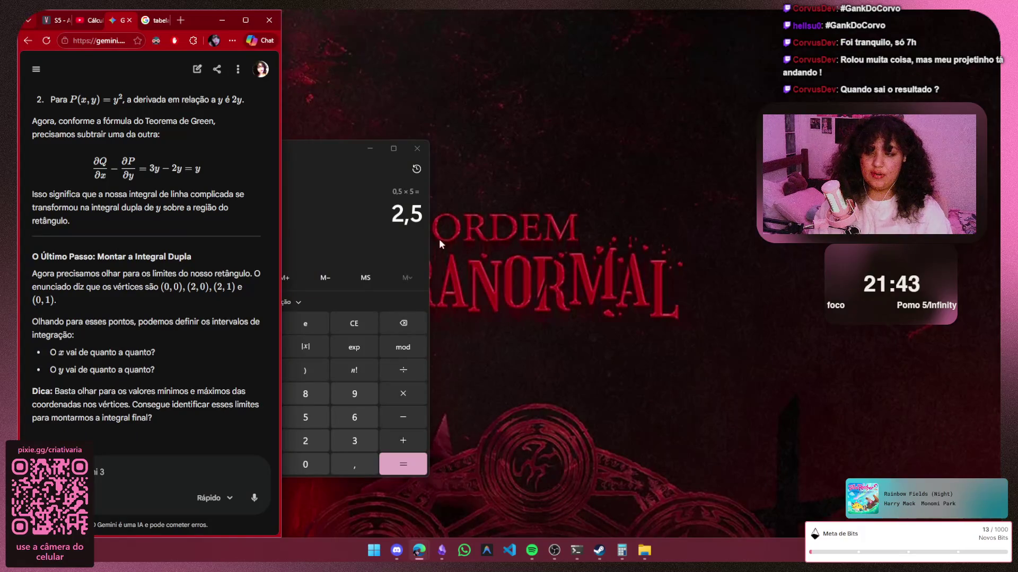
click(245, 20)
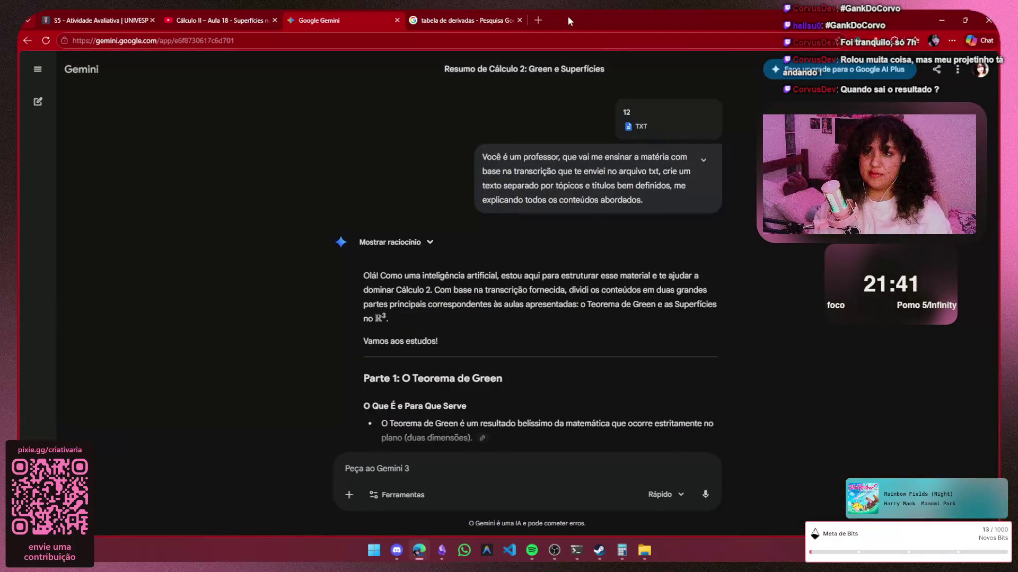
Visit felpojam.com in a new tab, browse the jam games, then close the tab
click(537, 21)
text(fel)
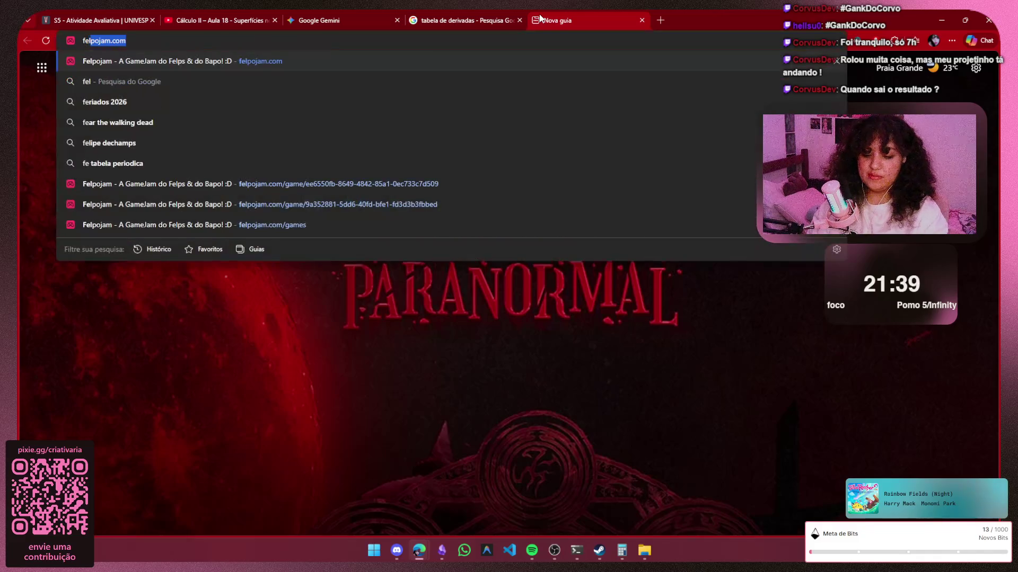
text(po)
key(Return)
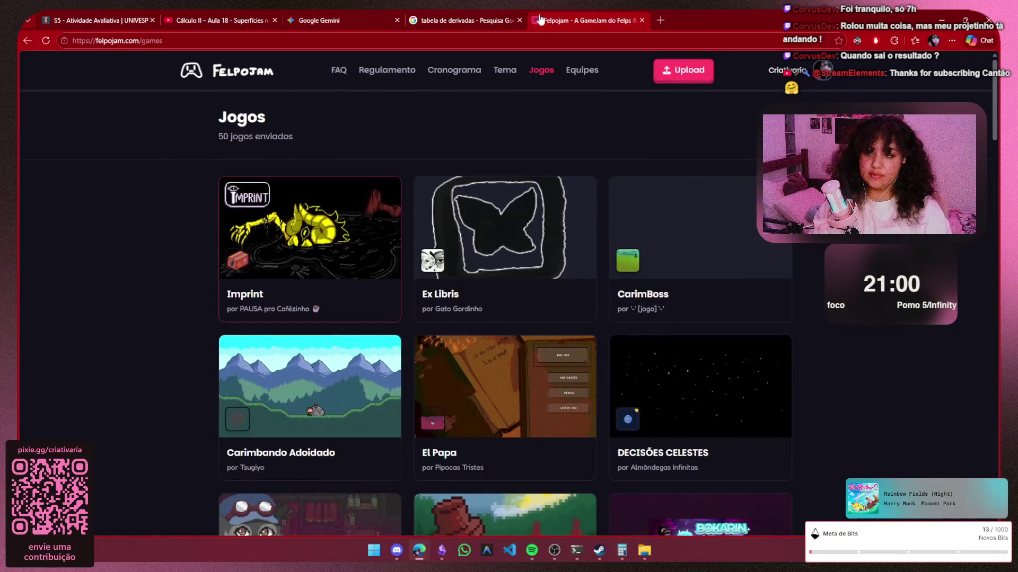
scroll(509, 318, down, 3)
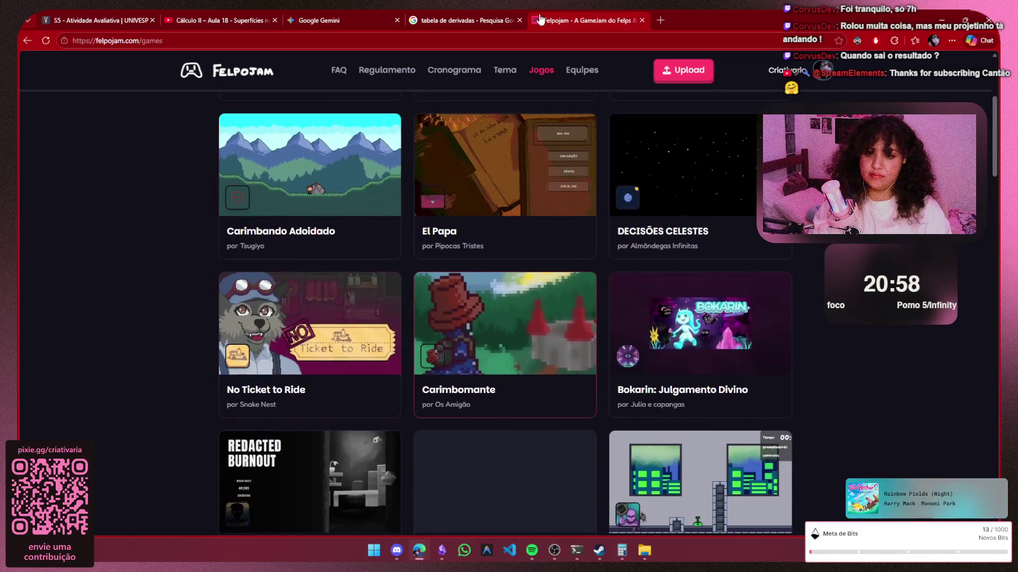
scroll(510, 318, down, 8)
scroll(509, 318, down, 4)
scroll(509, 319, down, 4)
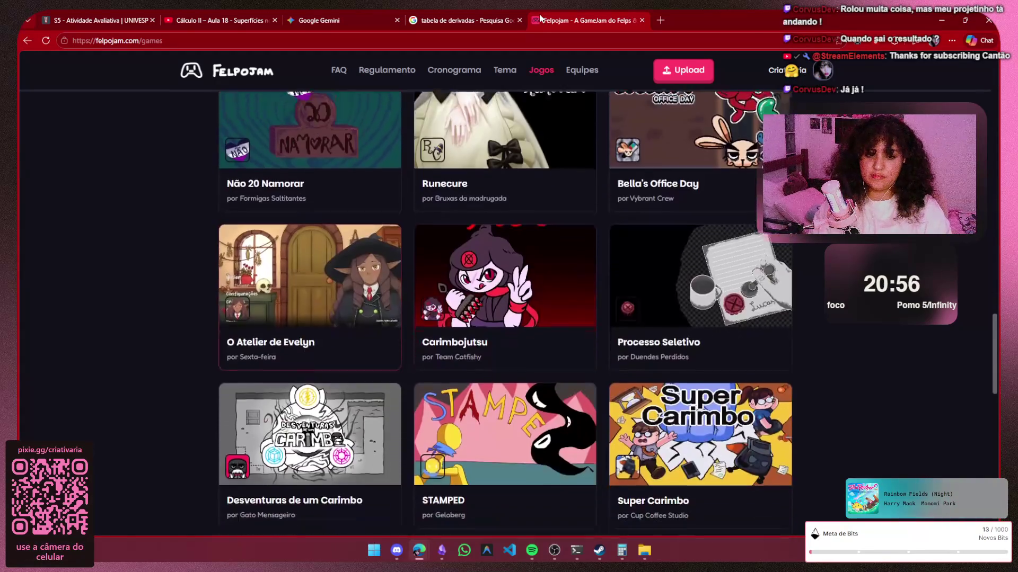
scroll(509, 318, down, 4)
scroll(509, 318, up, 5)
scroll(509, 318, up, 5)
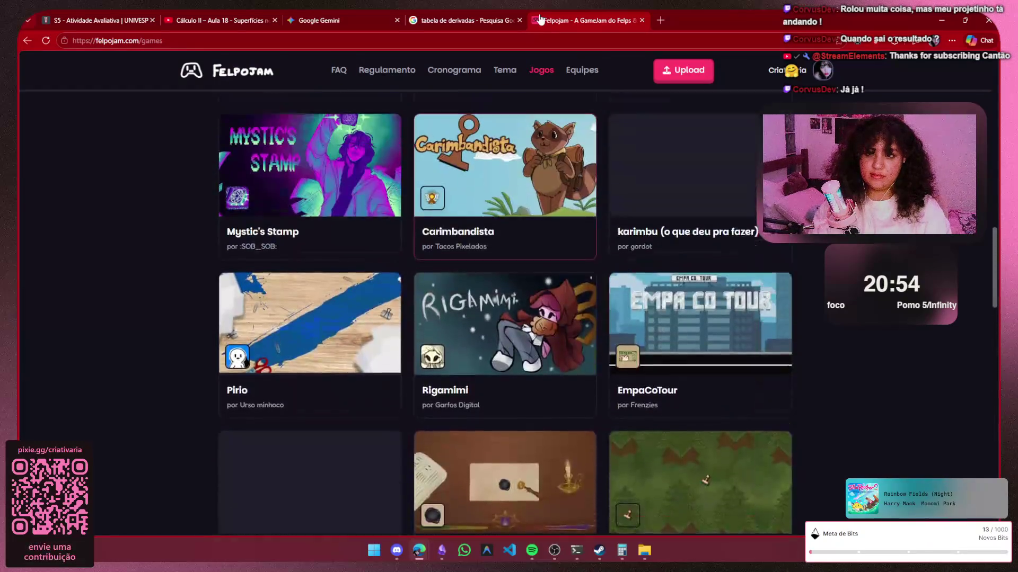
scroll(509, 318, up, 5)
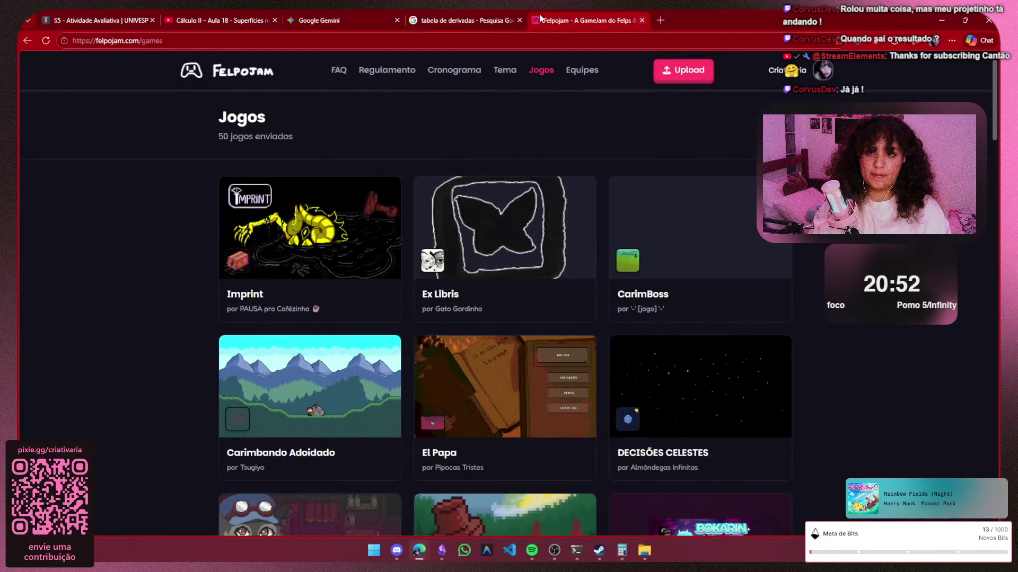
click(641, 20)
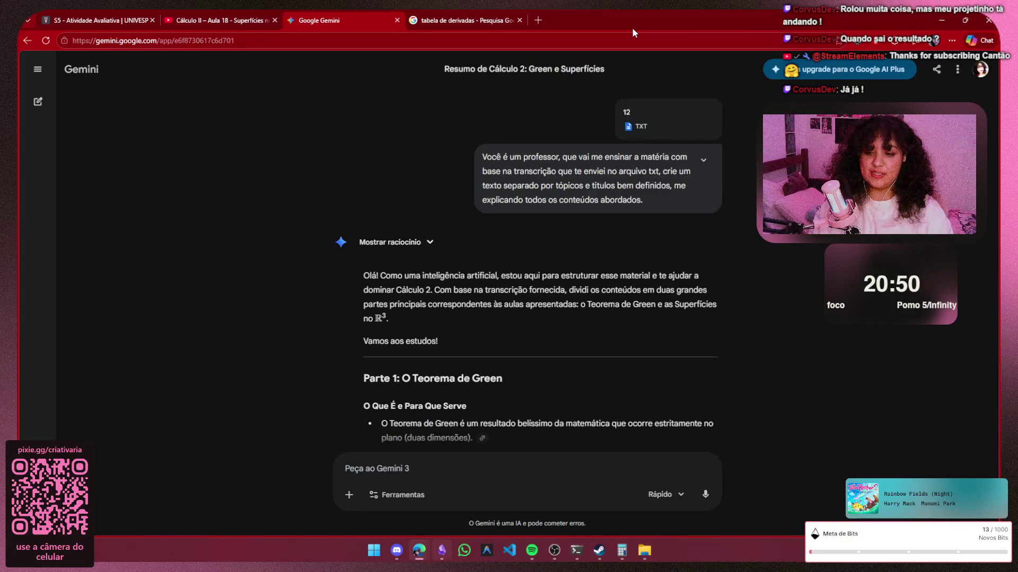
Toggle the Obsidian notes window until it sits beside the Gemini chat
click(439, 547)
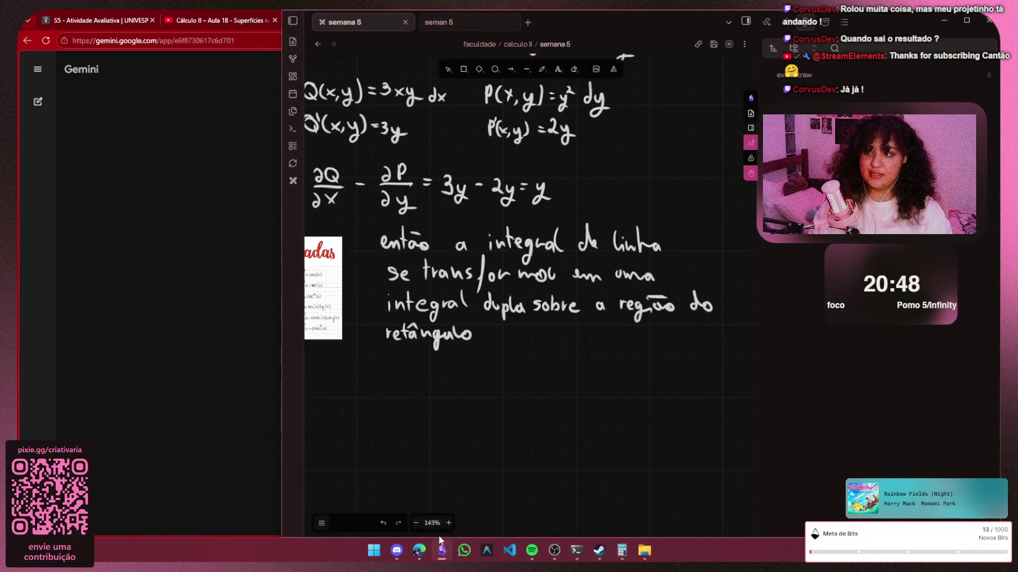
click(438, 537)
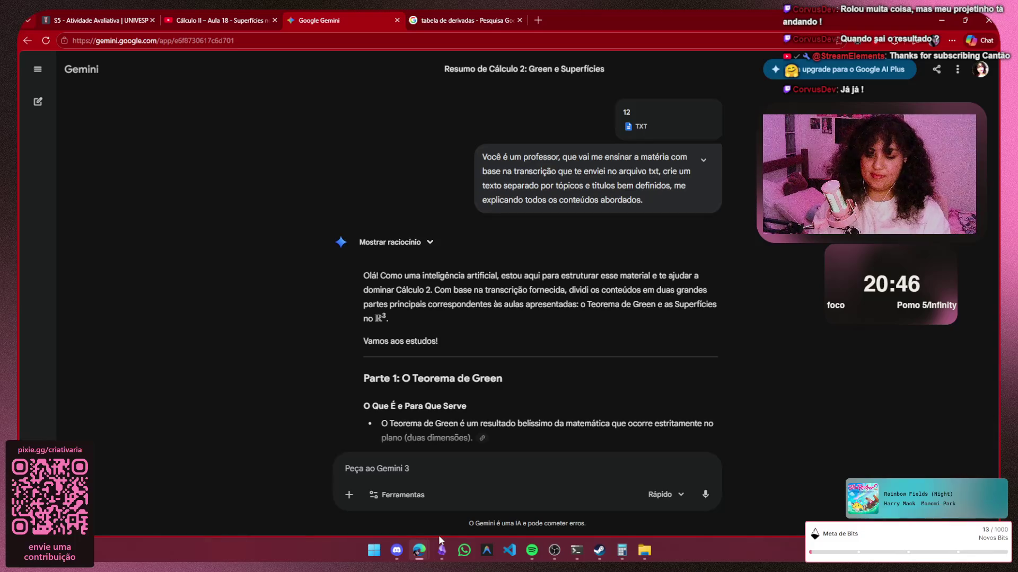
click(437, 535)
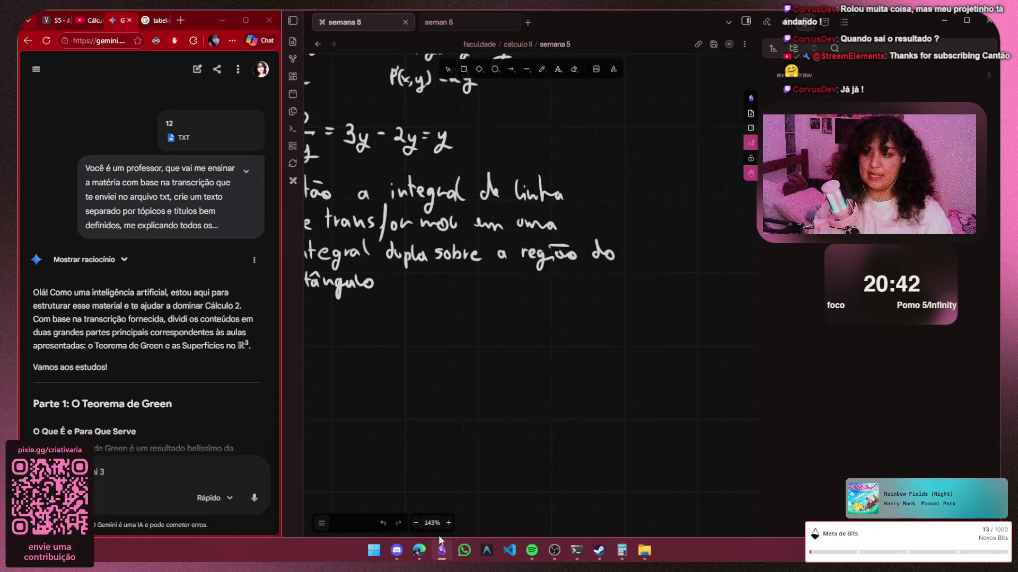
scroll(138, 415, down, 5)
scroll(138, 416, down, 5)
scroll(137, 416, down, 5)
scroll(138, 415, down, 10)
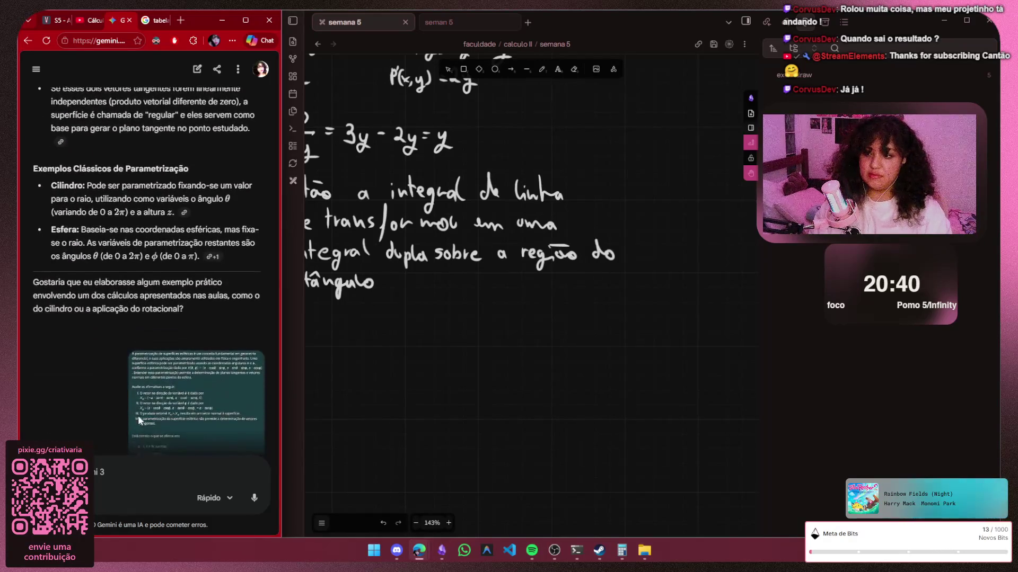
scroll(138, 415, down, 5)
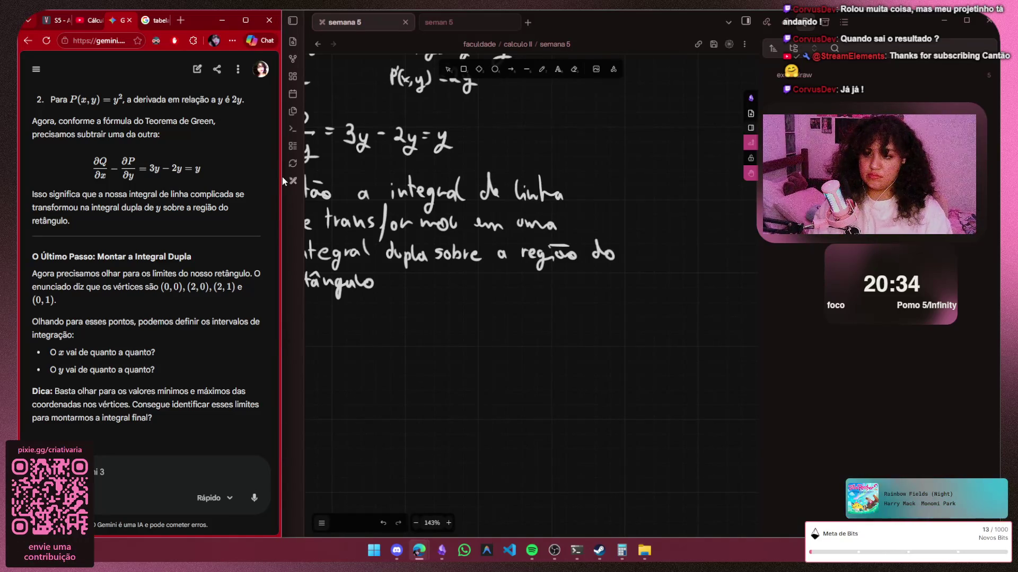
scroll(369, 299, down, 3)
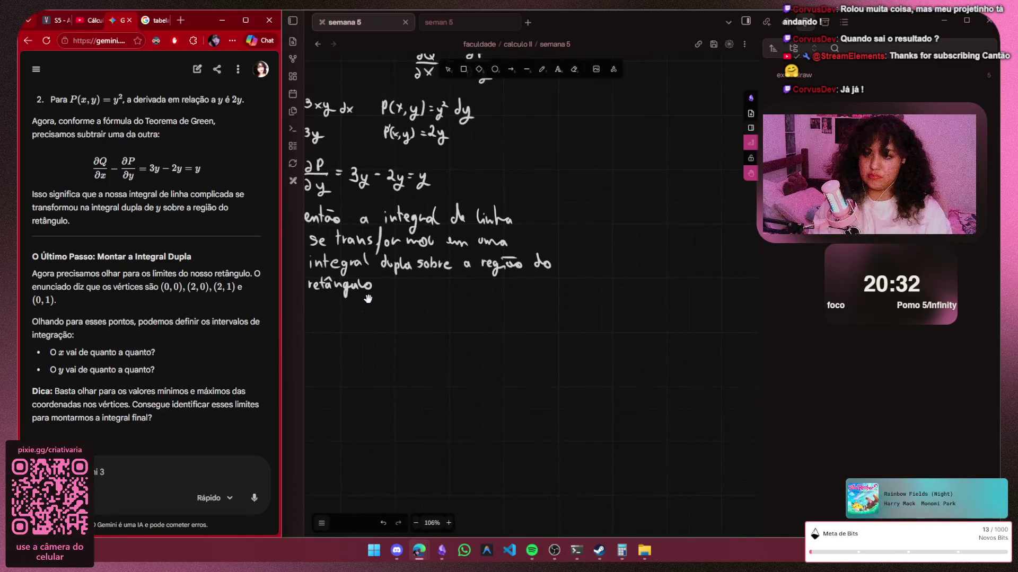
Pan the notes canvas to blank space next to the vertex list, ready for the pen
drag(368, 299, 470, 338)
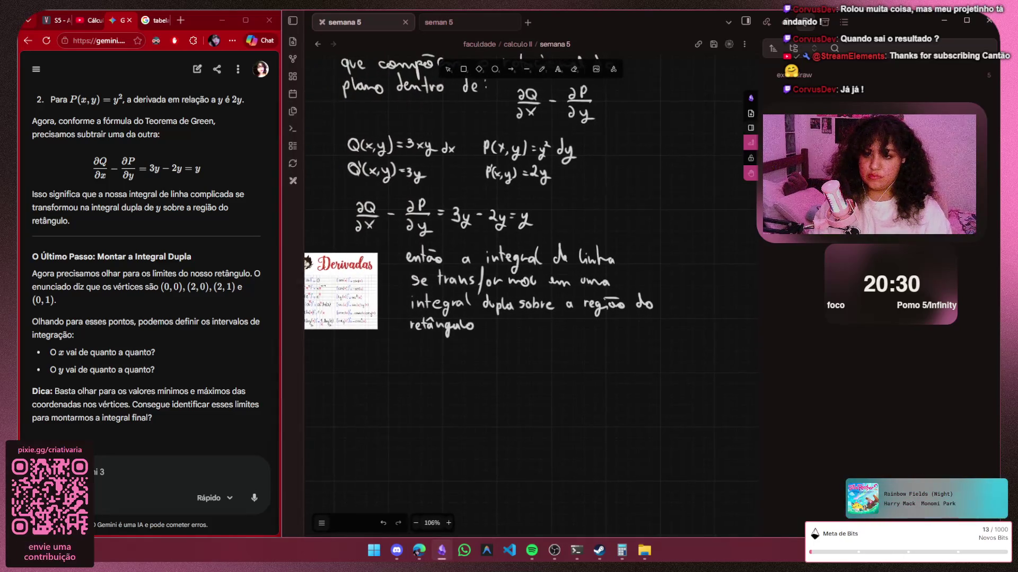
drag(453, 217, 369, 299)
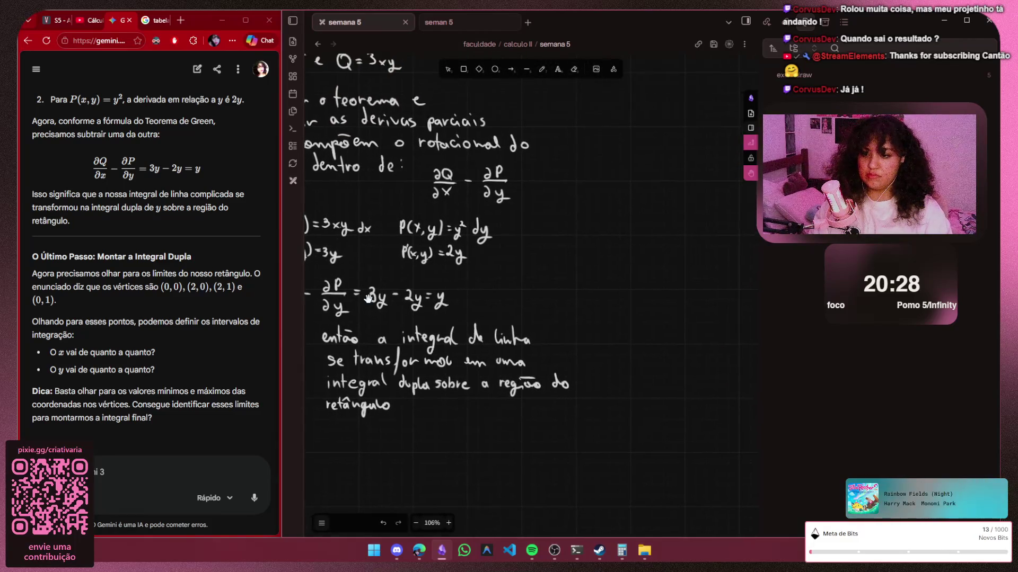
scroll(368, 298, up, 5)
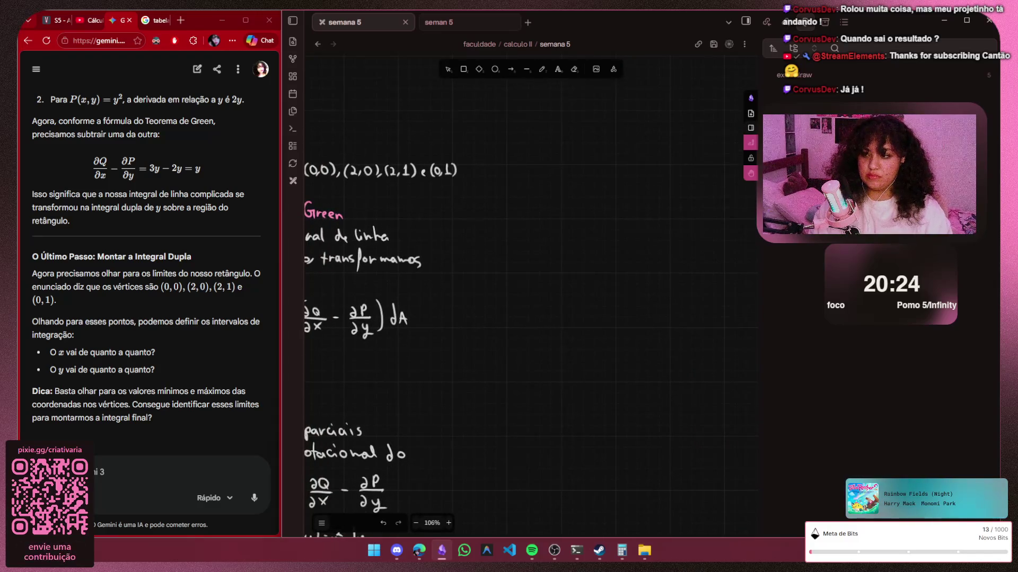
scroll(524, 318, left, 1)
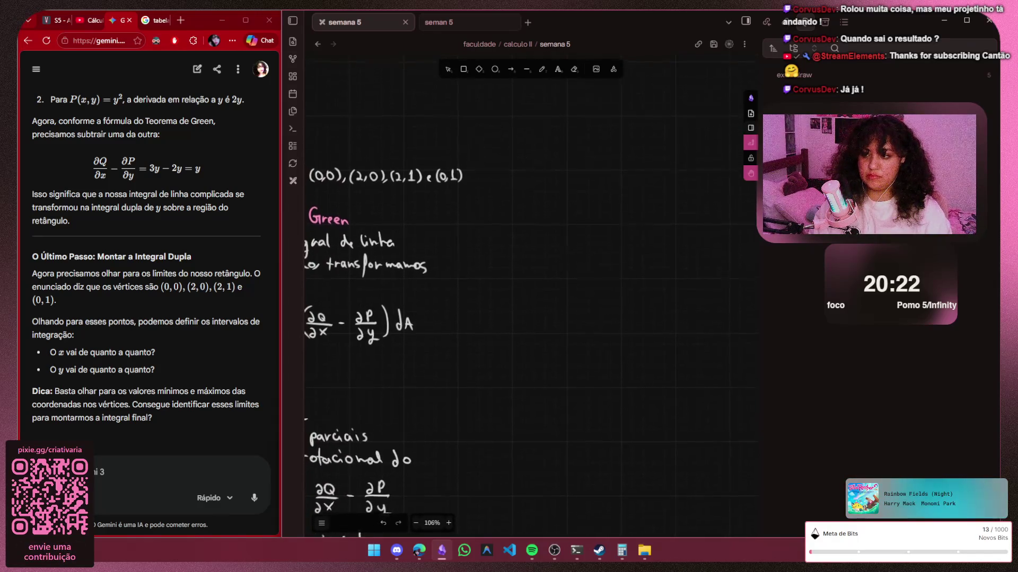
scroll(525, 318, left, 5)
scroll(525, 318, left, 2)
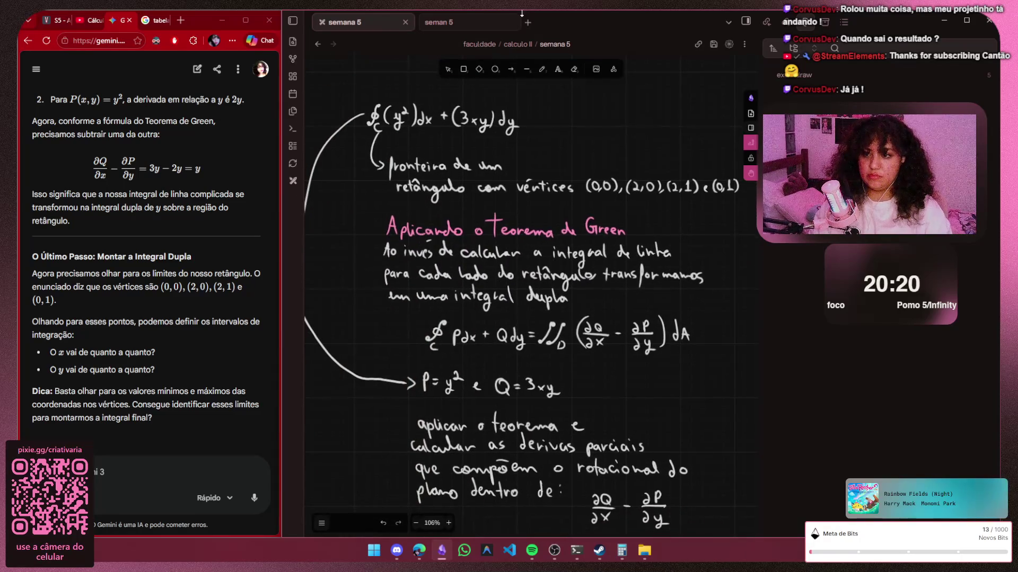
scroll(518, 294, down, 7)
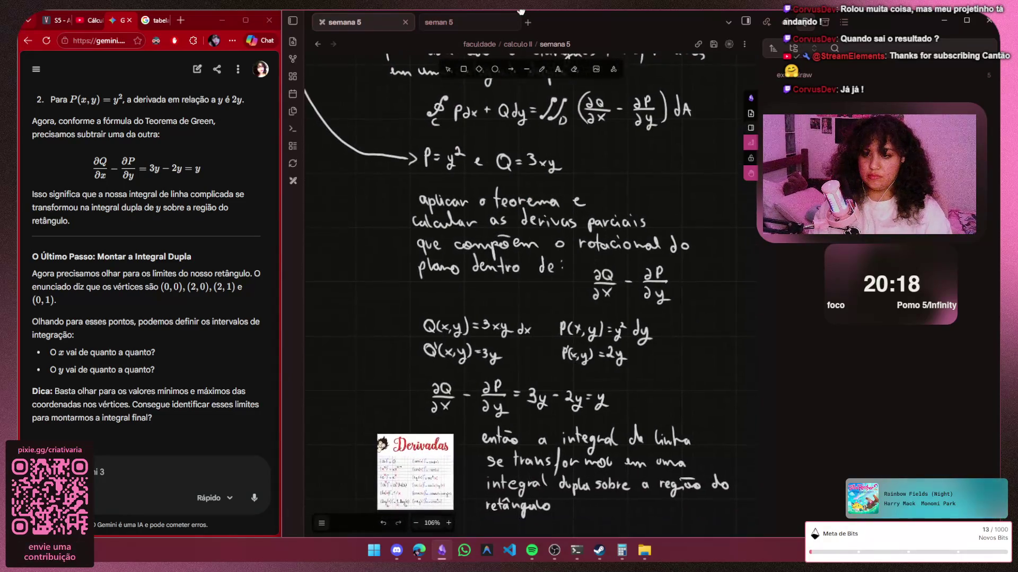
scroll(517, 294, up, 8)
scroll(517, 294, right, 7)
scroll(517, 294, up, 4)
scroll(517, 295, up, 3)
scroll(517, 295, right, 1)
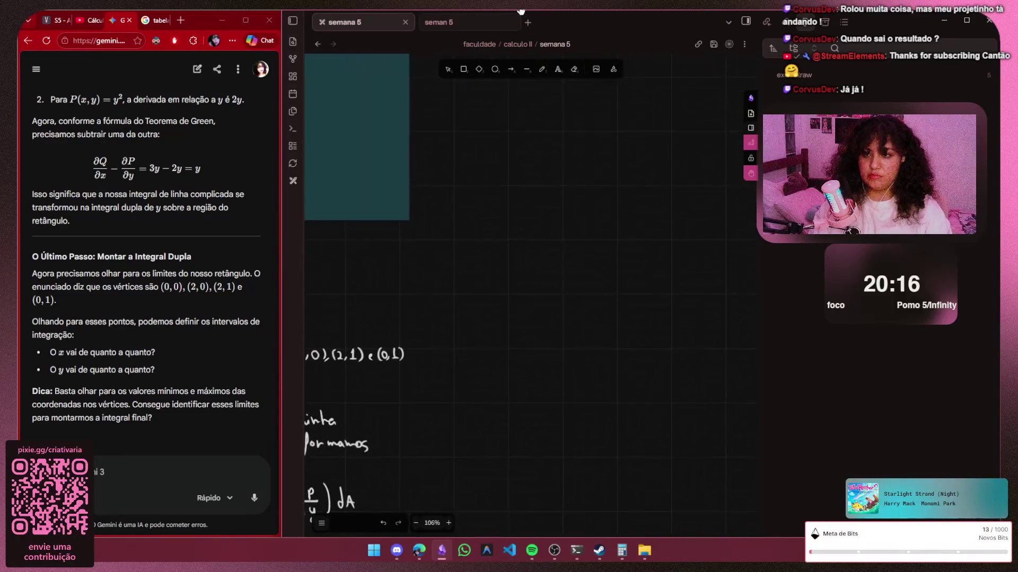
key(p)
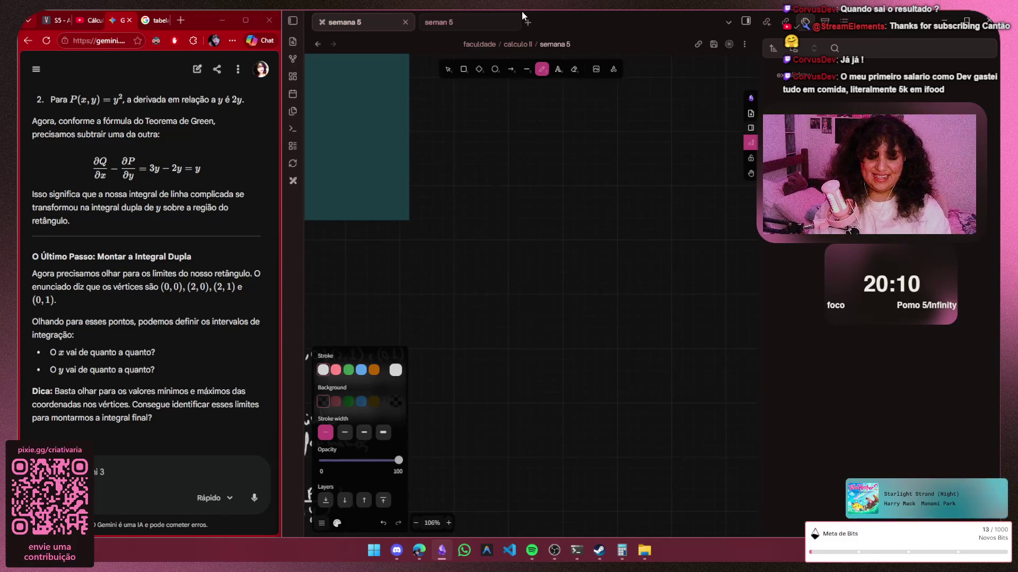
Set the pen stroke colour to pink (#c2255c) for the heading
key(s)
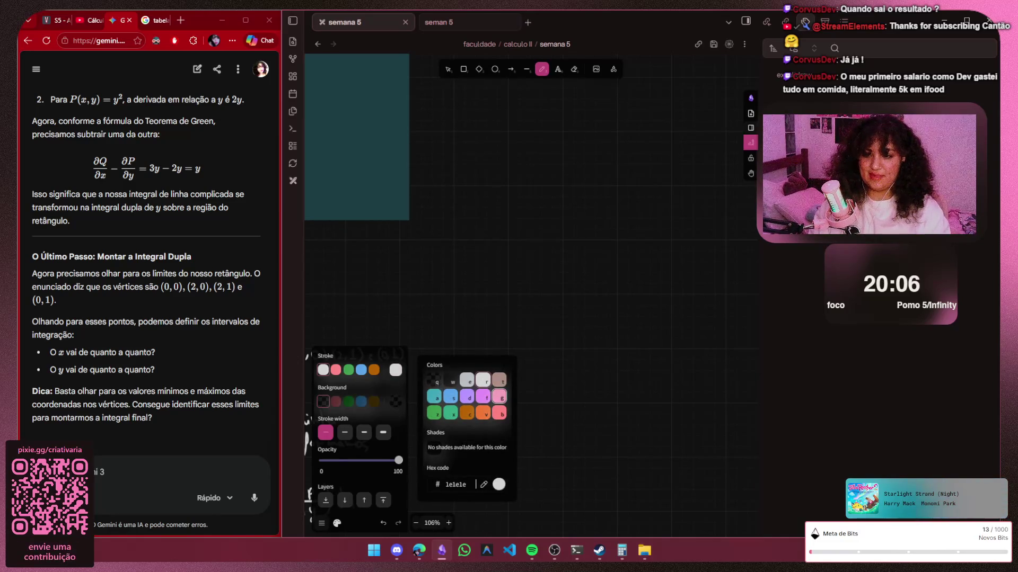
key(g)
ctrl+scroll(437, 257, up, 3)
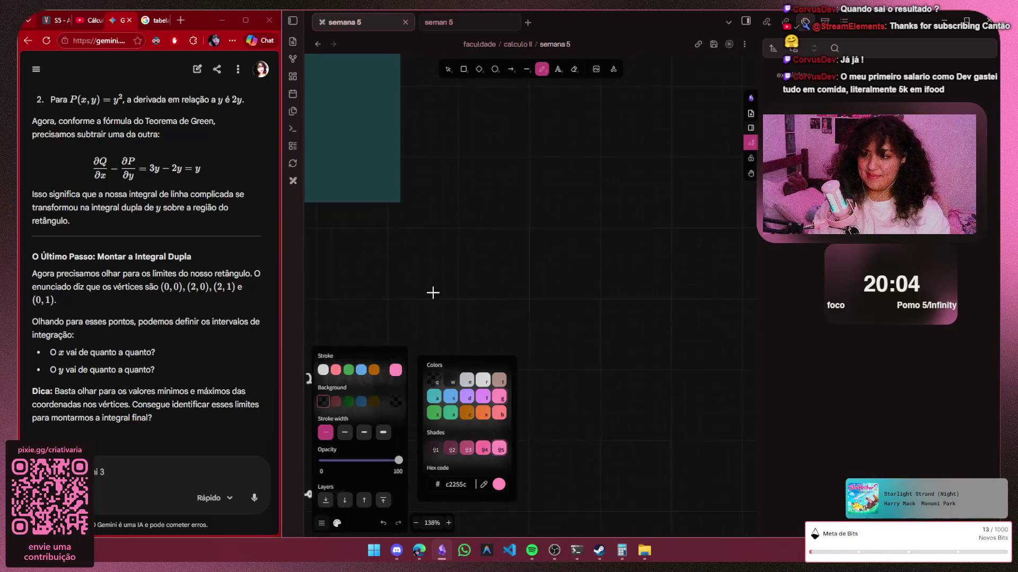
ctrl+scroll(432, 292, up, 3)
ctrl+scroll(411, 254, up, 3)
scroll(406, 245, up, 1)
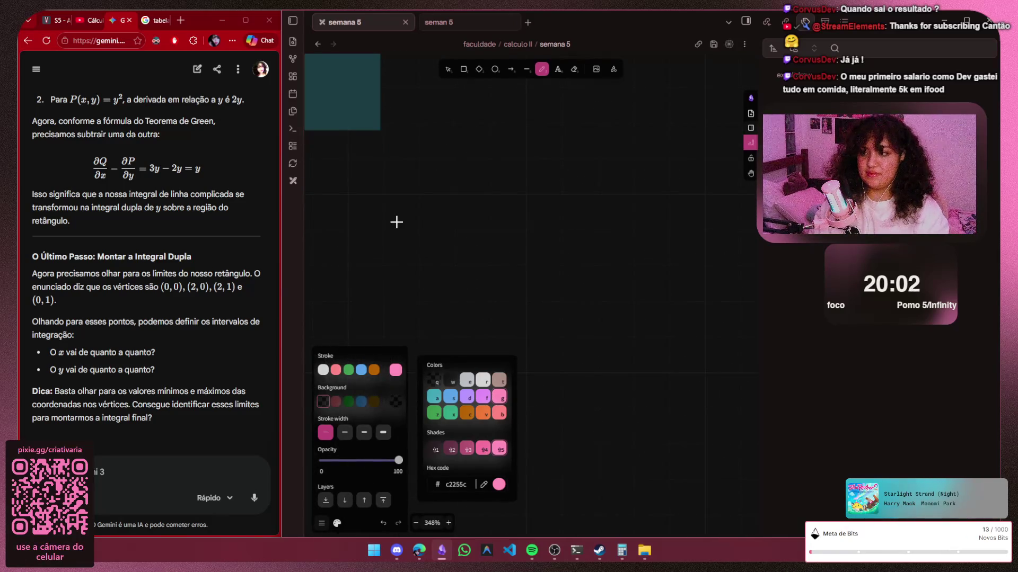
Handwrite 'Montando a' in pink as the start of the heading
mouse_move(384, 221)
mouse_down()
mouse_move(403, 173)
mouse_move(420, 221)
mouse_move(428, 200)
mouse_move(461, 222)
mouse_up()
drag(468, 177, 475, 224)
mouse_move(454, 199)
mouse_down()
mouse_move(503, 224)
mouse_move(530, 227)
mouse_move(554, 177)
mouse_move(562, 227)
mouse_move(574, 205)
mouse_up()
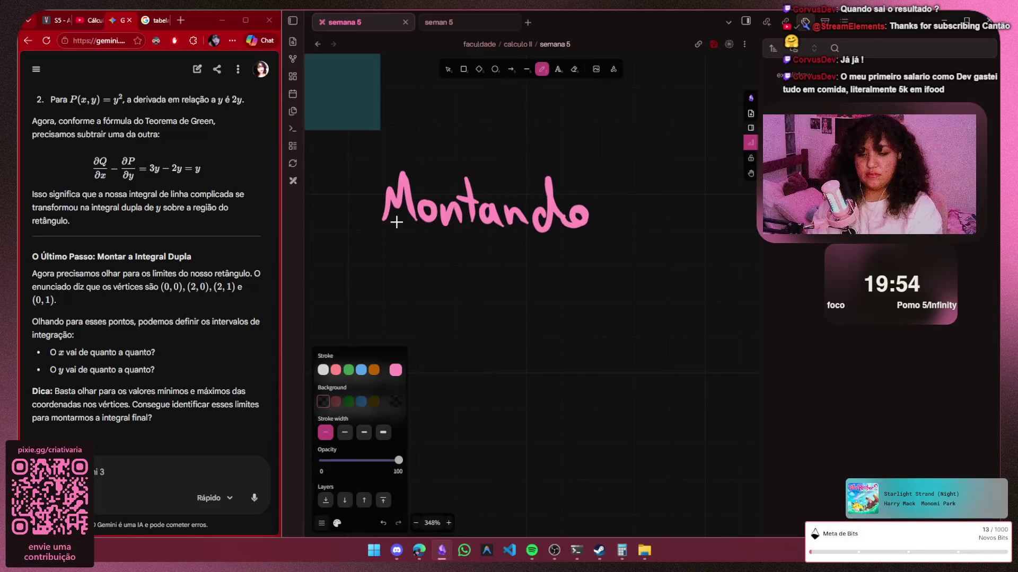
key(h)
scroll(396, 221, right, 5)
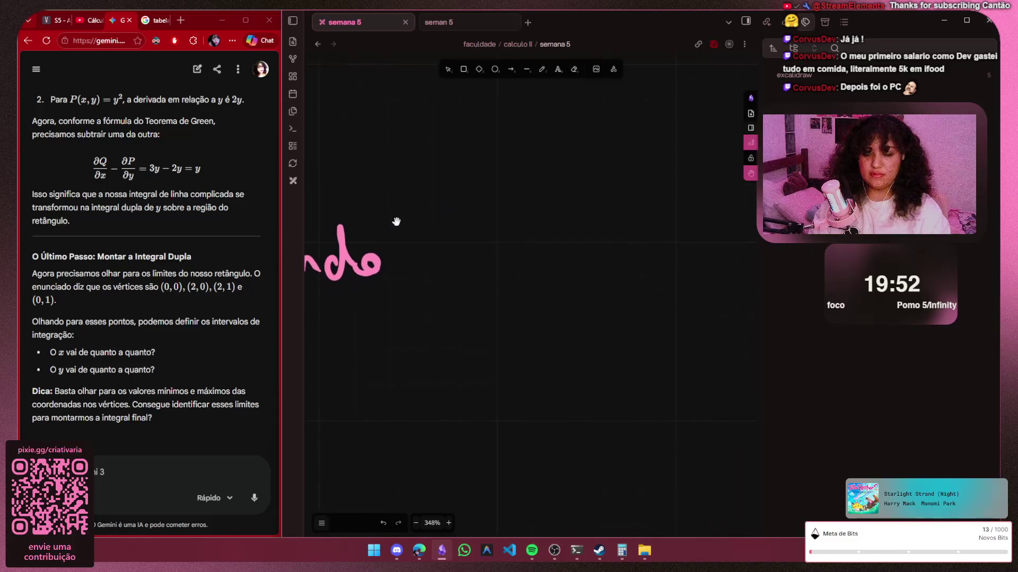
key(p)
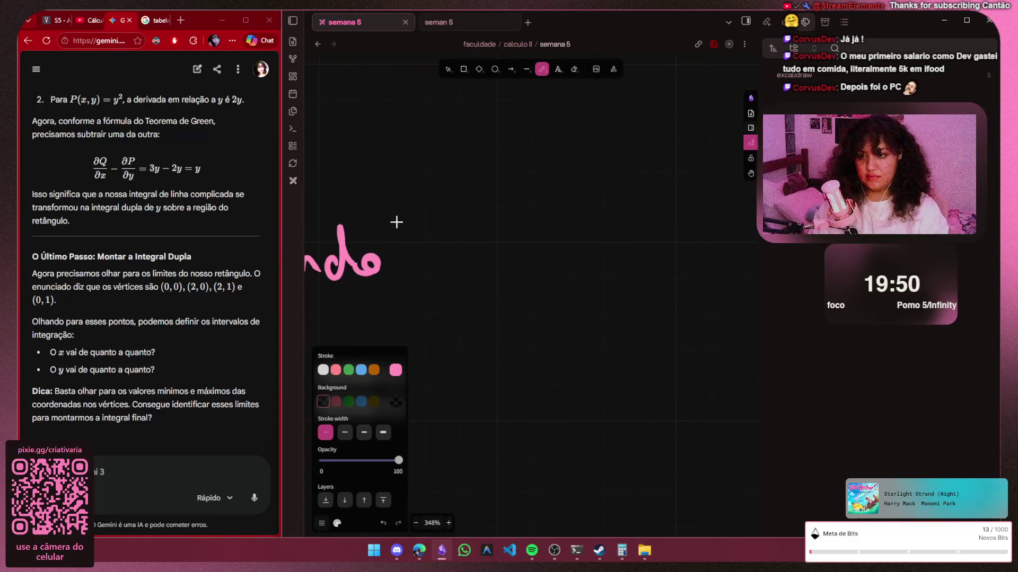
drag(421, 260, 434, 278)
mouse_move(471, 239)
mouse_down()
mouse_move(472, 281)
mouse_move(492, 240)
mouse_up()
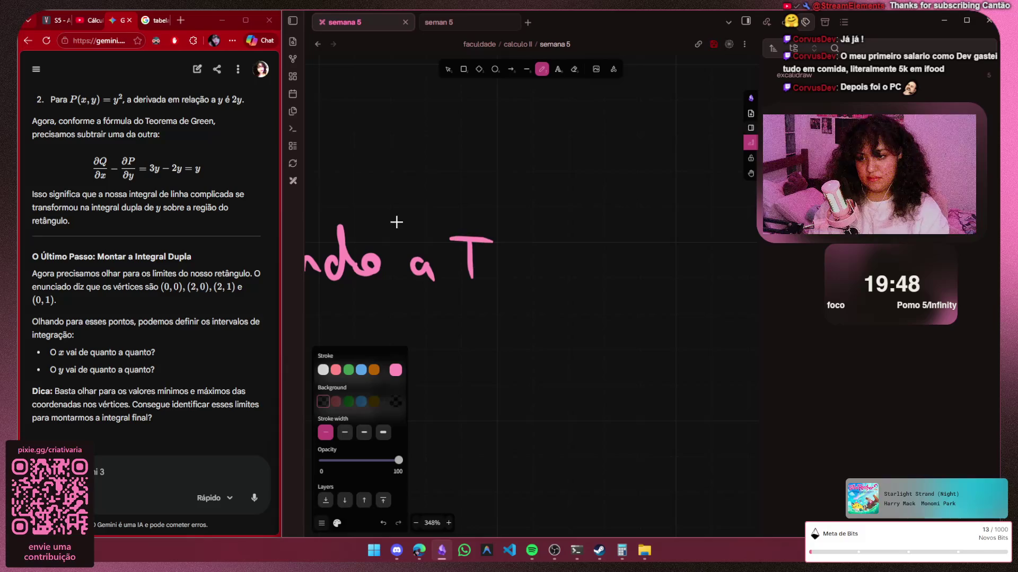
Handwrite 'Integral' in pink after 'Montando a', panning to make room
drag(460, 278, 514, 270)
drag(528, 229, 532, 277)
mouse_move(518, 251)
mouse_down()
mouse_move(537, 251)
mouse_move(557, 273)
mouse_move(576, 260)
mouse_move(561, 294)
mouse_up()
drag(587, 258, 600, 261)
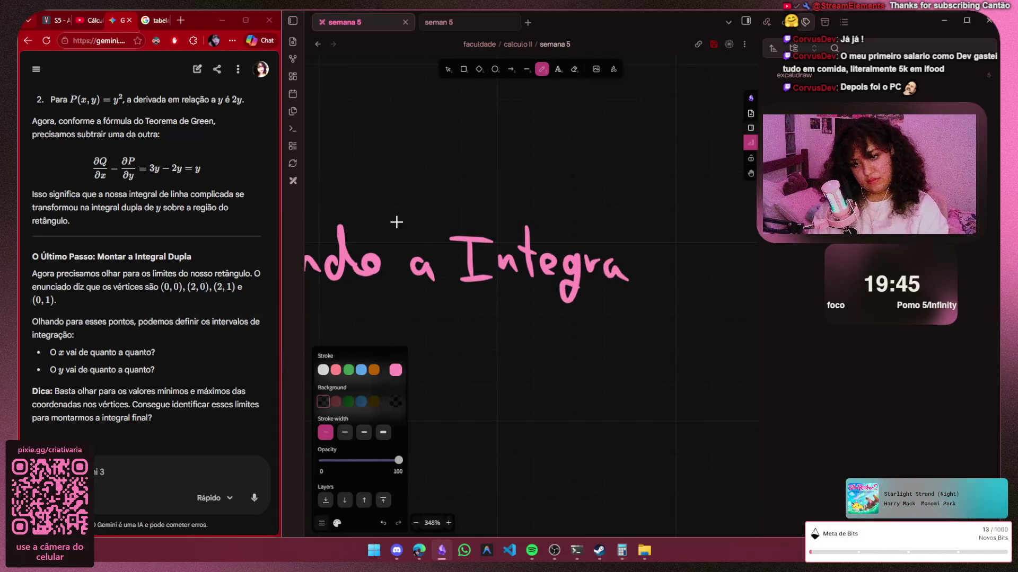
drag(640, 233, 650, 288)
key(h)
drag(396, 222, 241, 254)
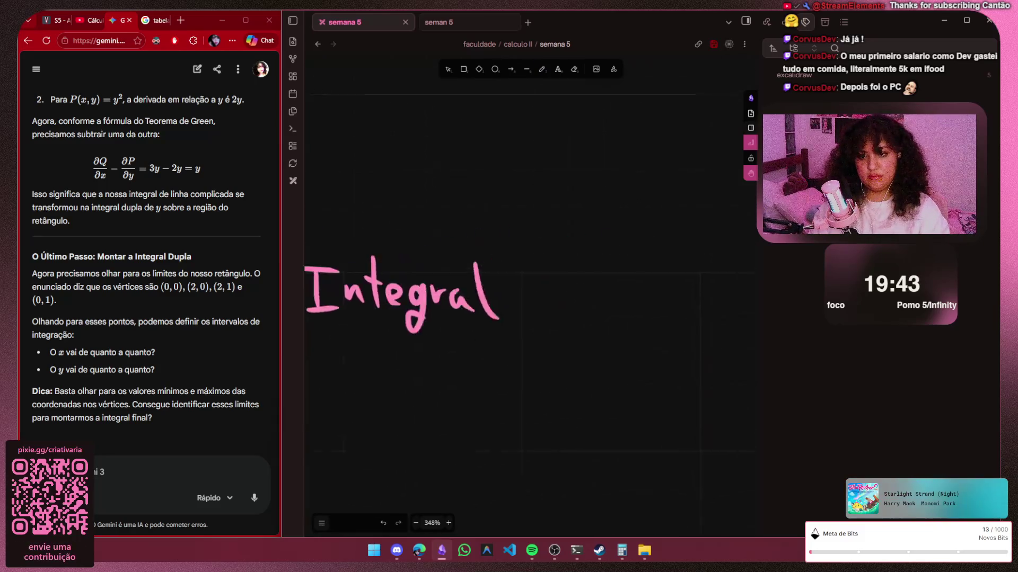
key(p)
Handwrite 'Dupla' in pink to complete the heading, undoing bad strokes
mouse_move(393, 256)
mouse_down()
mouse_move(398, 315)
mouse_move(453, 310)
mouse_move(471, 333)
mouse_up()
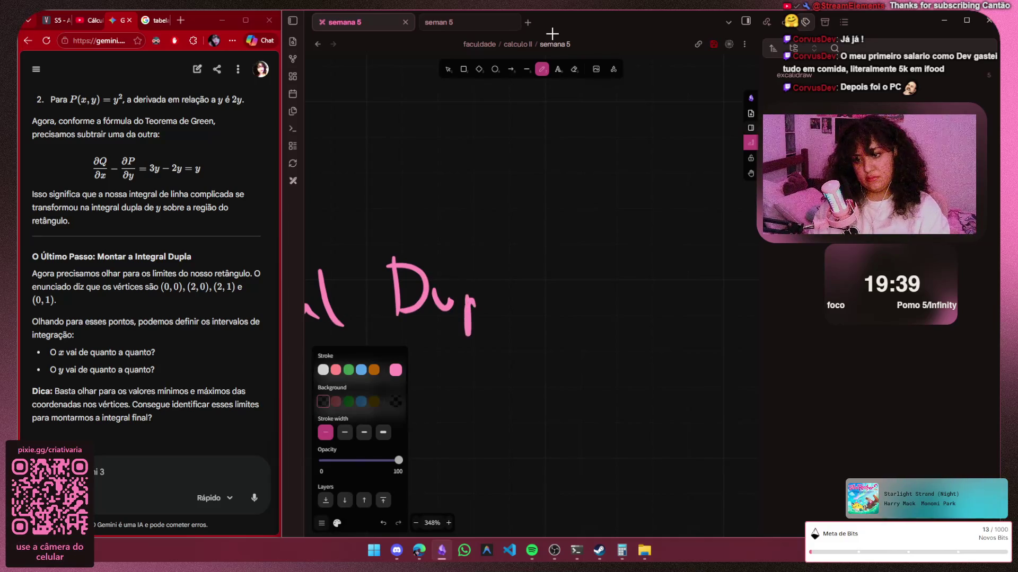
key(ctrl+z)
key(ctrl+z)
mouse_move(436, 293)
mouse_down()
mouse_move(463, 335)
mouse_move(465, 314)
mouse_up()
key(ctrl+z)
mouse_move(483, 279)
mouse_down()
mouse_move(482, 317)
mouse_move(505, 306)
mouse_up()
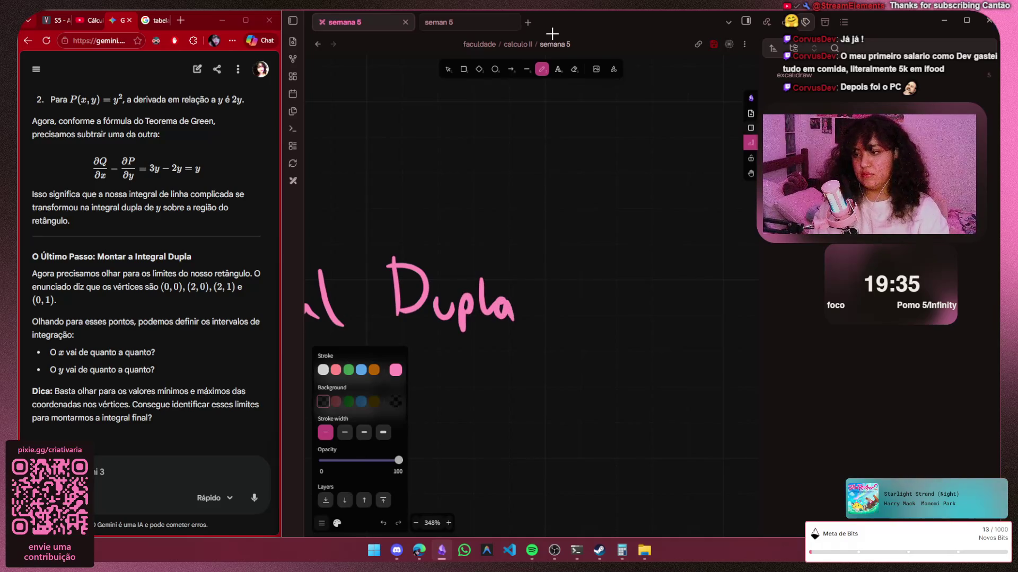
scroll(467, 304, down, 3)
scroll(467, 304, down, 3)
key(h)
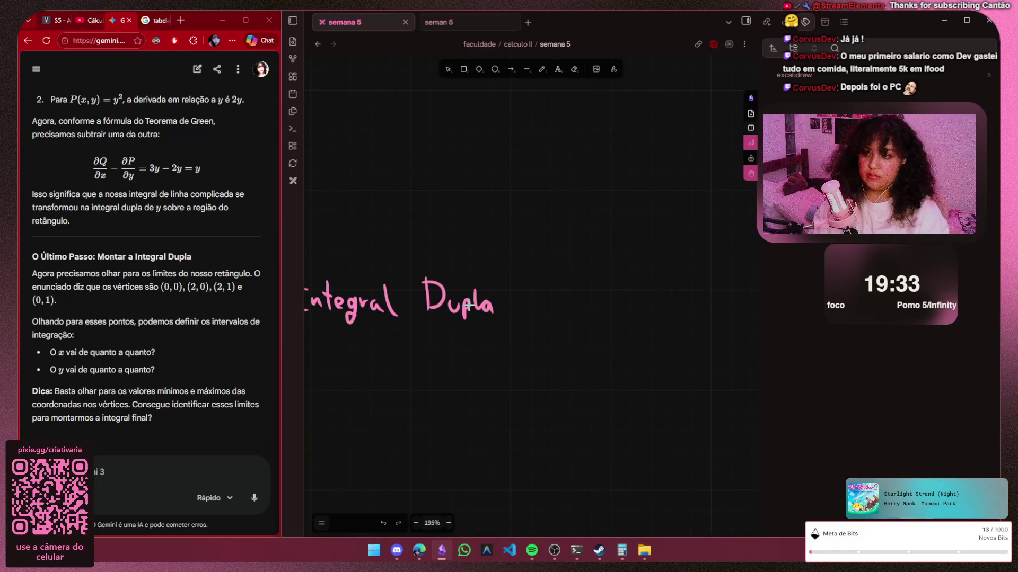
scroll(468, 303, left, 5)
scroll(467, 302, down, 3)
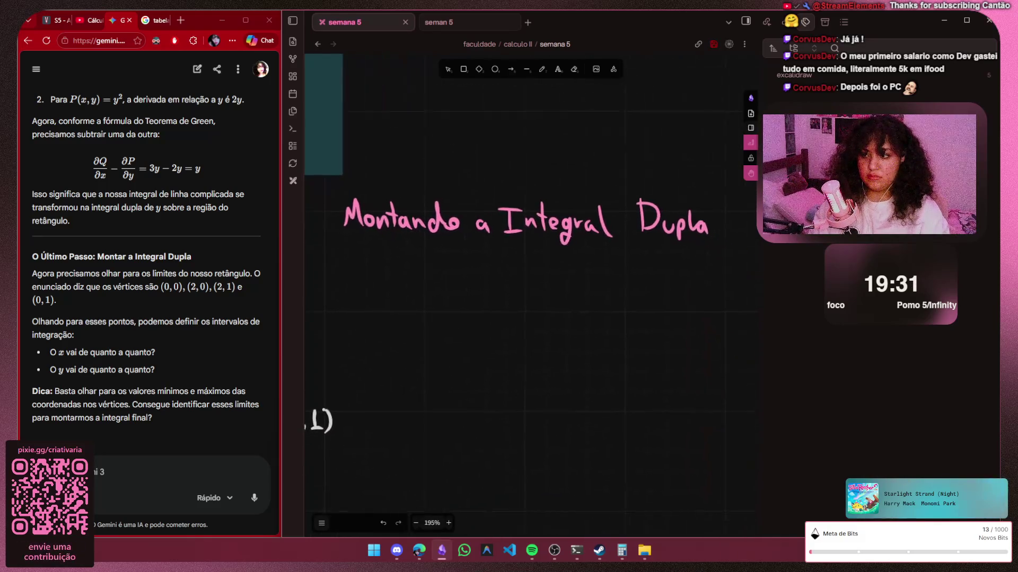
scroll(420, 257, up, 1)
scroll(419, 257, up, 2)
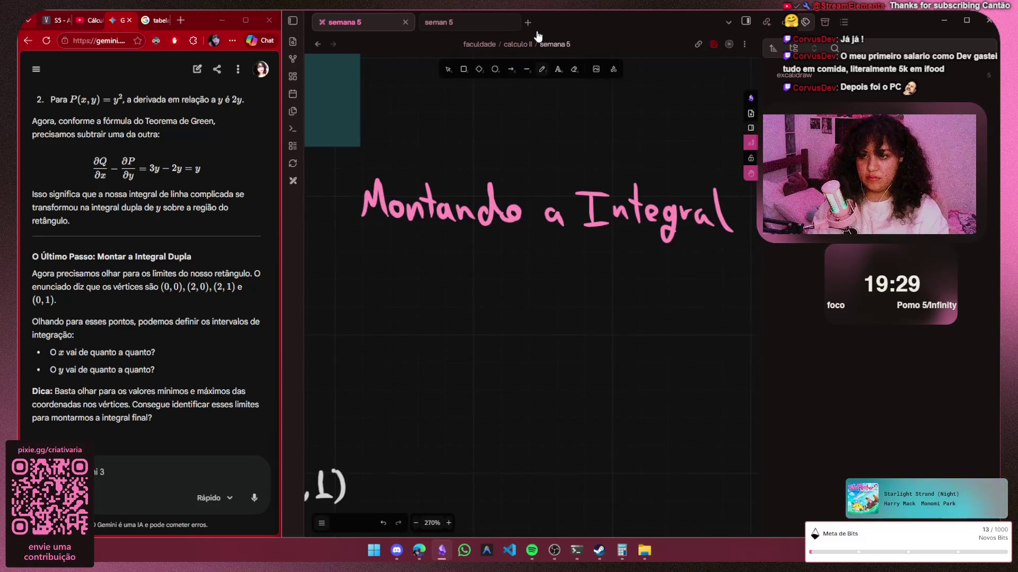
key(p)
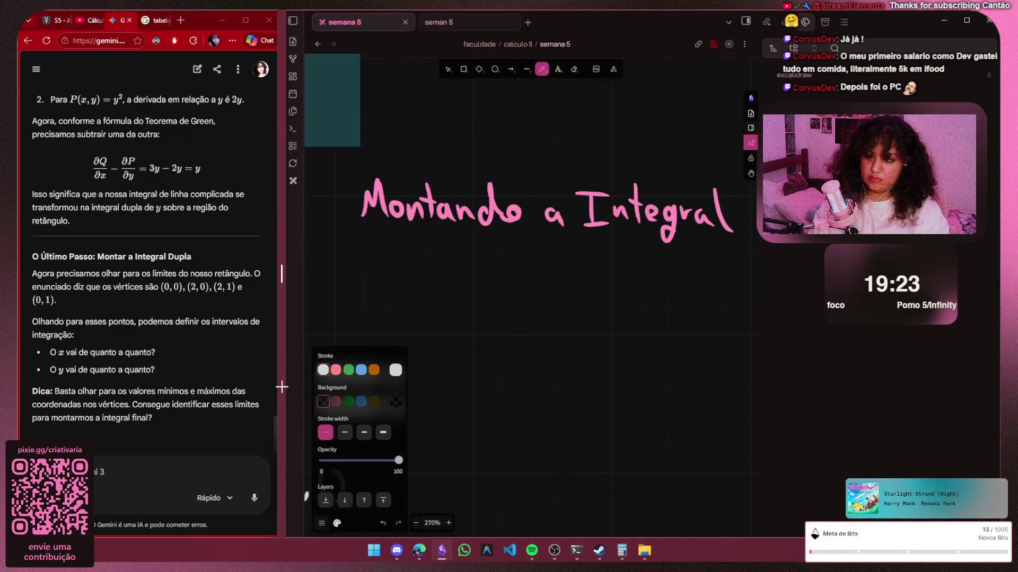
scroll(376, 268, up, 2)
scroll(379, 249, up, 2)
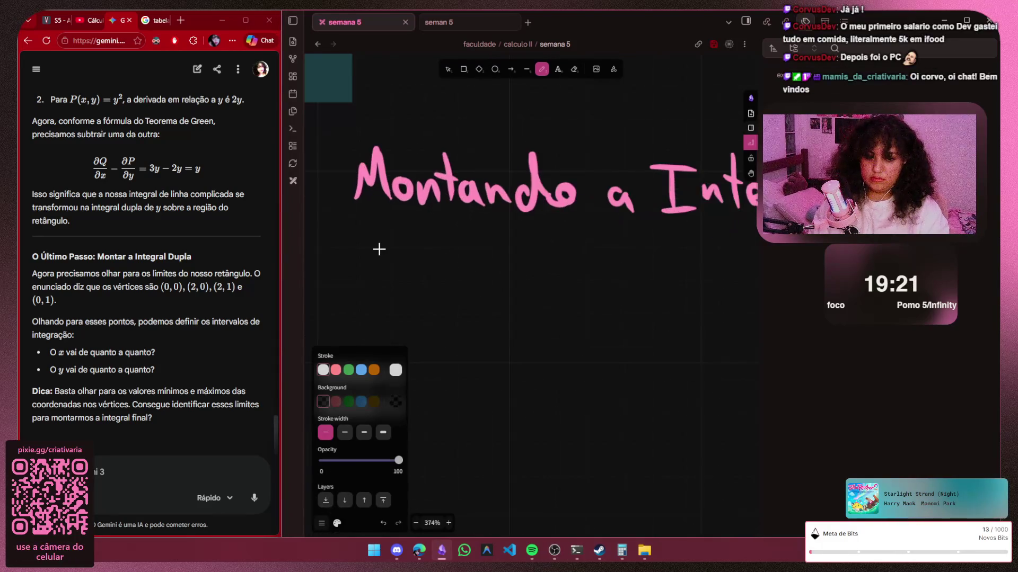
Handwrite 'os vertices são:' in white below the pink heading
mouse_move(375, 261)
mouse_down()
mouse_move(388, 282)
mouse_move(455, 268)
mouse_move(469, 283)
mouse_move(485, 272)
mouse_up()
mouse_move(492, 253)
mouse_down()
mouse_move(493, 284)
mouse_move(556, 285)
mouse_up()
drag(579, 266, 551, 286)
key(ctrl+z)
key(ctrl+z)
mouse_move(575, 263)
mouse_down()
mouse_move(563, 289)
mouse_move(655, 289)
mouse_up()
mouse_move(676, 269)
mouse_down()
mouse_move(661, 285)
mouse_move(680, 271)
mouse_up()
drag(631, 256, 663, 252)
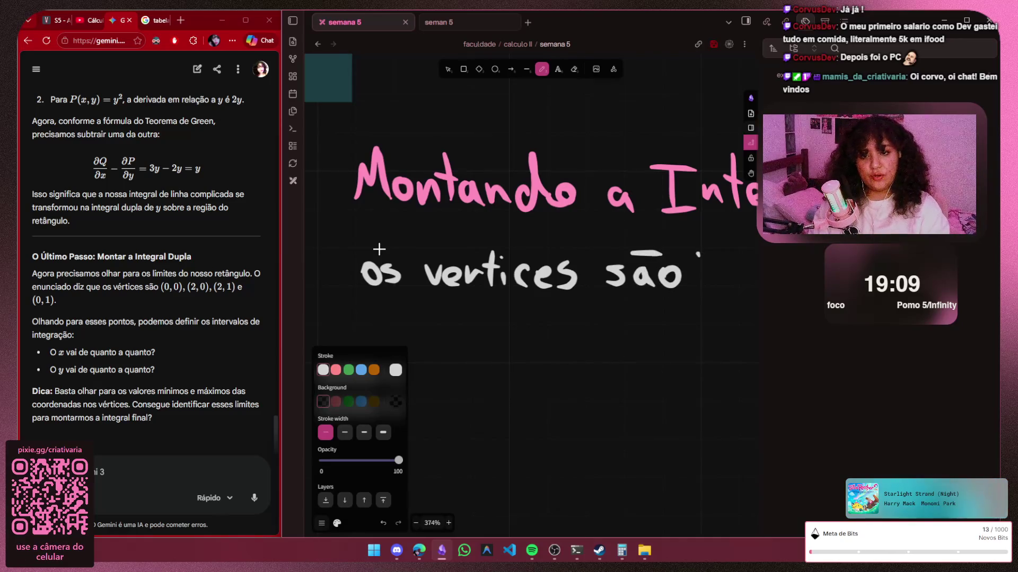
key(h)
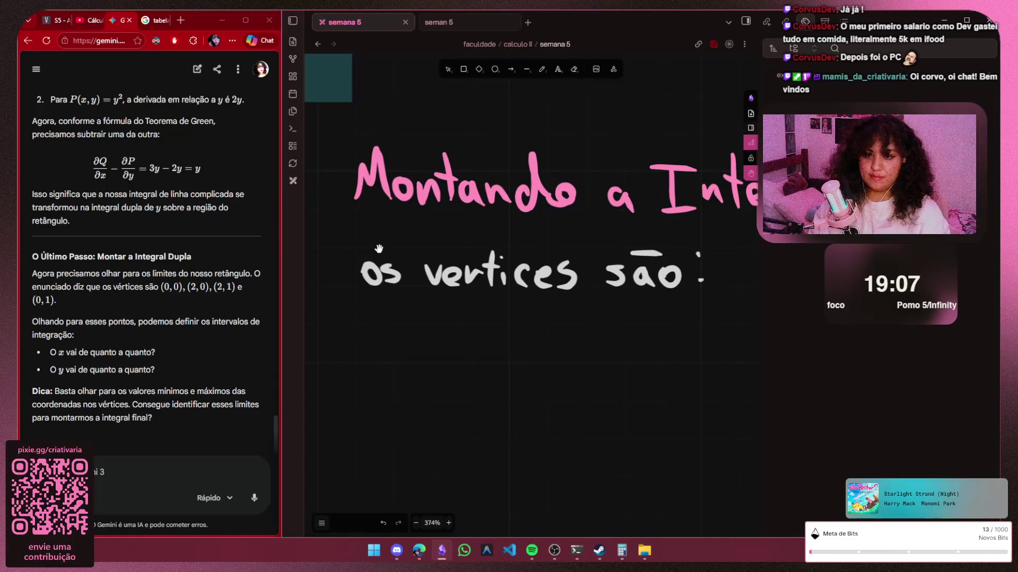
scroll(379, 249, right, 3)
scroll(379, 249, right, 3)
key(p)
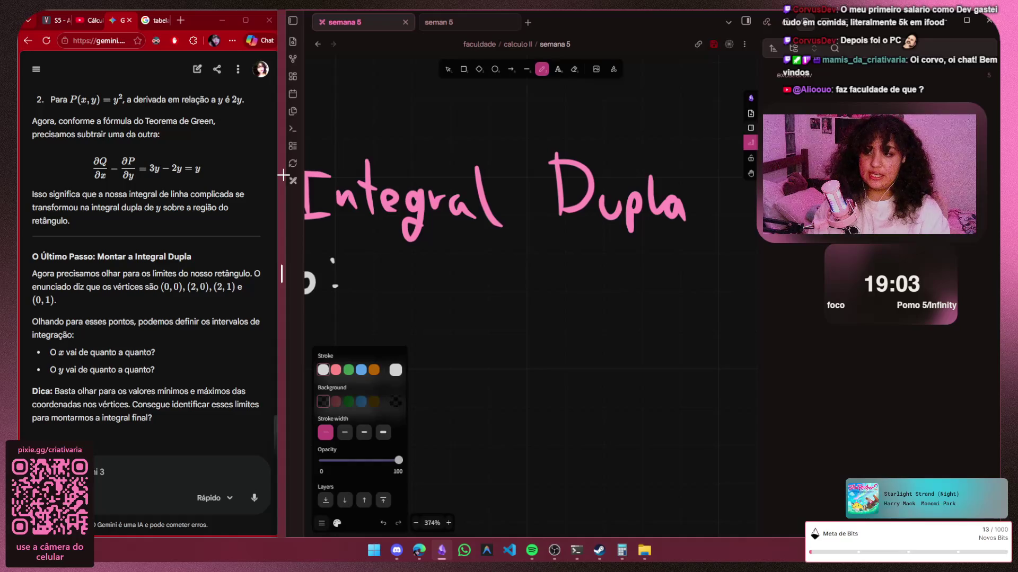
Handwrite the vertices (0,0), (2,0), (2,1) after 'os vertices são:'
mouse_move(367, 249)
mouse_down()
mouse_move(373, 293)
mouse_move(388, 256)
mouse_move(432, 261)
mouse_move(461, 296)
mouse_up()
key(ctrl+z)
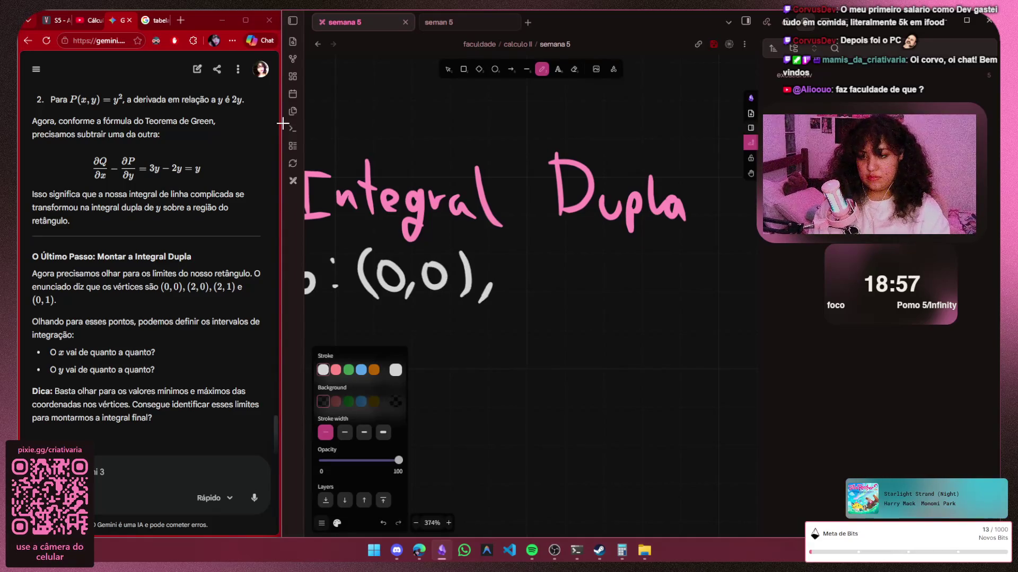
mouse_move(520, 253)
mouse_down()
mouse_move(510, 296)
mouse_move(553, 301)
mouse_up()
mouse_move(577, 274)
mouse_down()
mouse_move(579, 295)
mouse_move(581, 270)
mouse_move(577, 283)
mouse_move(597, 268)
mouse_move(619, 294)
mouse_up()
key(ctrl+z)
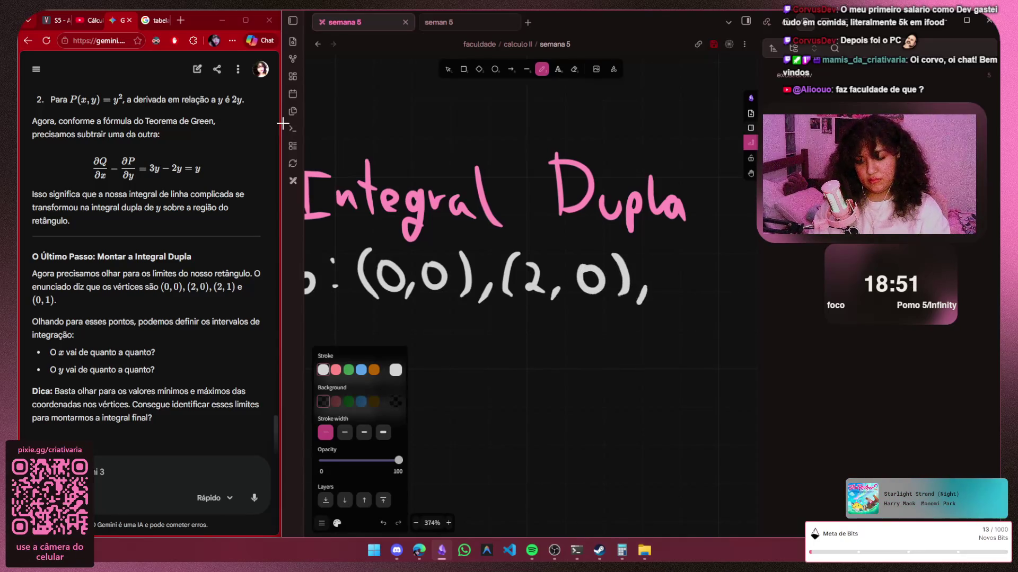
mouse_move(669, 253)
mouse_down()
mouse_move(663, 299)
mouse_move(698, 292)
mouse_move(708, 302)
mouse_up()
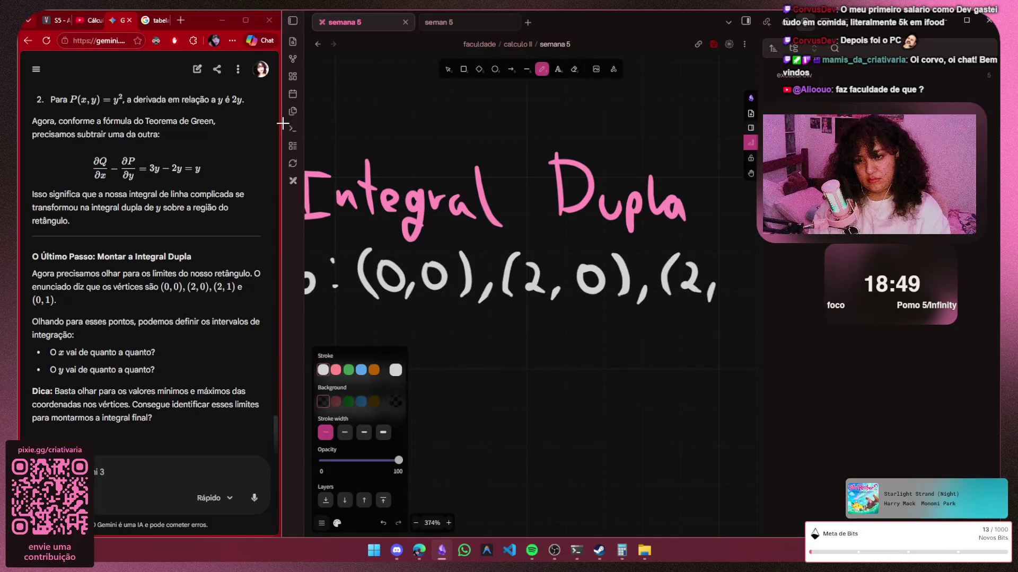
drag(737, 258, 737, 296)
drag(747, 256, 752, 294)
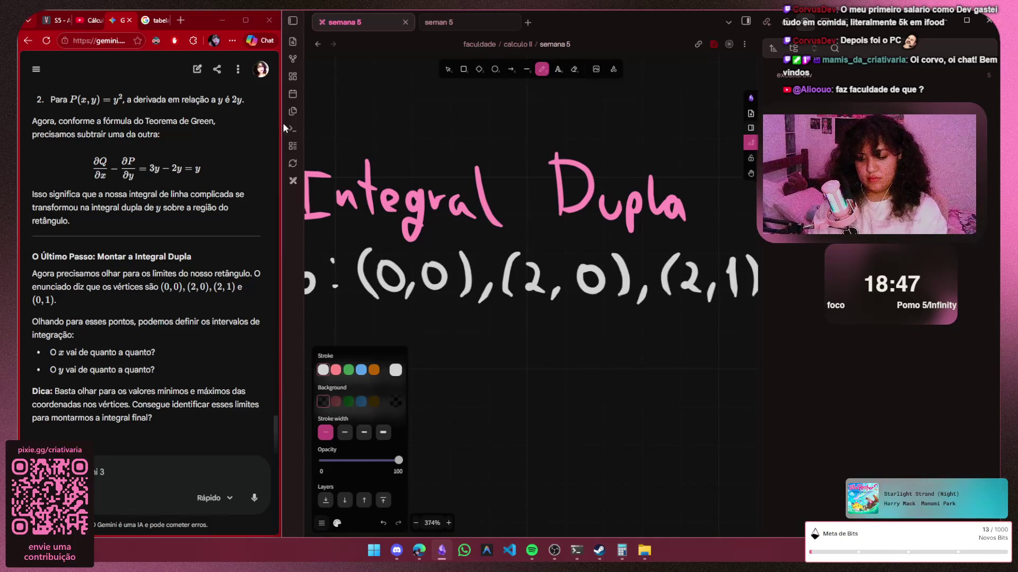
Pan right and try writing 'e (' after (2,1), then undo it
key(h)
drag(700, 238, 350, 239)
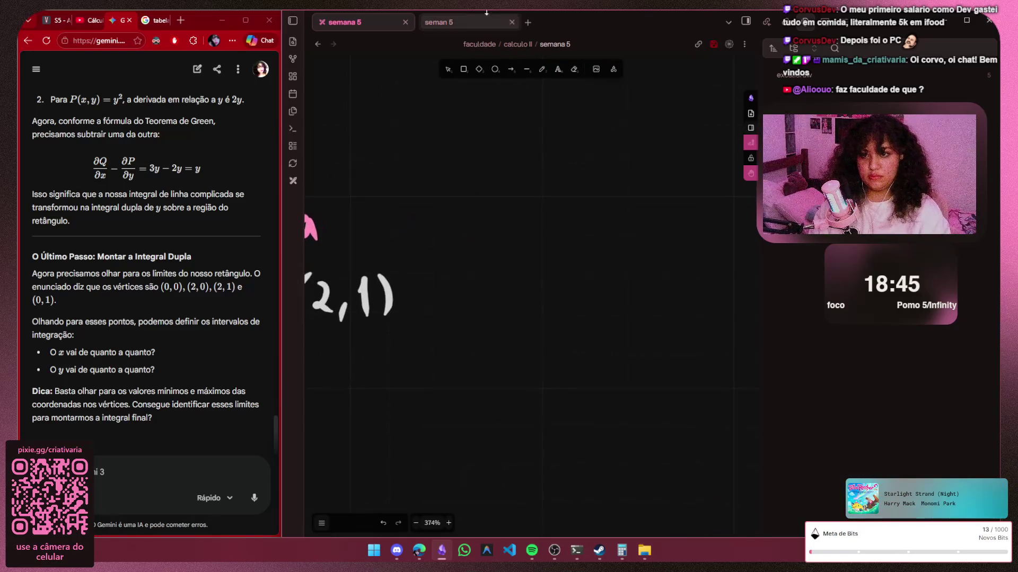
key(d)
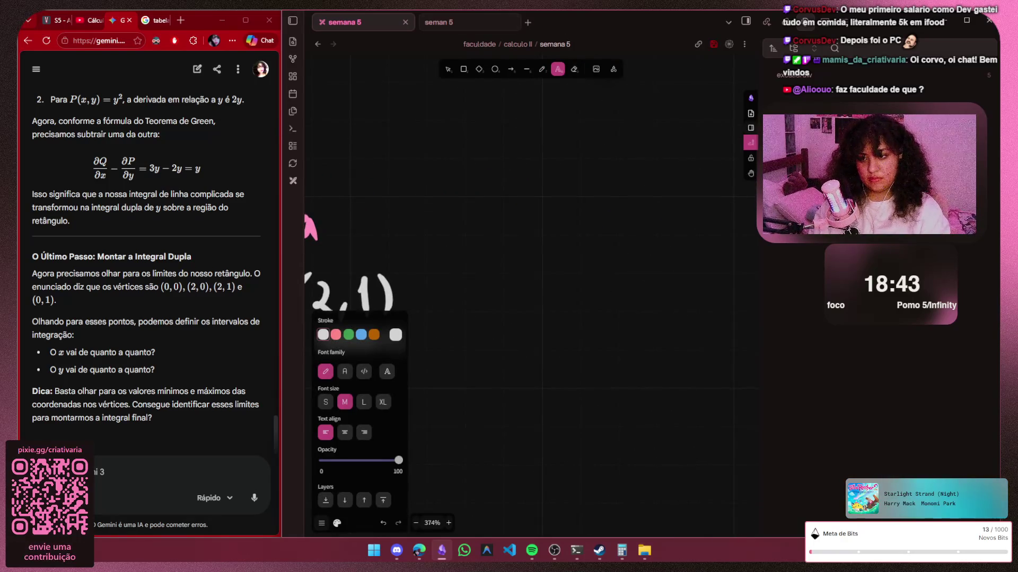
key(v)
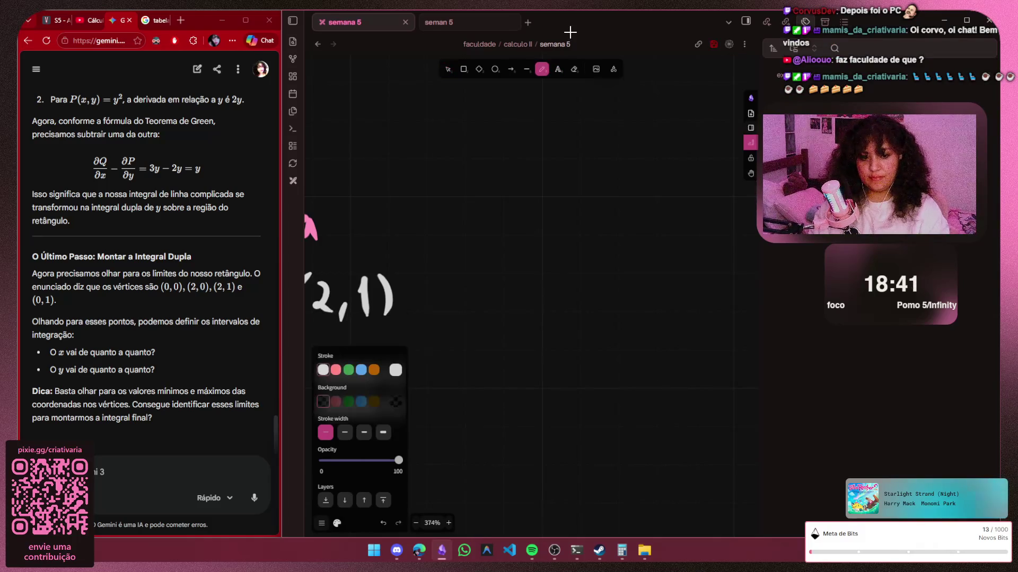
key(Escape)
key(p)
drag(430, 304, 450, 310)
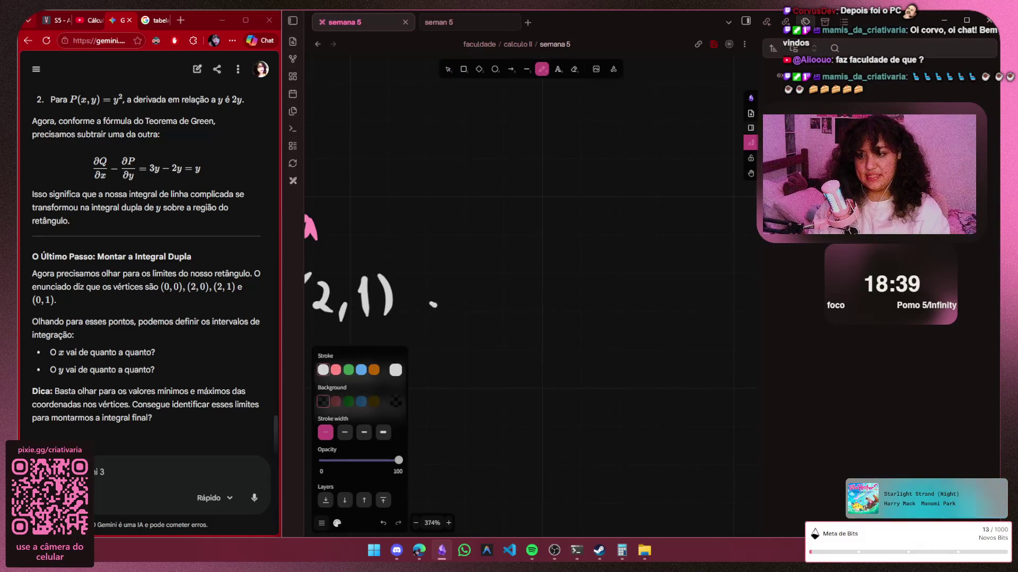
drag(492, 274, 488, 321)
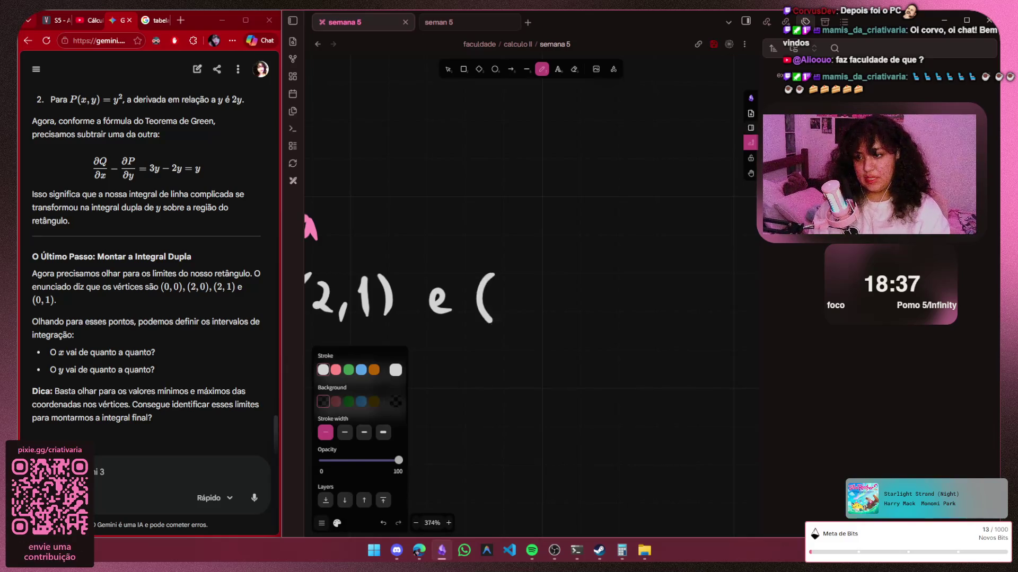
key(ctrl+z)
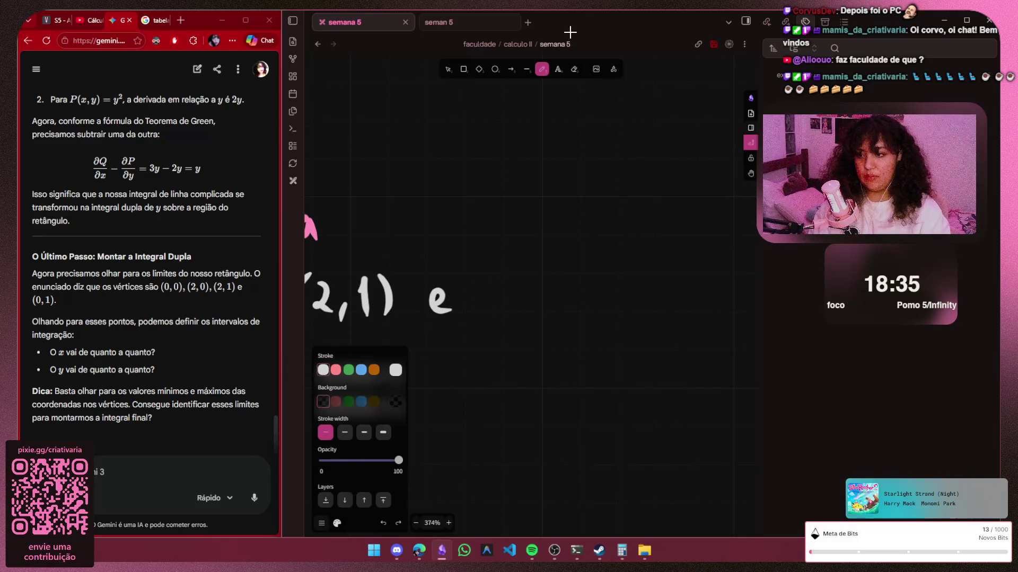
key(ctrl+z)
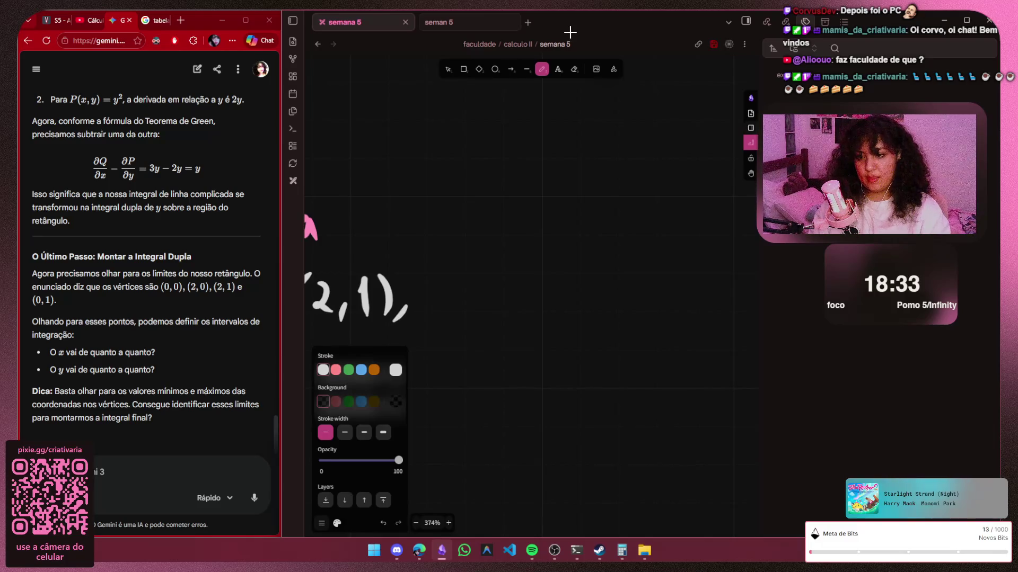
Handwrite the last vertex (0,1) to complete the vertex list
mouse_move(444, 273)
mouse_down()
mouse_move(437, 317)
mouse_move(459, 287)
mouse_move(484, 316)
mouse_up()
drag(511, 276, 515, 314)
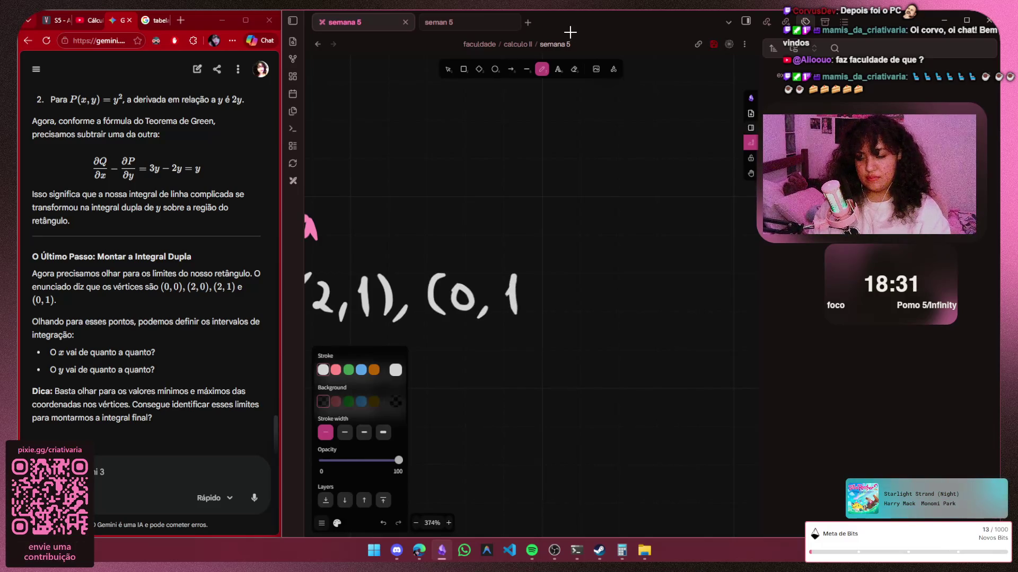
drag(537, 272, 540, 315)
scroll(509, 294, down, 3)
scroll(509, 295, down, 3)
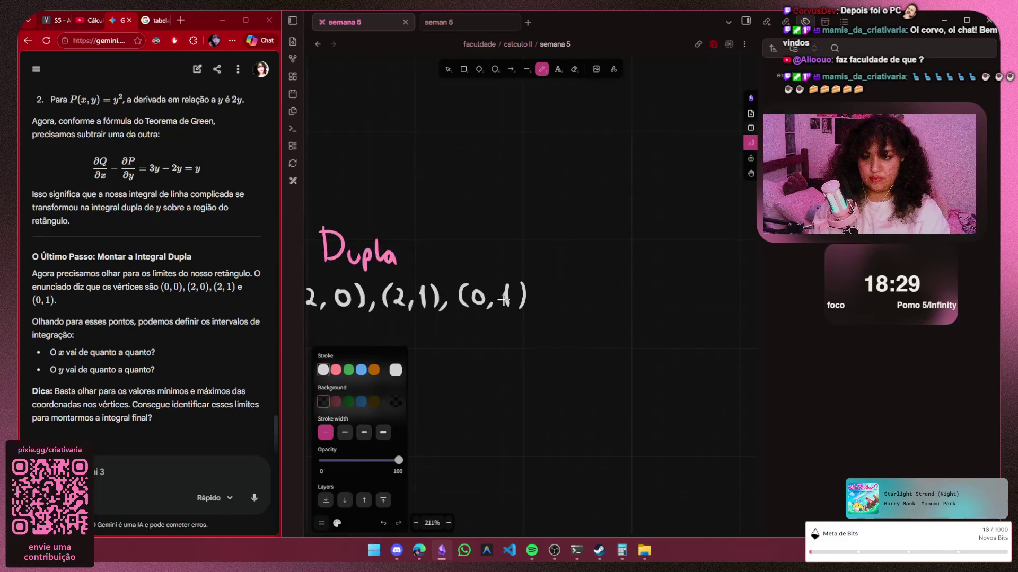
scroll(508, 295, down, 3)
scroll(488, 294, down, 1)
key(h)
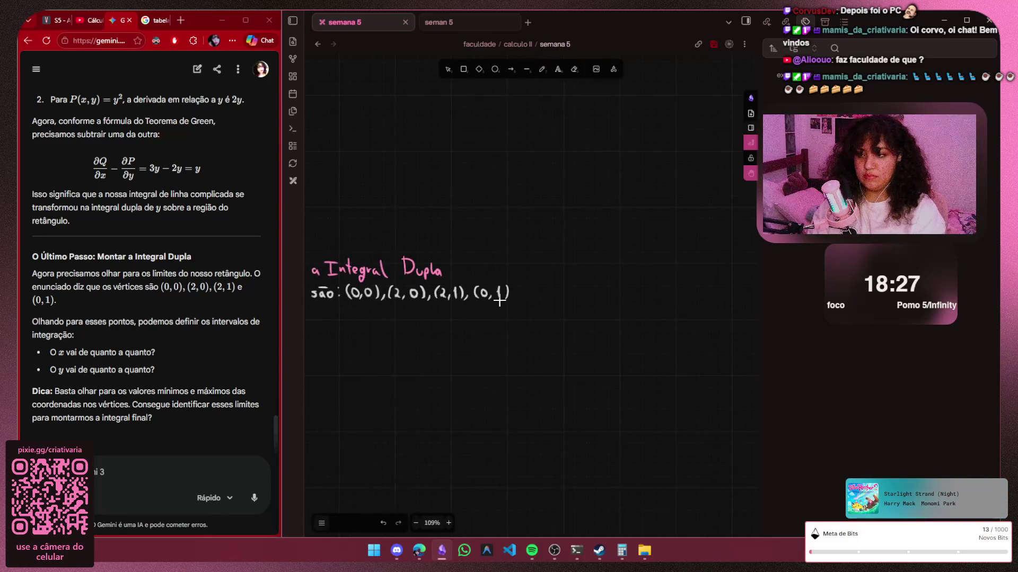
scroll(499, 296, down, 2)
scroll(490, 239, left, 3)
scroll(485, 216, up, 1)
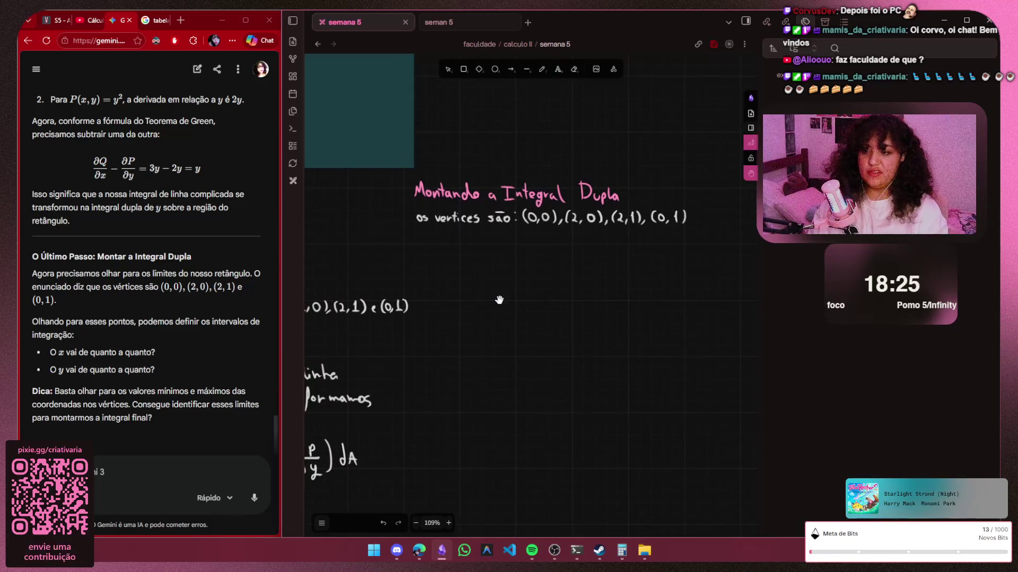
scroll(485, 216, up, 2)
scroll(489, 223, up, 2)
scroll(497, 230, up, 3)
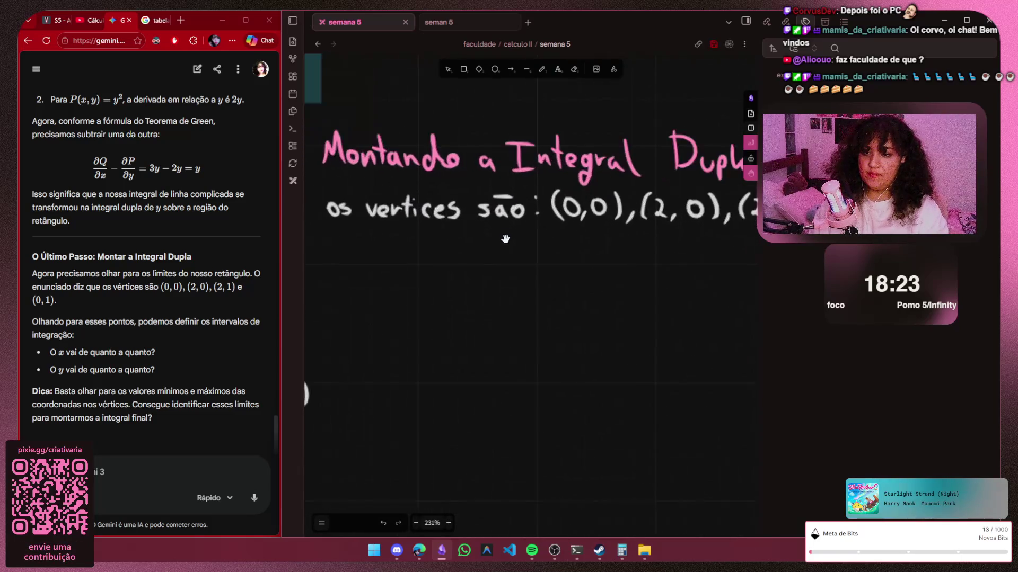
scroll(505, 239, up, 3)
scroll(505, 238, left, 2)
key(p)
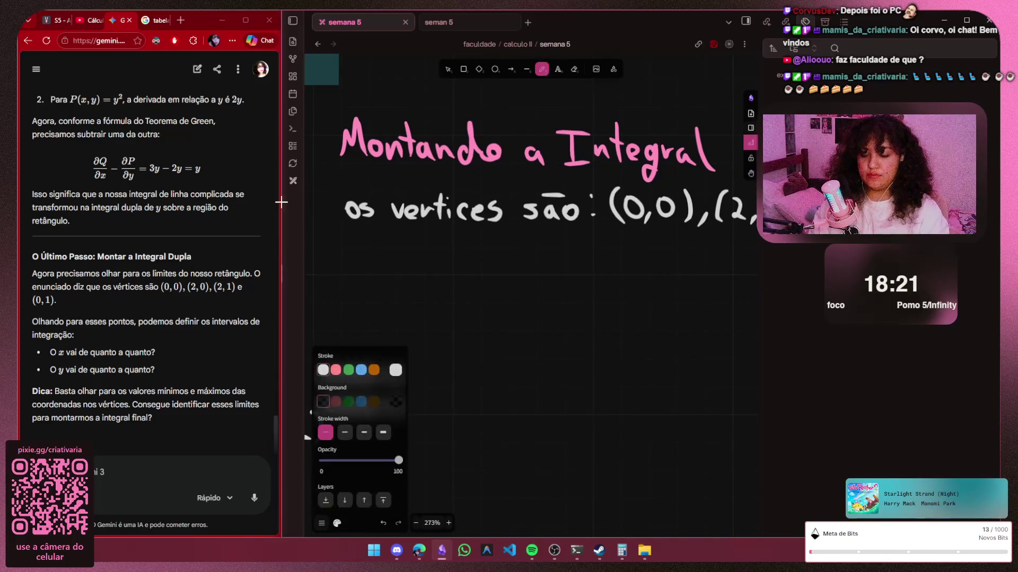
Handwrite 'intervalos de' in white on a new line below the vertices
mouse_move(355, 259)
mouse_down()
mouse_move(358, 275)
mouse_move(400, 275)
mouse_up()
click(355, 251)
mouse_move(389, 261)
mouse_down()
mouse_move(407, 259)
mouse_move(421, 275)
mouse_move(438, 262)
mouse_move(462, 258)
mouse_move(483, 275)
mouse_move(509, 263)
mouse_move(514, 277)
mouse_up()
drag(397, 291, 394, 302)
drag(407, 283, 415, 305)
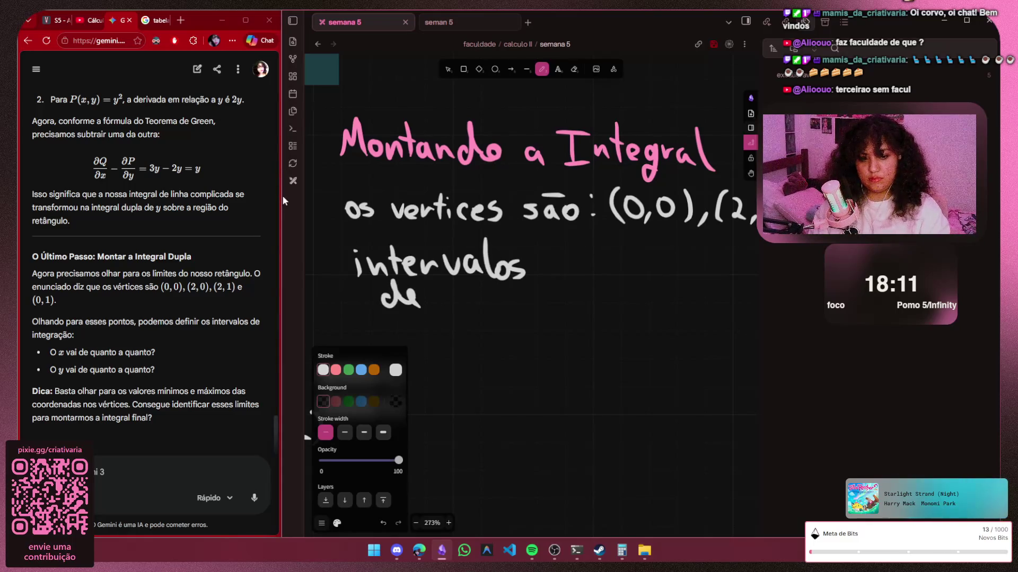
Handwrite 'integração:' to finish the line, then pan the notes over
mouse_move(448, 291)
mouse_down()
mouse_move(448, 304)
mouse_move(513, 307)
mouse_move(517, 324)
mouse_up()
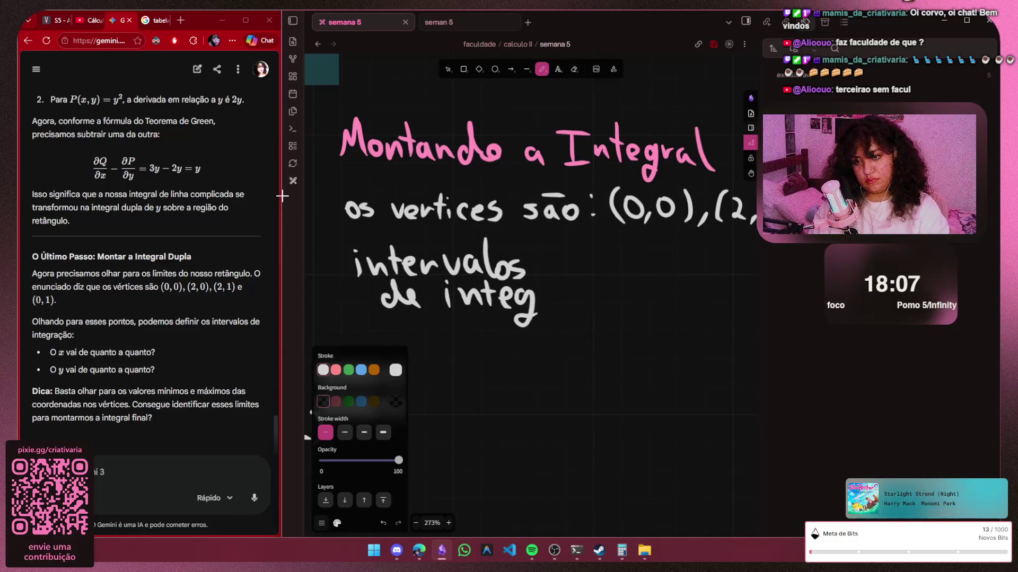
mouse_move(565, 291)
mouse_down()
mouse_move(591, 305)
mouse_move(625, 295)
mouse_move(627, 274)
mouse_up()
key(ctrl+z)
key(ctrl+z)
click(655, 279)
click(656, 294)
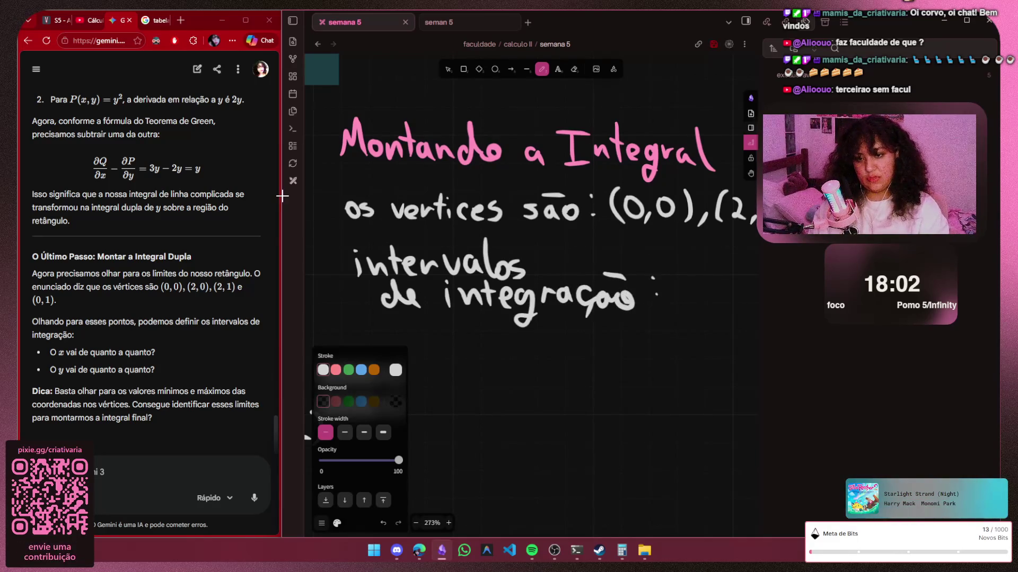
key(h)
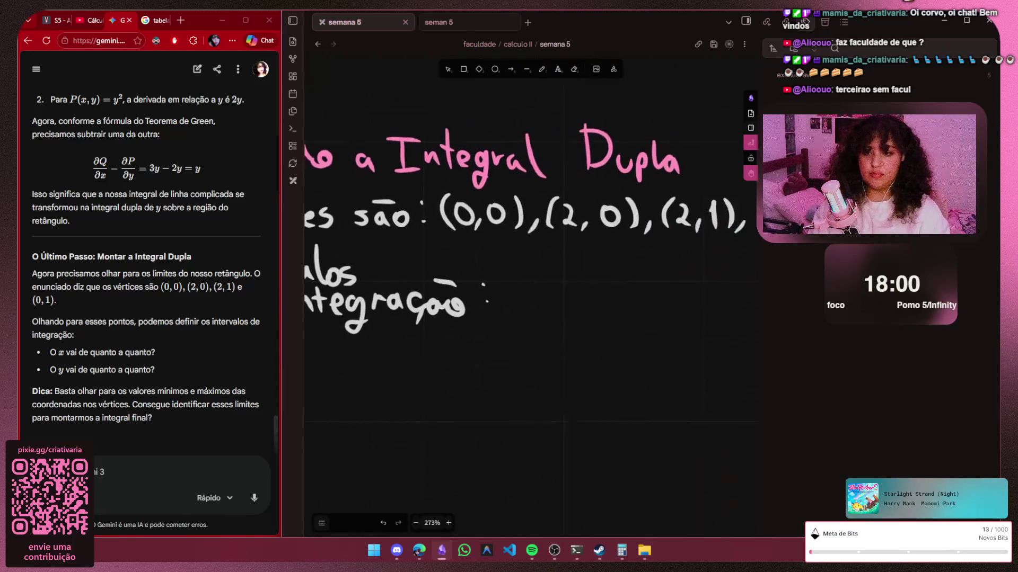
drag(557, 239, 310, 263)
drag(318, 188, 283, 199)
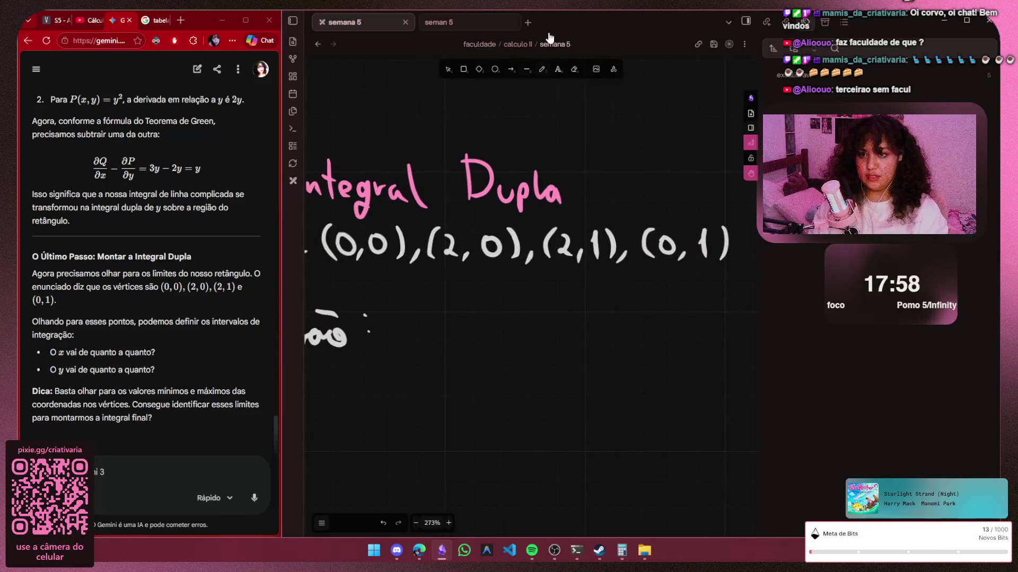
key(p)
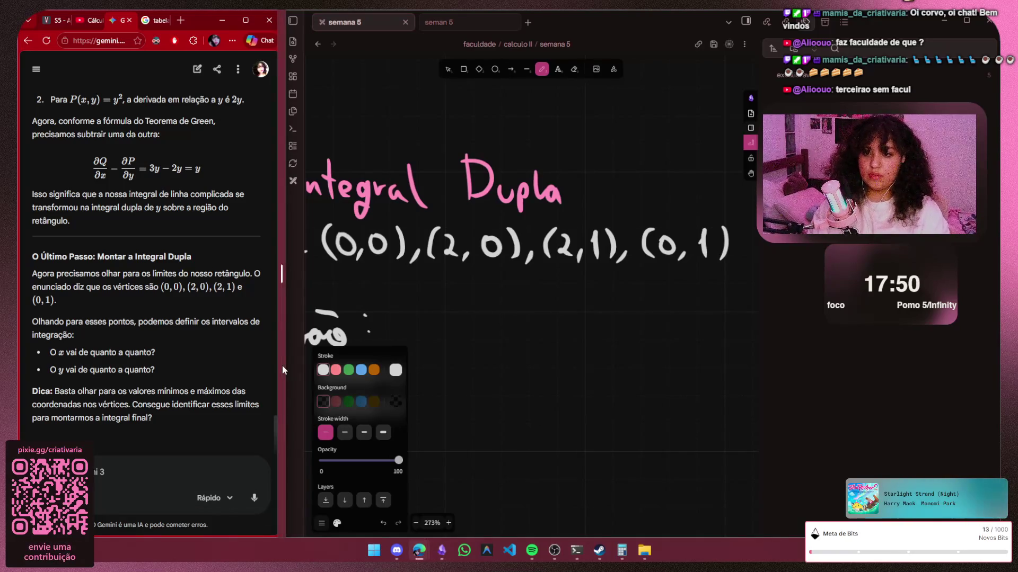
text(0 a 2)
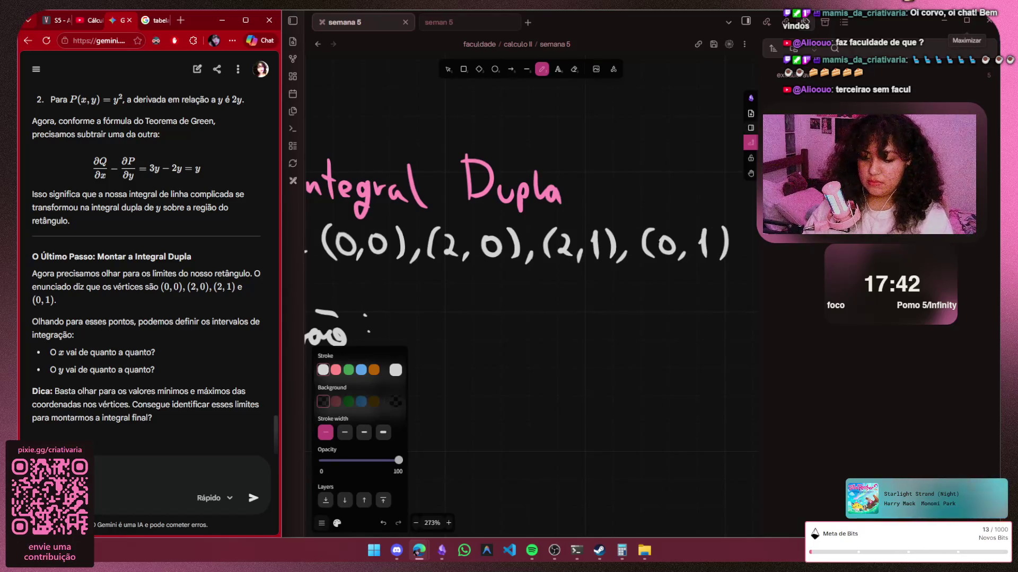
text(é 2 e)
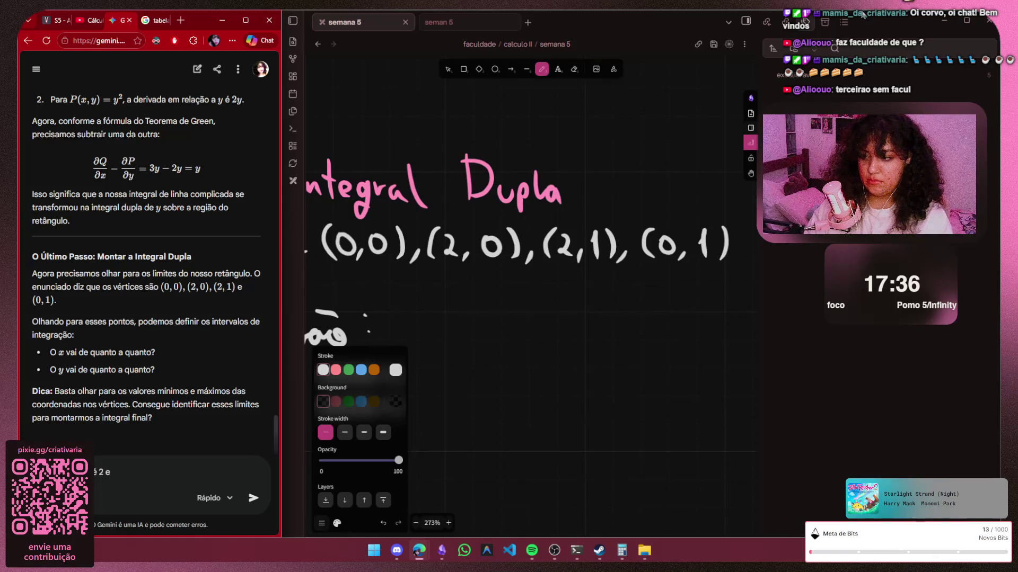
text( o y)
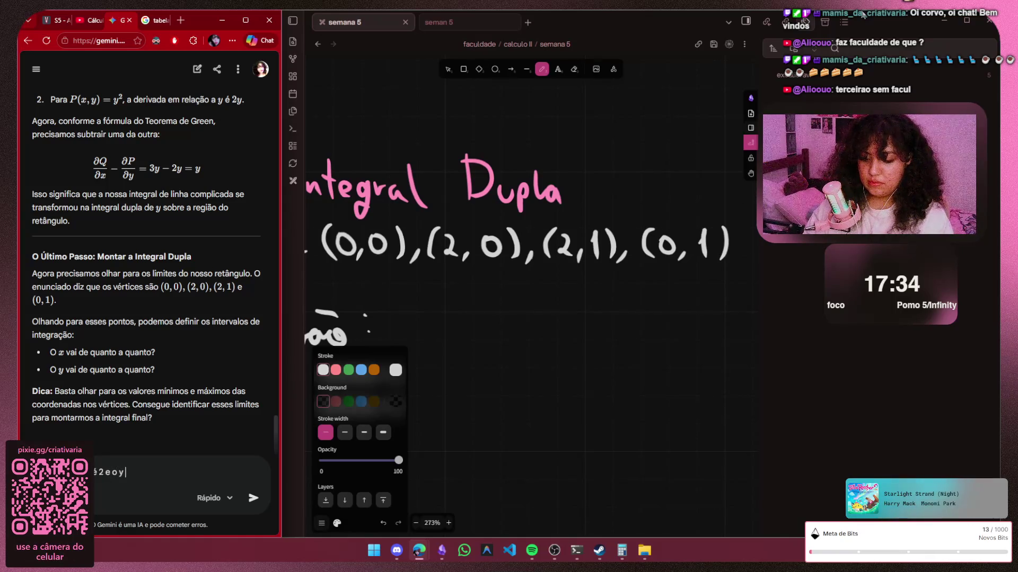
text( vai de)
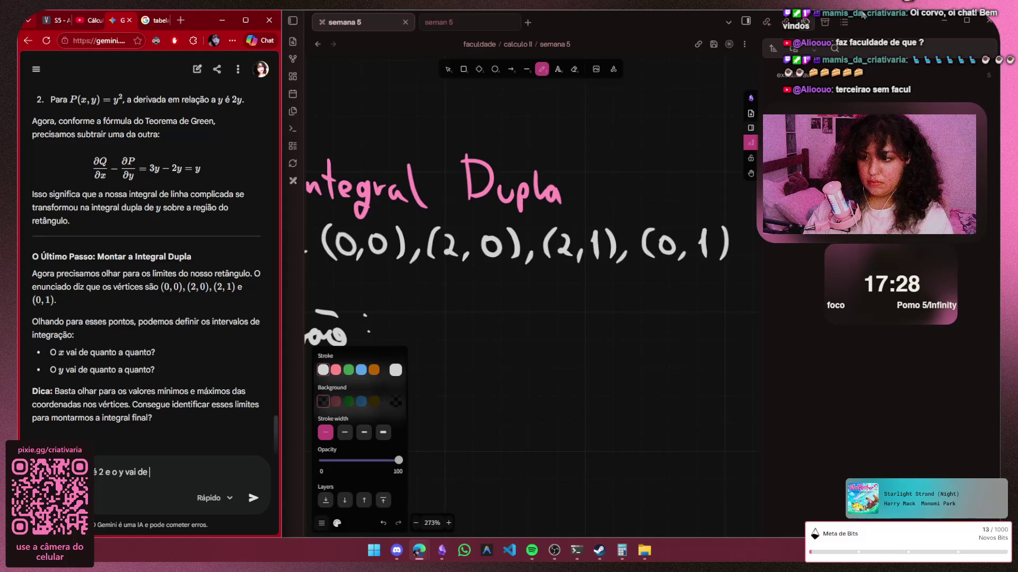
text(té 1)
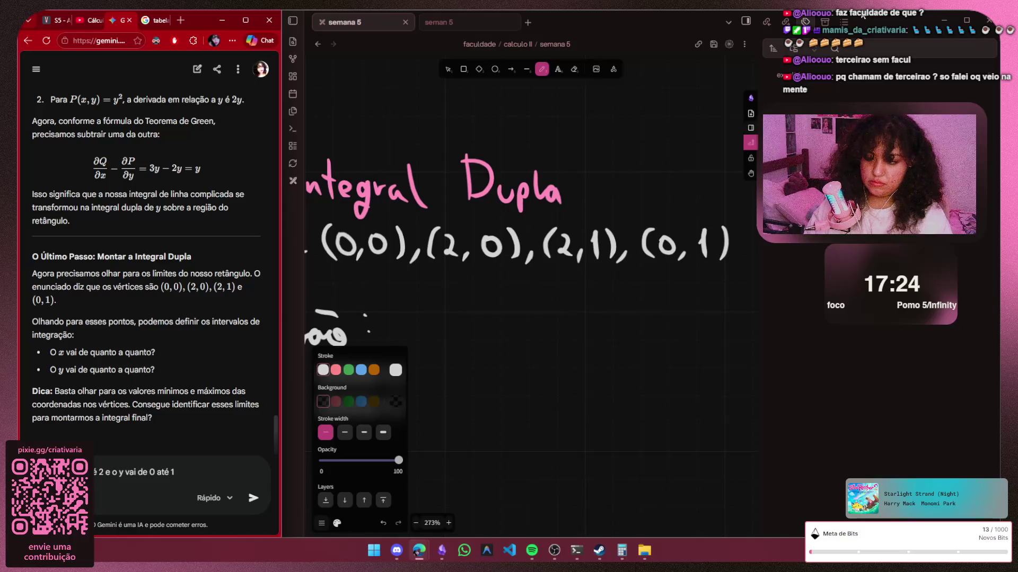
Send Gemini the answer that x goes from 0 to 2 and y from 0 to 1
key(Return)
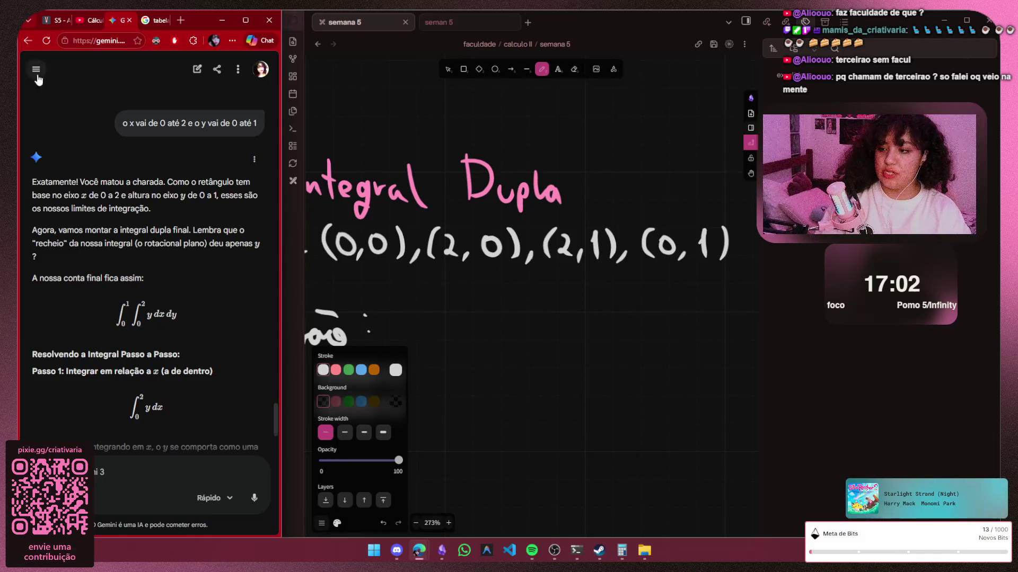
scroll(154, 262, down, 1)
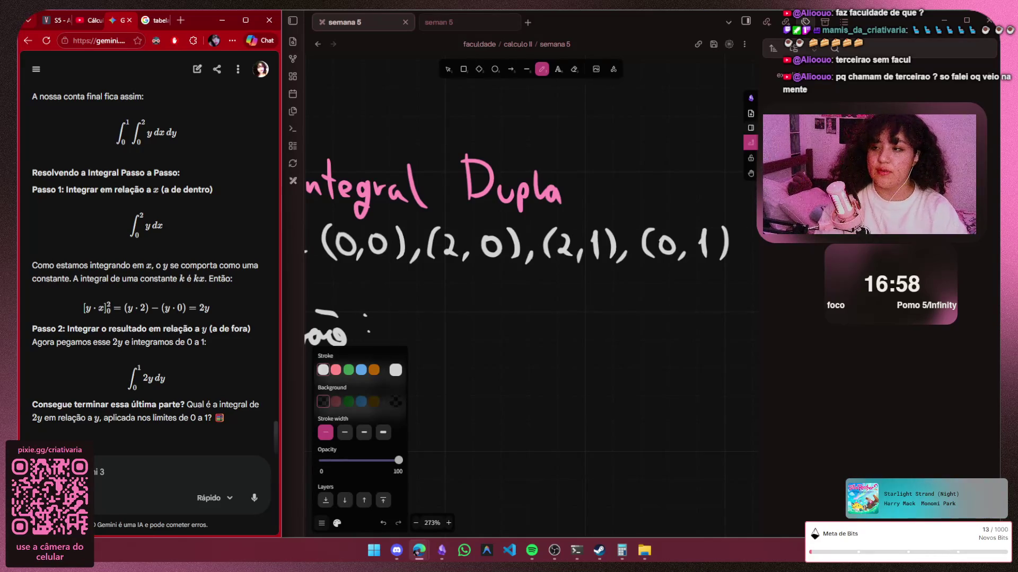
scroll(228, 269, up, 5)
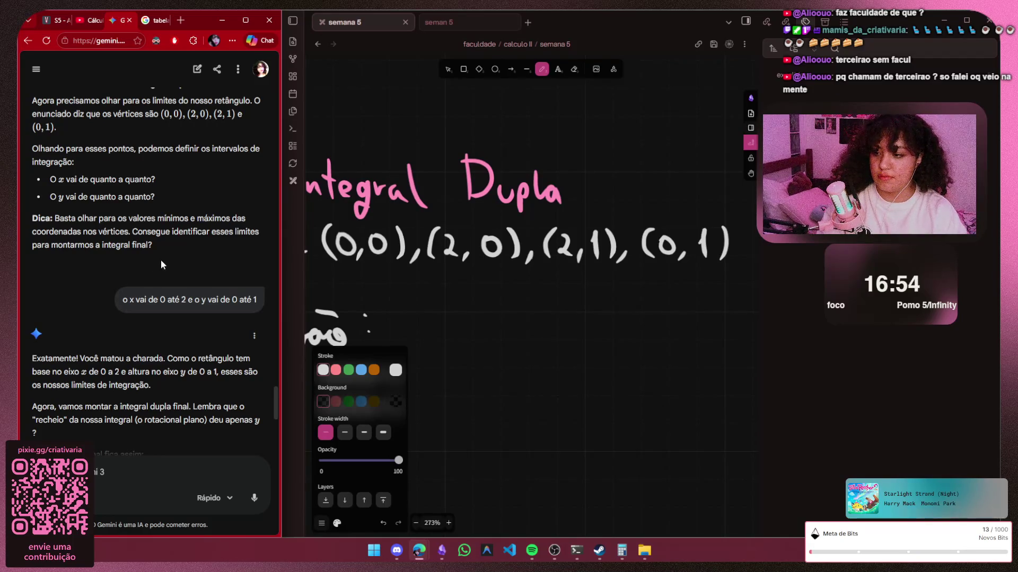
scroll(161, 260, down, 1)
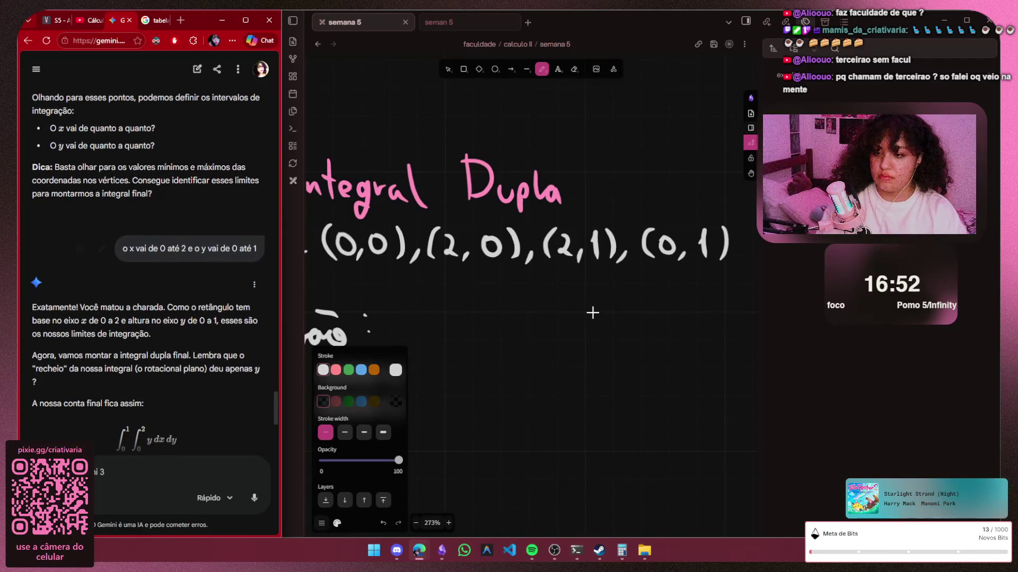
scroll(593, 313, down, 3)
scroll(587, 231, up, 3)
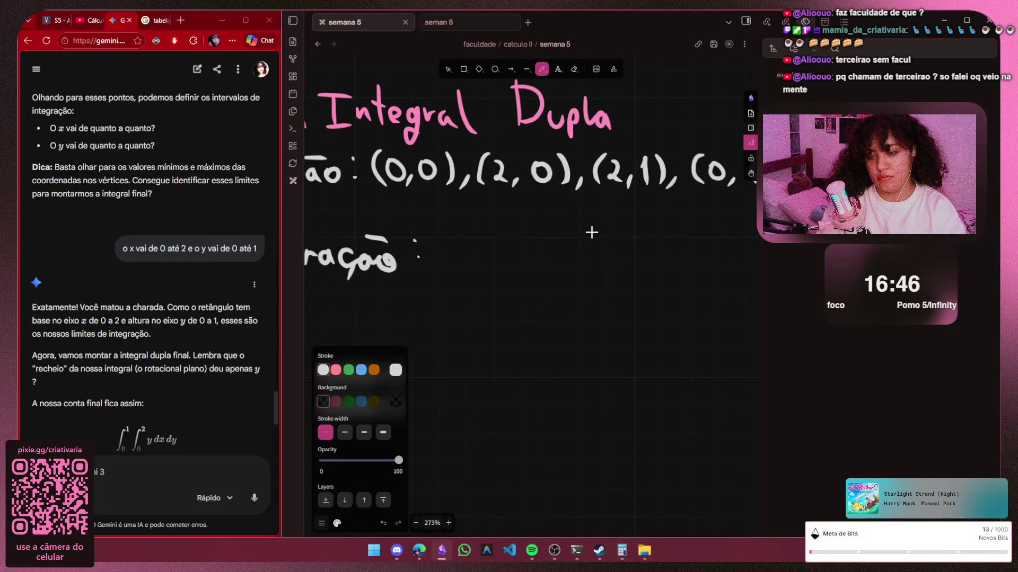
Draw the variable x in pink after 'o', redoing a misplaced first attempt
key(s)
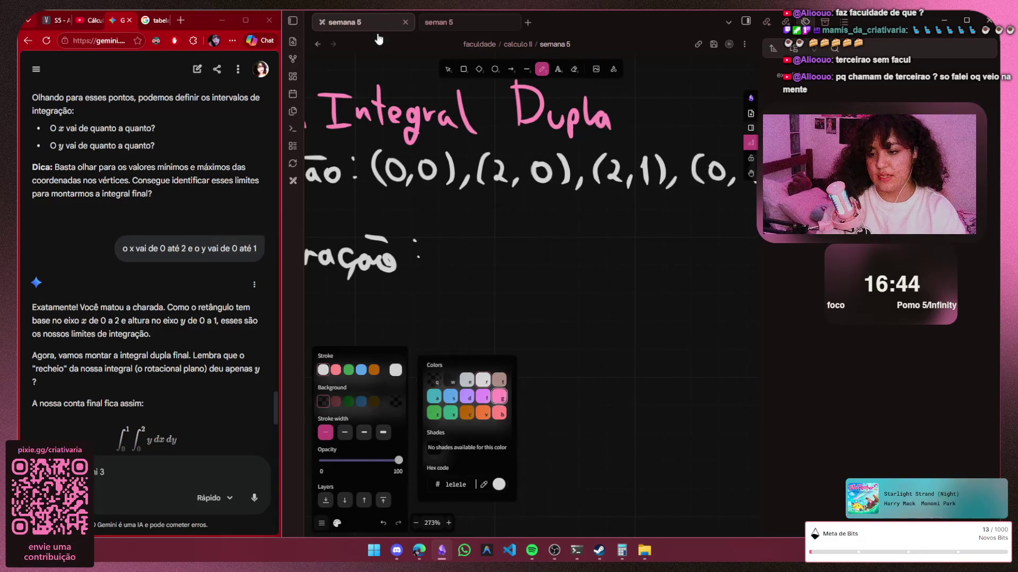
key(g)
mouse_move(452, 239)
mouse_down()
mouse_move(473, 265)
mouse_move(452, 264)
mouse_up()
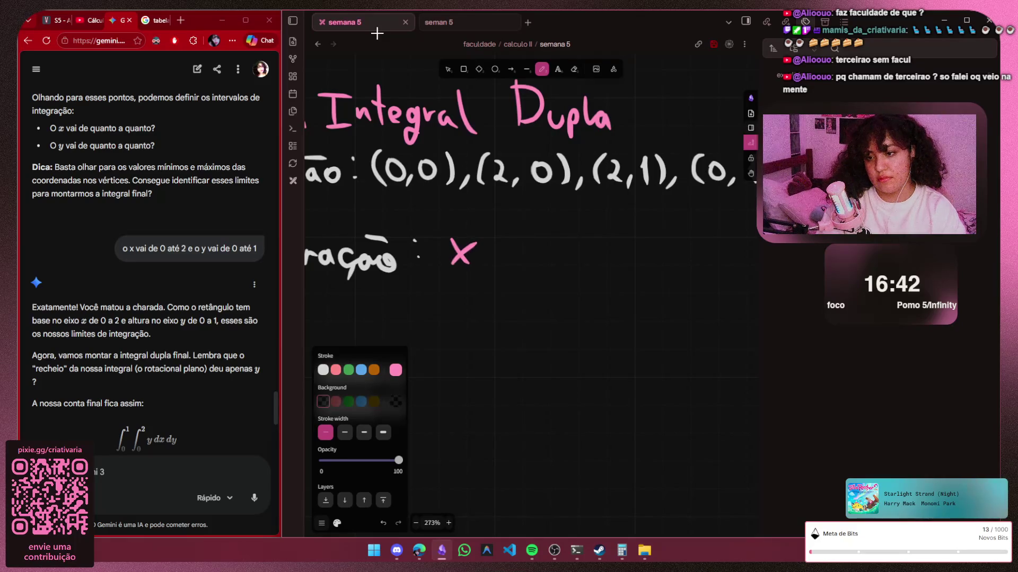
key(s)
key(q)
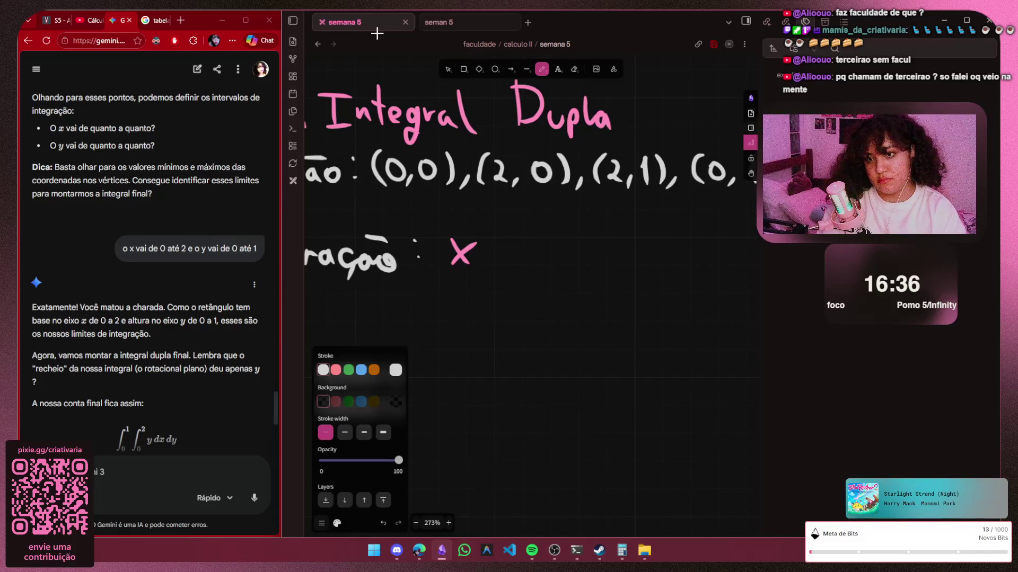
key(ctrl+z)
key(ctrl+z)
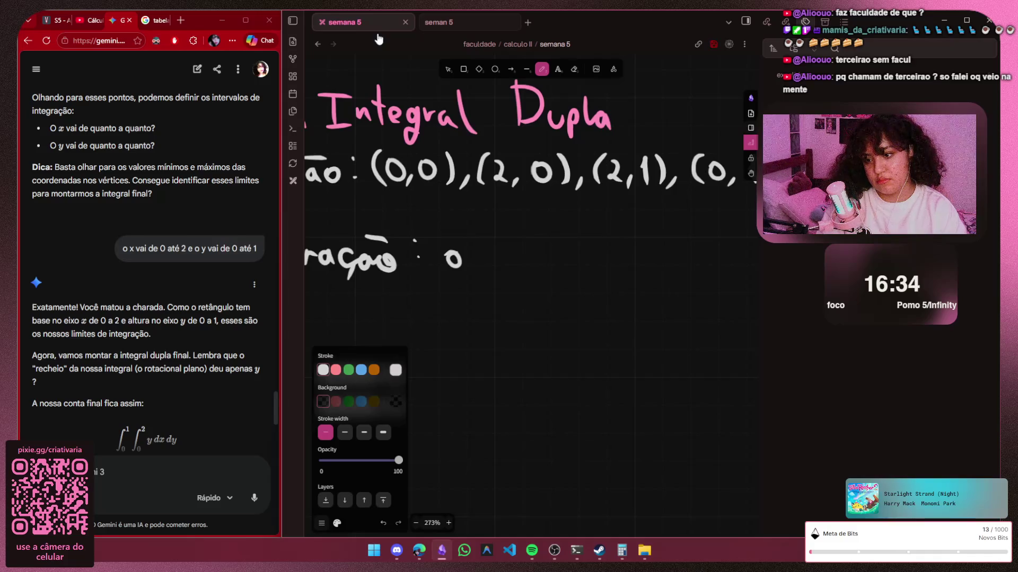
key(s)
key(s)
key(Escape)
drag(486, 245, 501, 263)
drag(501, 245, 486, 262)
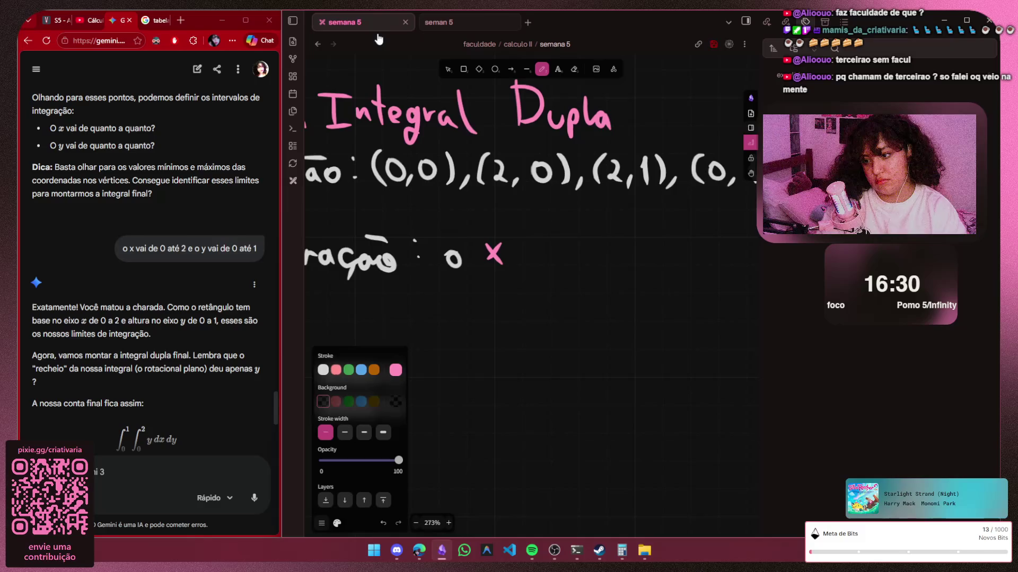
Handwrite 'vai de 0 até 2' in white after the pink x
mouse_move(523, 252)
mouse_down()
mouse_move(578, 263)
mouse_move(596, 250)
mouse_up()
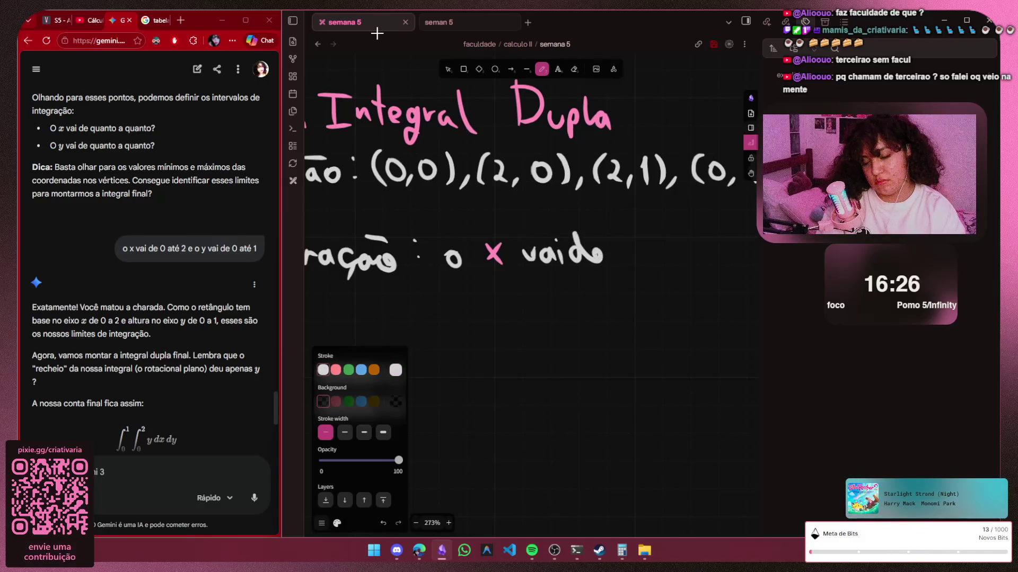
key(ctrl+z)
key(ctrl+z)
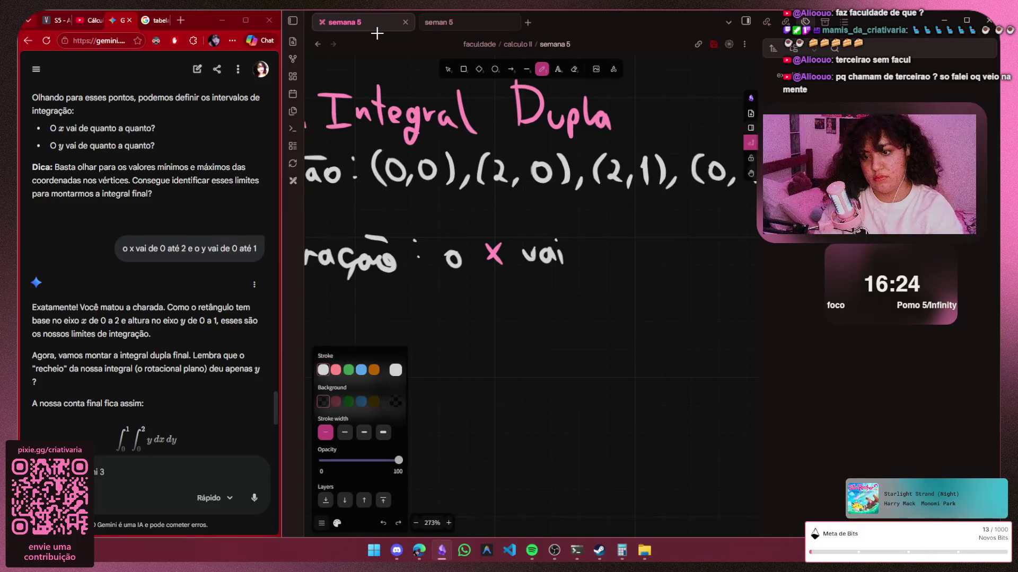
drag(602, 238, 602, 266)
drag(611, 259, 627, 266)
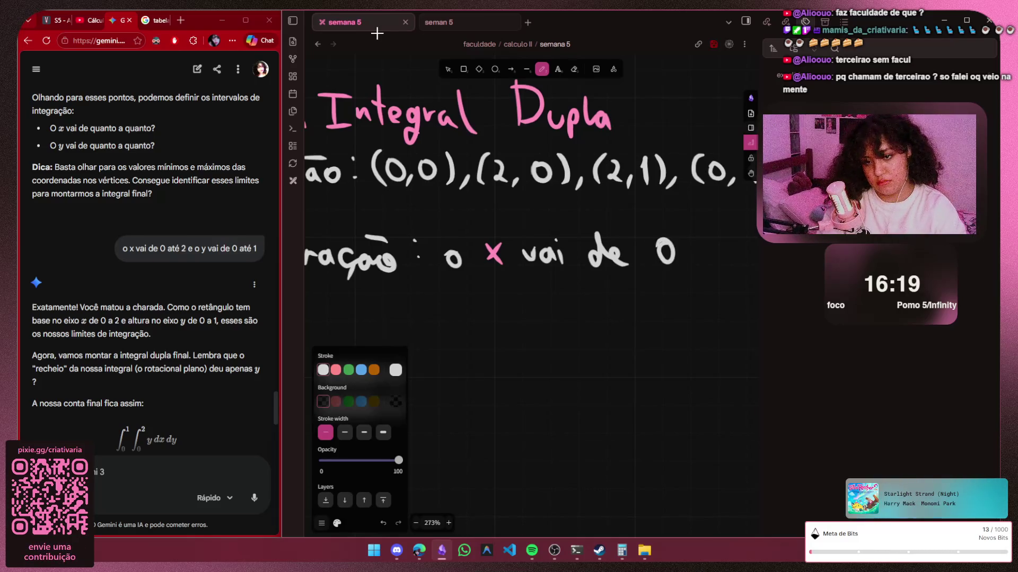
drag(710, 253, 717, 262)
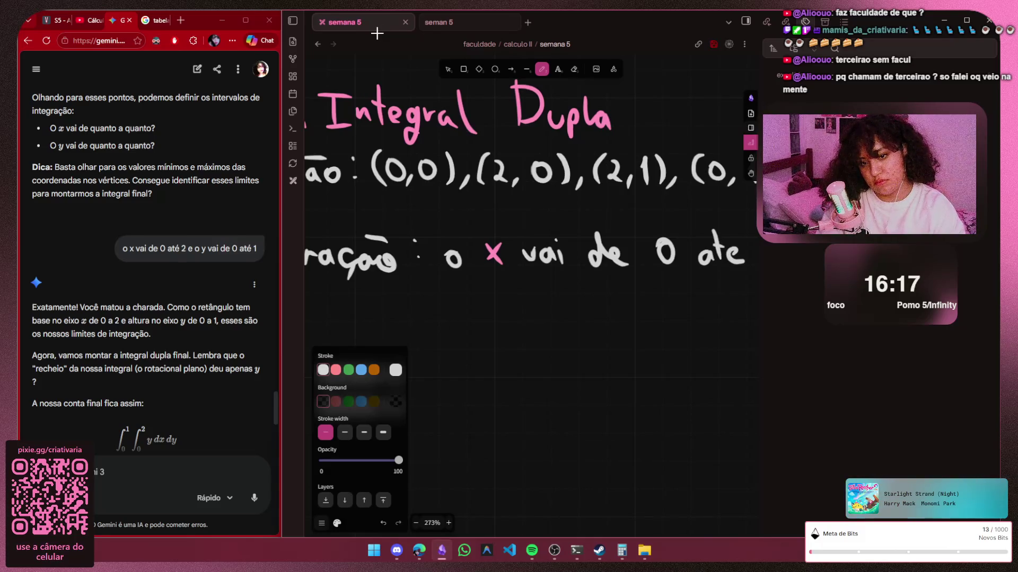
key(h)
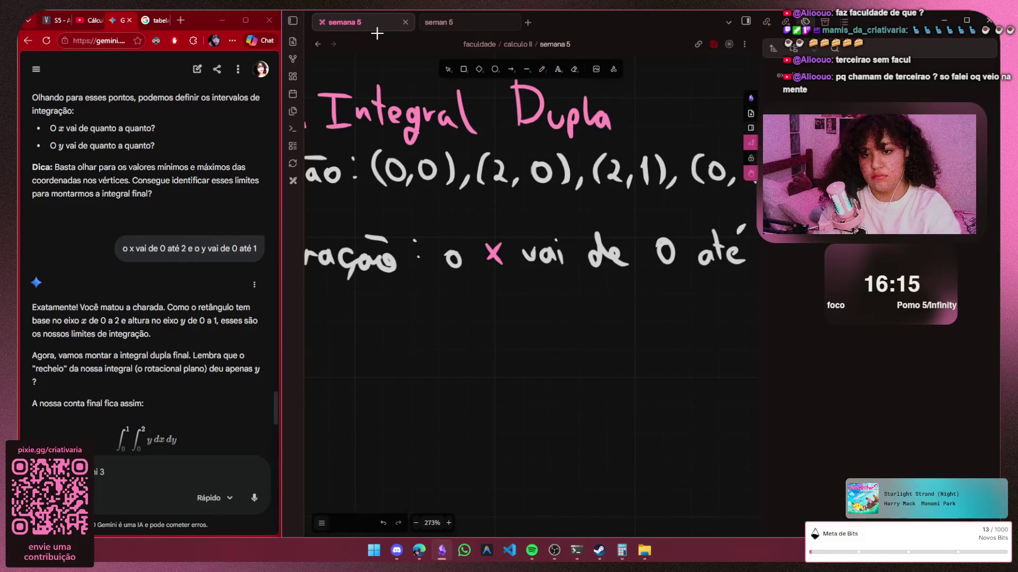
scroll(525, 238, right, 1)
scroll(517, 239, right, 2)
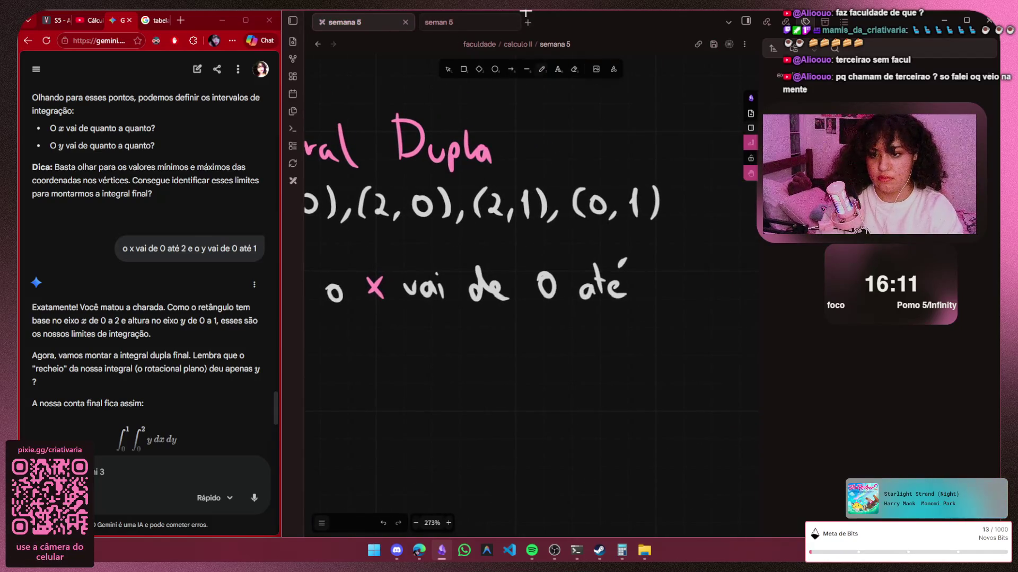
key(p)
drag(663, 290, 678, 296)
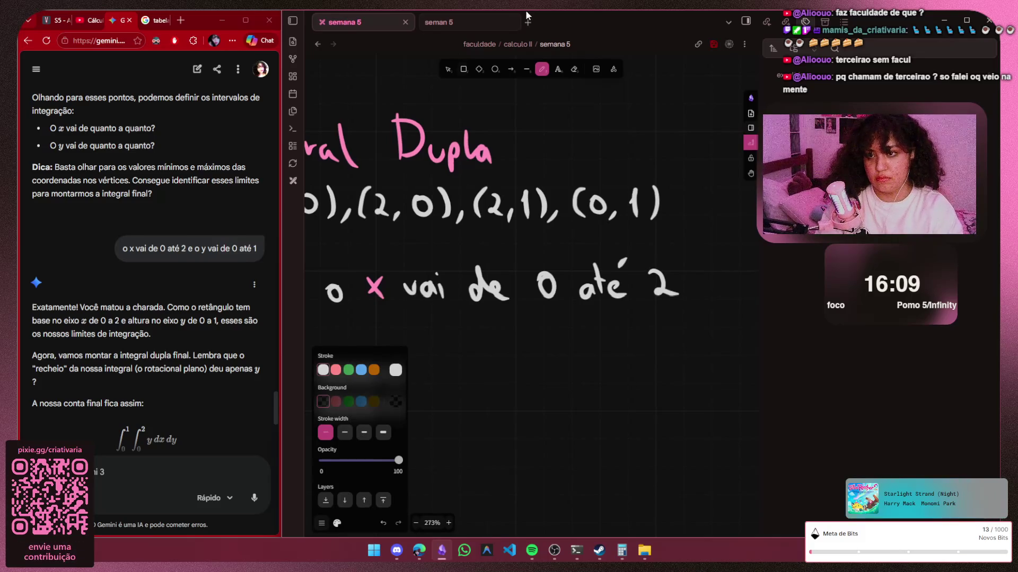
Pan the notes up to make room for the y interval line
key(v)
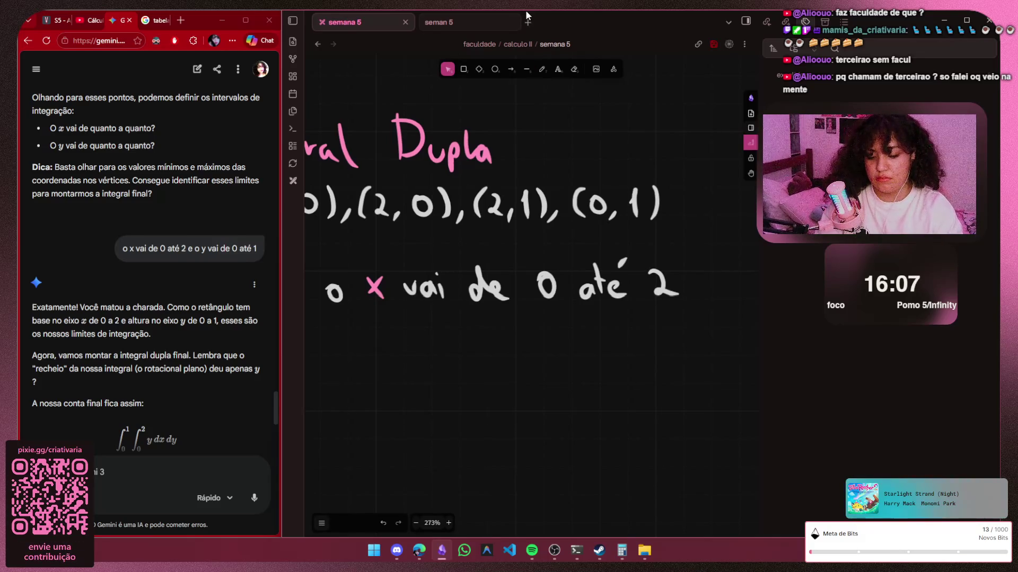
key(h)
drag(399, 151, 436, 74)
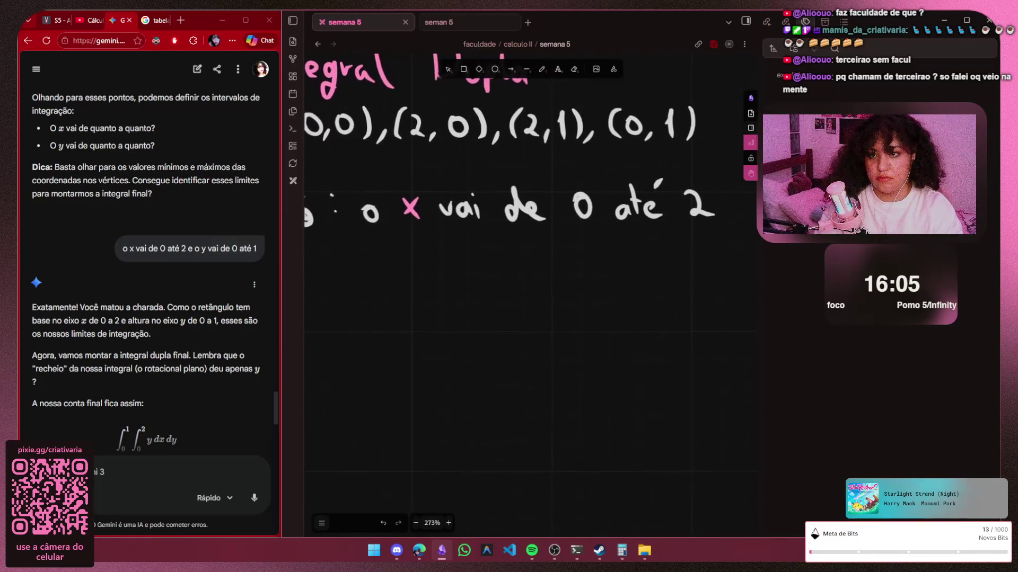
key(p)
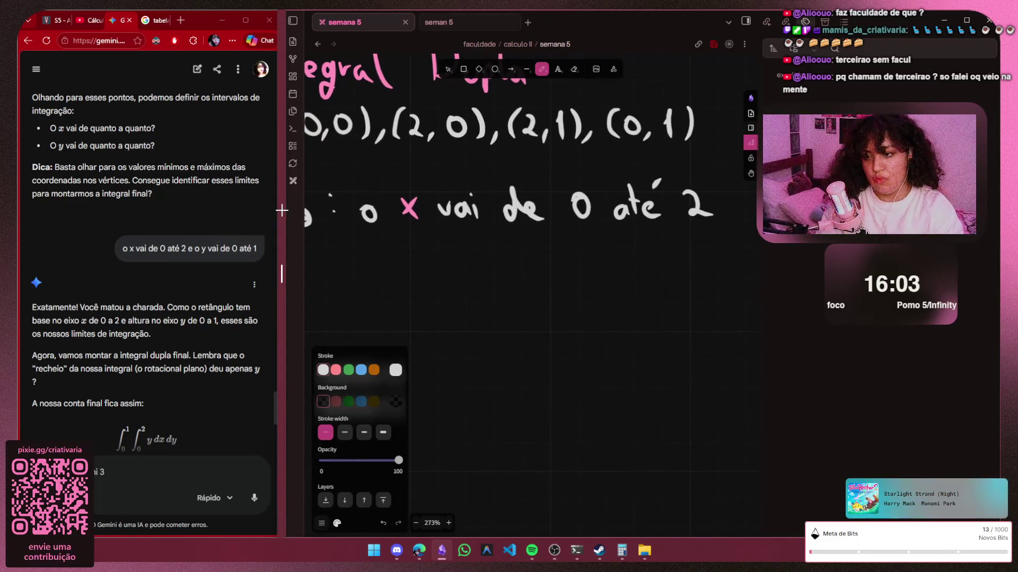
Pick pink as the stroke colour and handwrite y on the new line
click(395, 370)
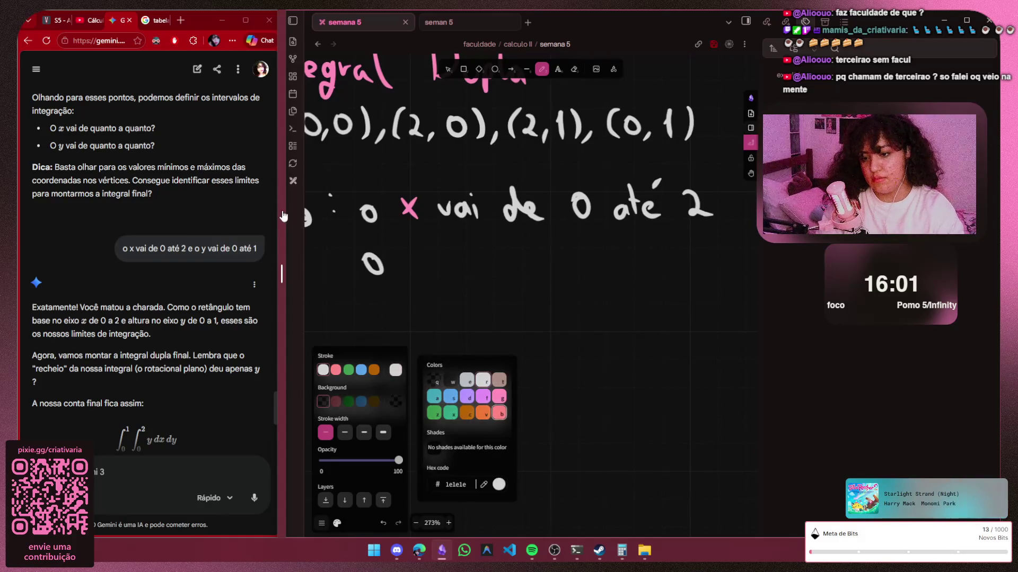
click(500, 412)
mouse_move(409, 253)
mouse_down()
mouse_move(415, 299)
mouse_move(470, 255)
mouse_up()
Handwrite 'vai de 0 até 1' after the pink y, undoing a bad stroke
mouse_move(480, 258)
mouse_down()
mouse_move(475, 271)
mouse_move(527, 280)
mouse_move(512, 268)
mouse_move(536, 274)
mouse_move(576, 253)
mouse_move(638, 273)
mouse_up()
key(ctrl+z)
mouse_move(649, 239)
mouse_down()
mouse_move(646, 274)
mouse_move(728, 275)
mouse_up()
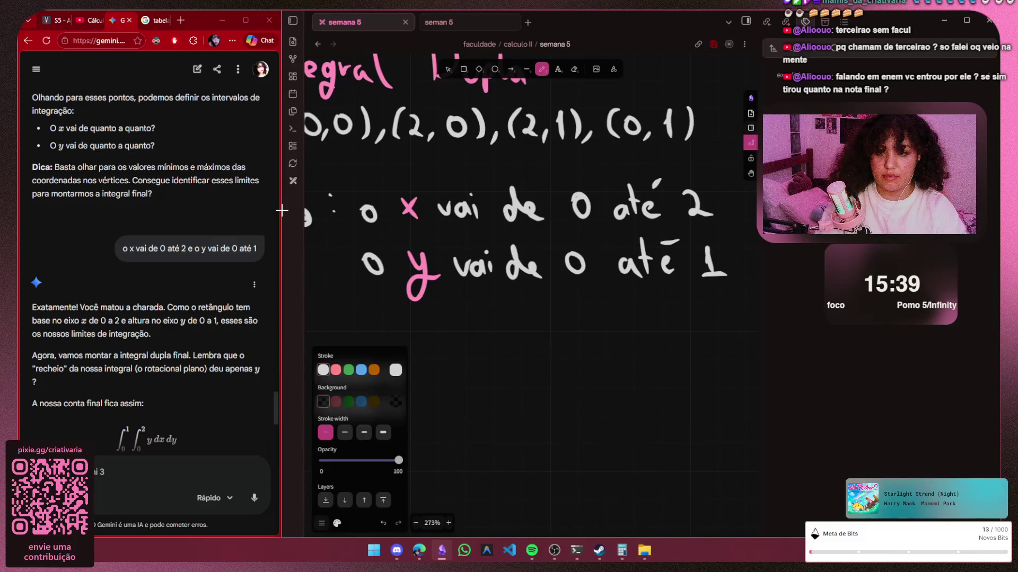
scroll(446, 303, down, 8)
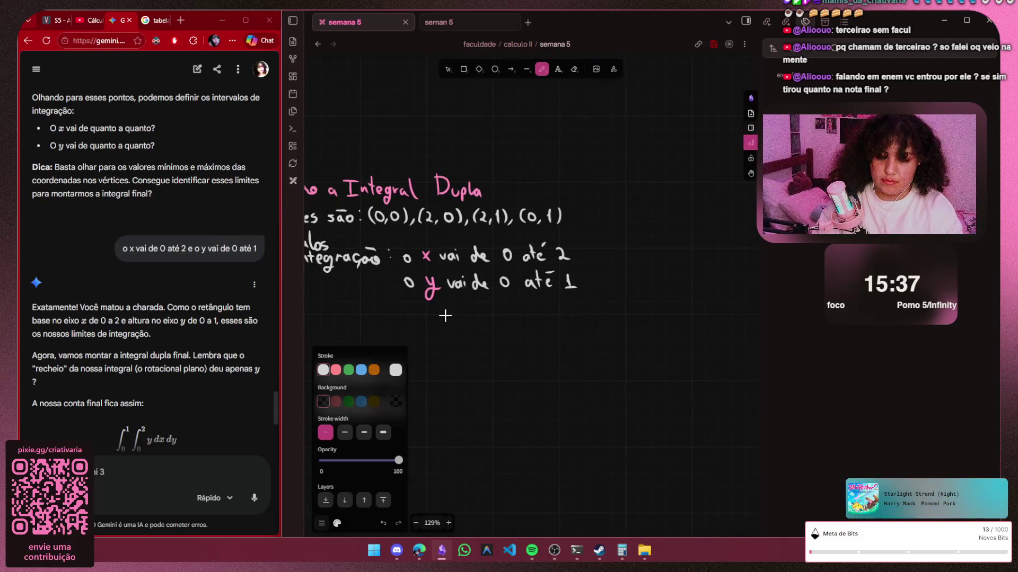
key(h)
scroll(445, 316, left, 3)
scroll(445, 316, down, 1)
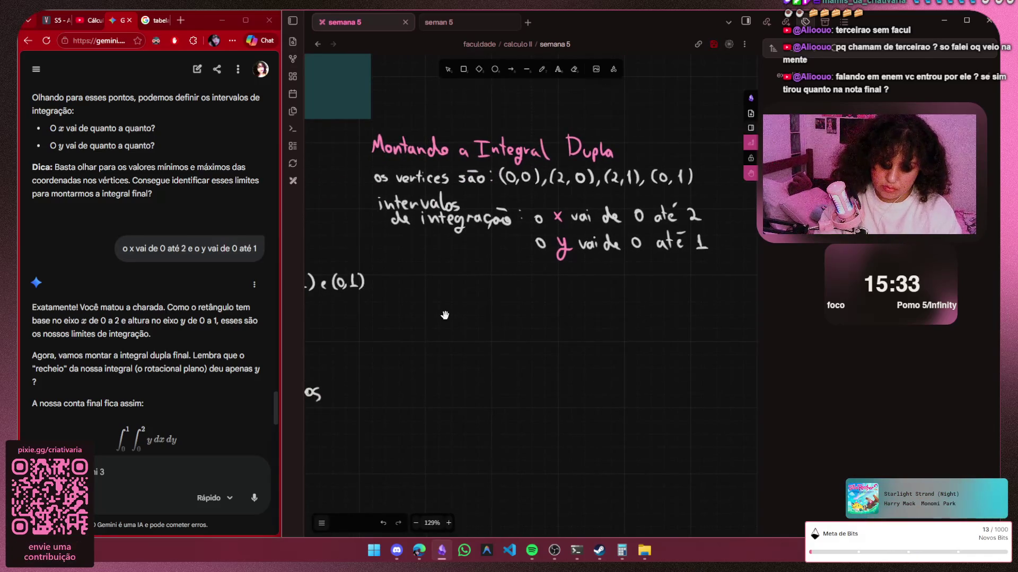
key(alt+Tab)
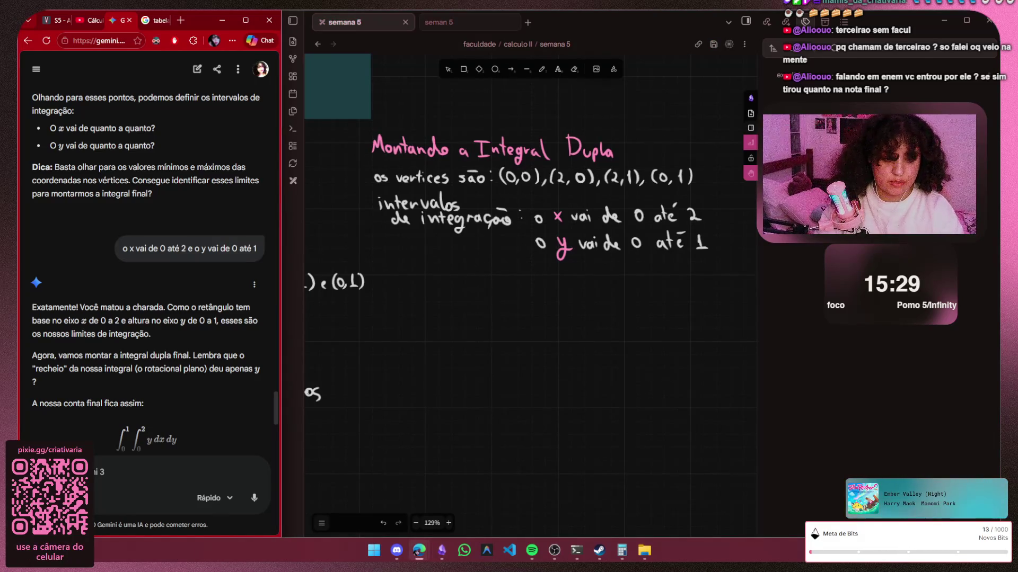
key(alt+Tab)
scroll(531, 287, down, 2)
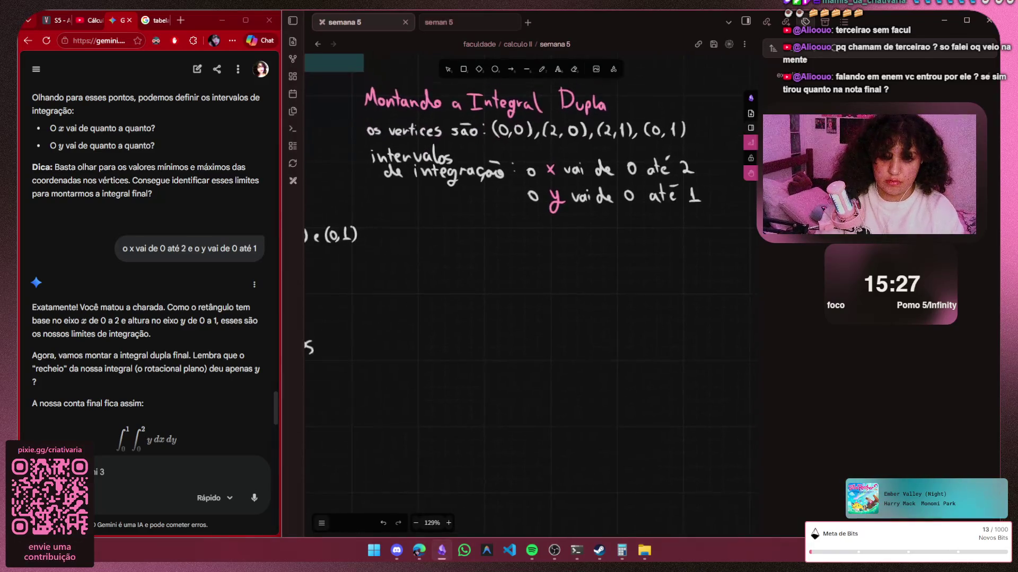
scroll(498, 164, right, 1)
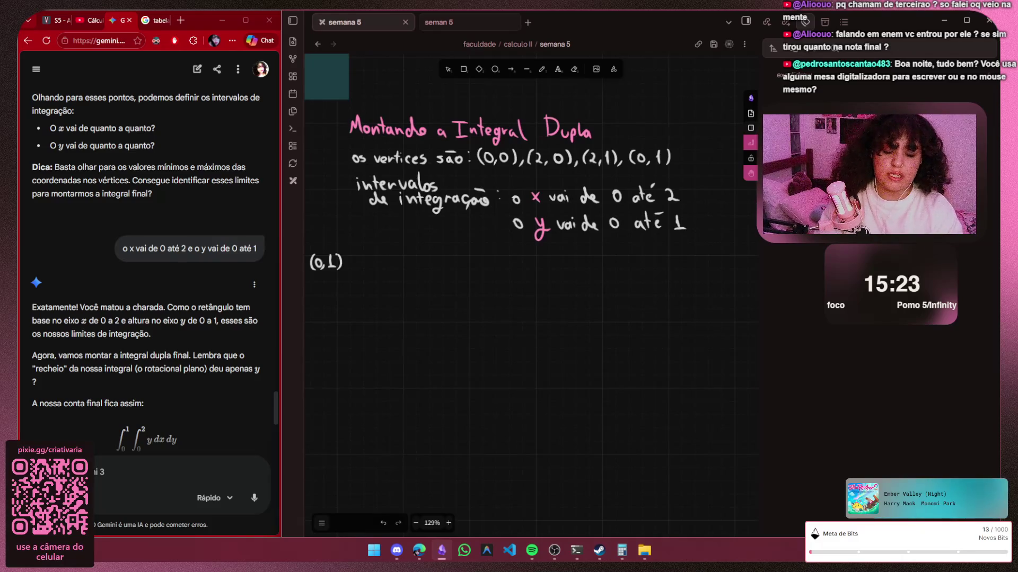
scroll(151, 278, down, 3)
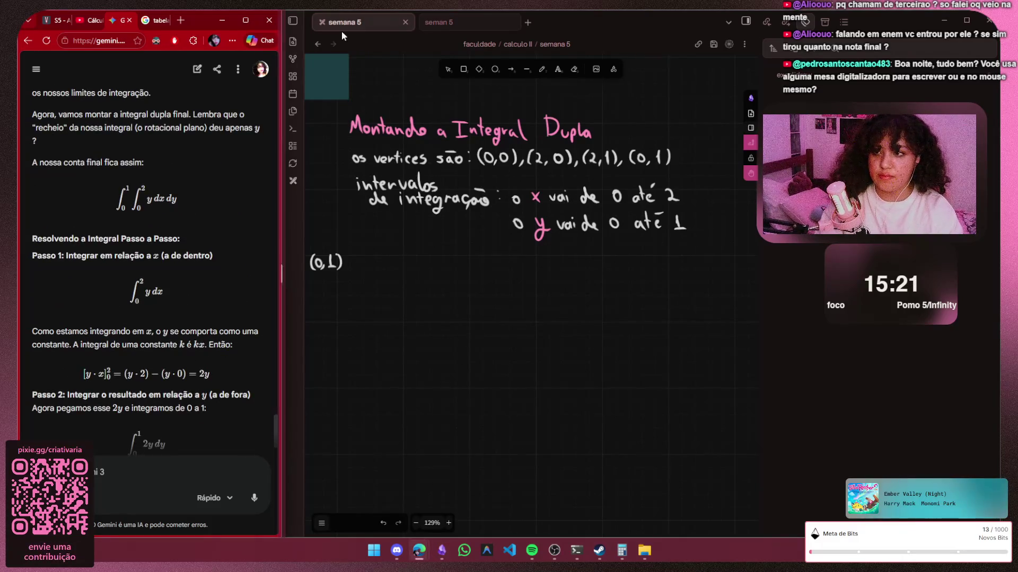
Open the vault file list and browse the semana 1–4 week notes
click(292, 22)
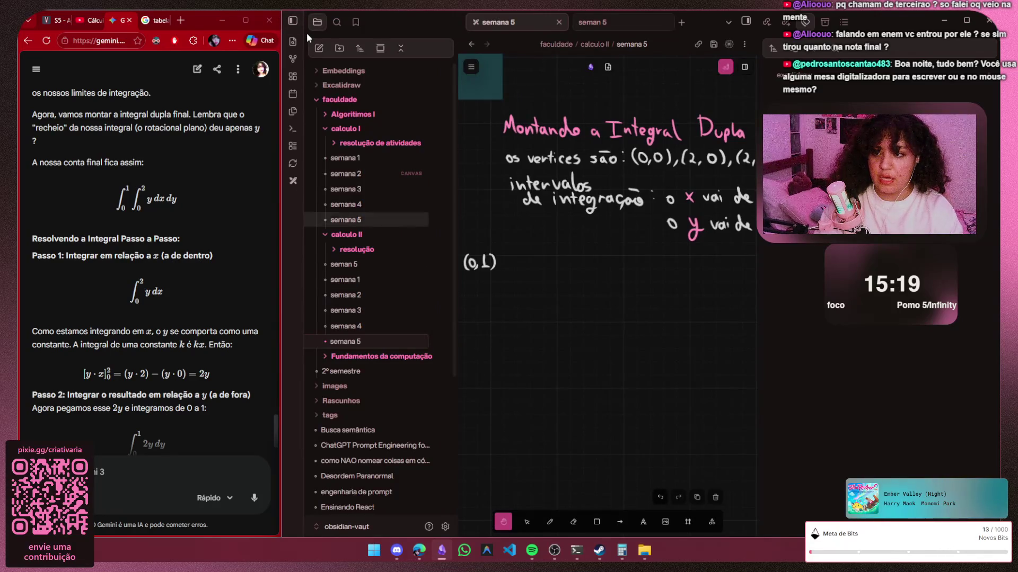
click(345, 189)
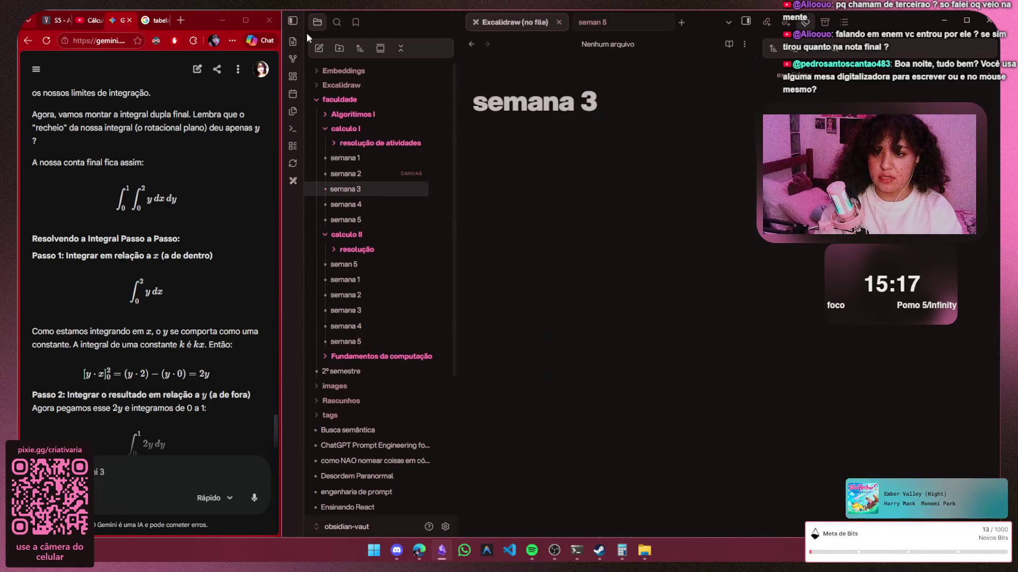
key(Return)
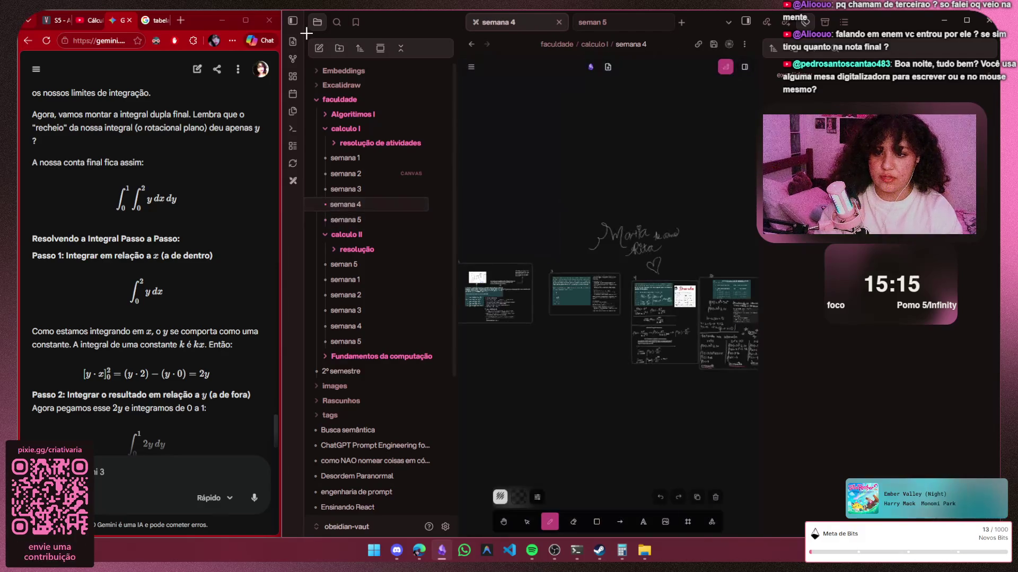
key(Up)
key(Up)
key(Up)
key(Return)
key(Down)
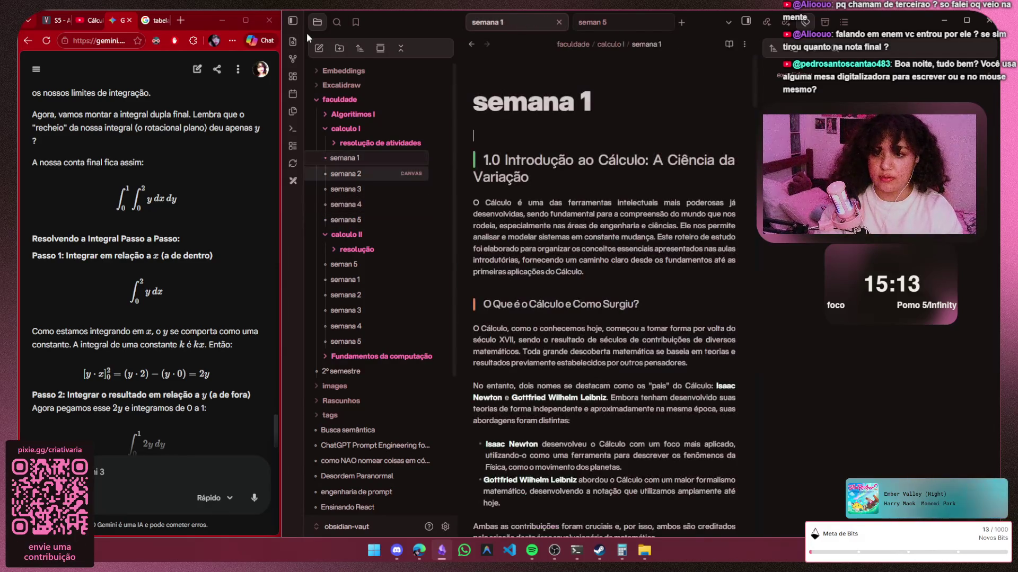
key(Return)
key(Down)
key(Return)
key(Up)
key(Return)
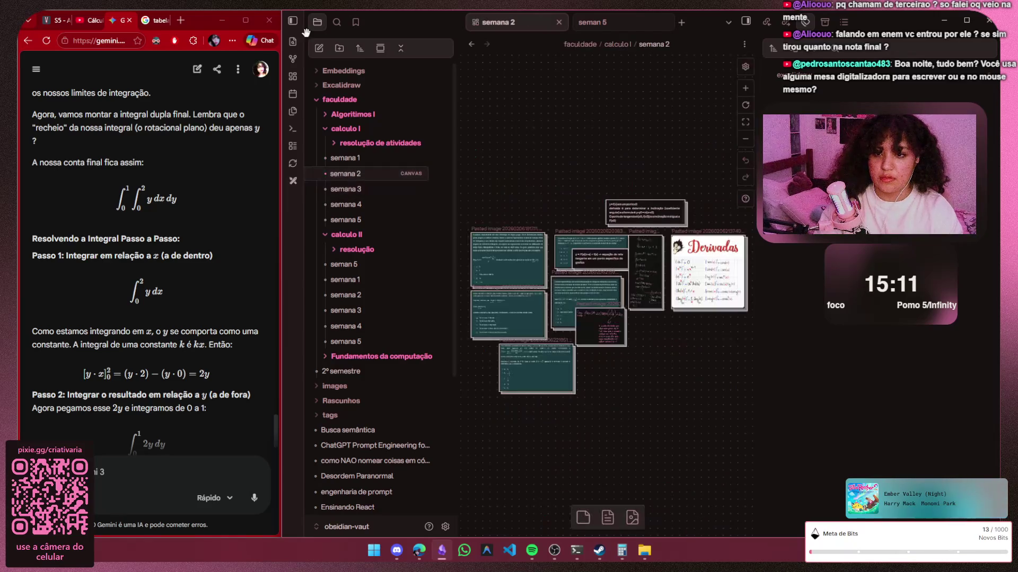
scroll(671, 291, up, 2)
scroll(670, 290, up, 3)
scroll(669, 291, up, 3)
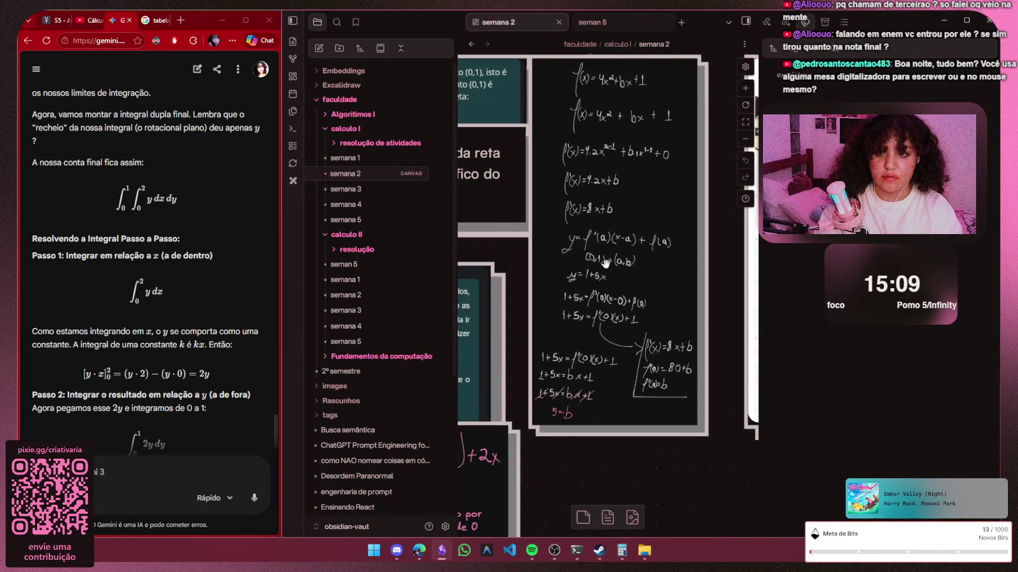
scroll(600, 140, up, 1)
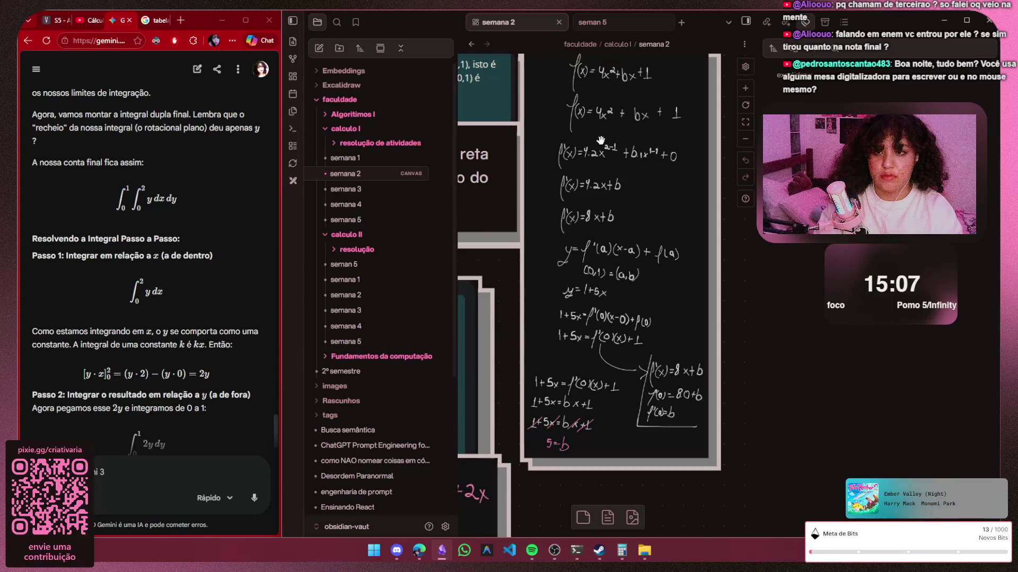
Return to the calculo II semana 5 canvas and pan the double integral notes into view
click(598, 29)
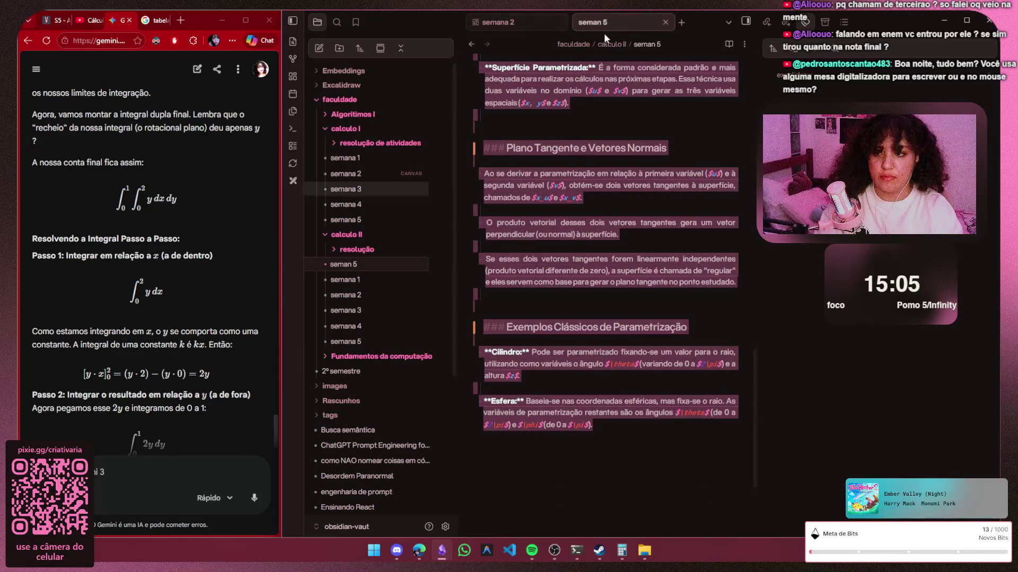
click(498, 22)
key(ctrl+alt+Left)
key(ctrl+alt+Left)
key(ctrl+alt+Left)
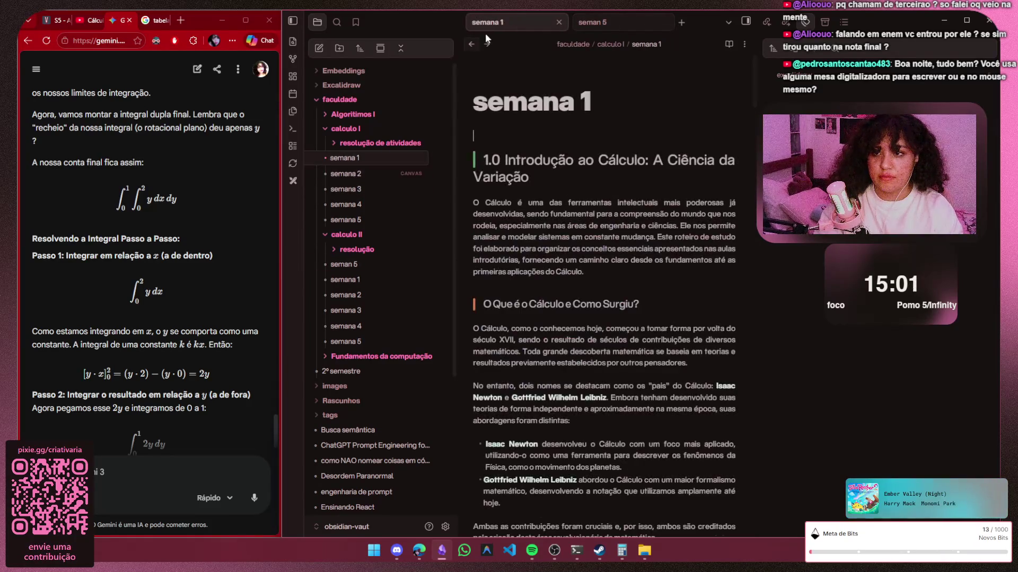
key(ctrl+alt+Right)
key(ctrl+alt+Right)
key(ctrl+alt+Right)
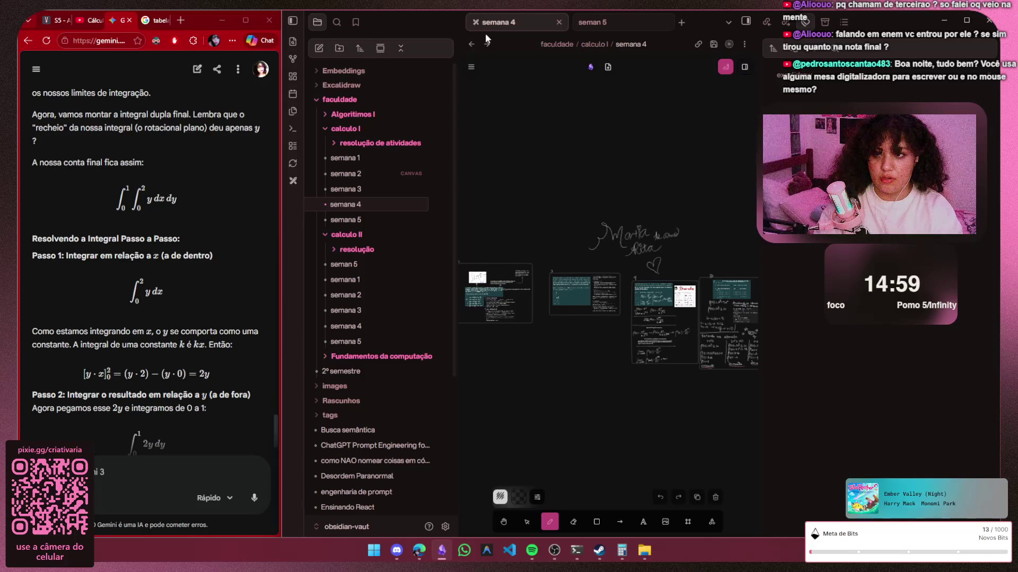
key(ctrl+alt+Right)
key(ctrl+alt+Right)
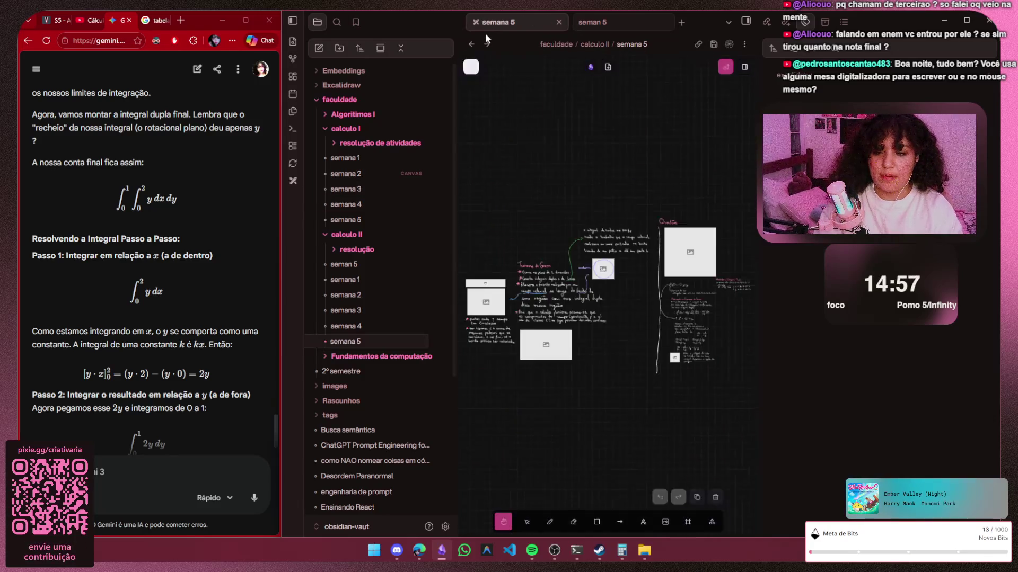
scroll(699, 332, up, 5)
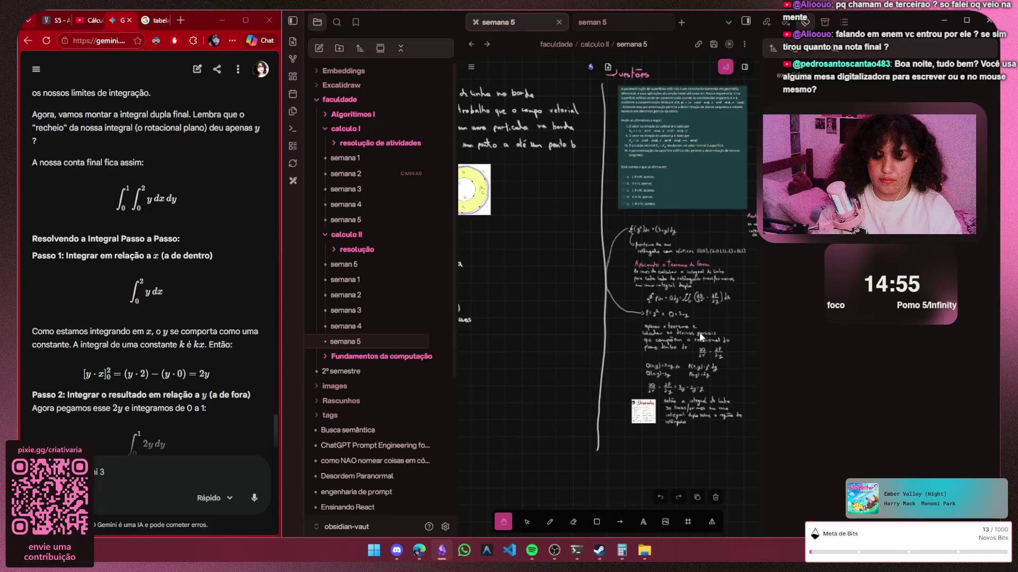
key(v)
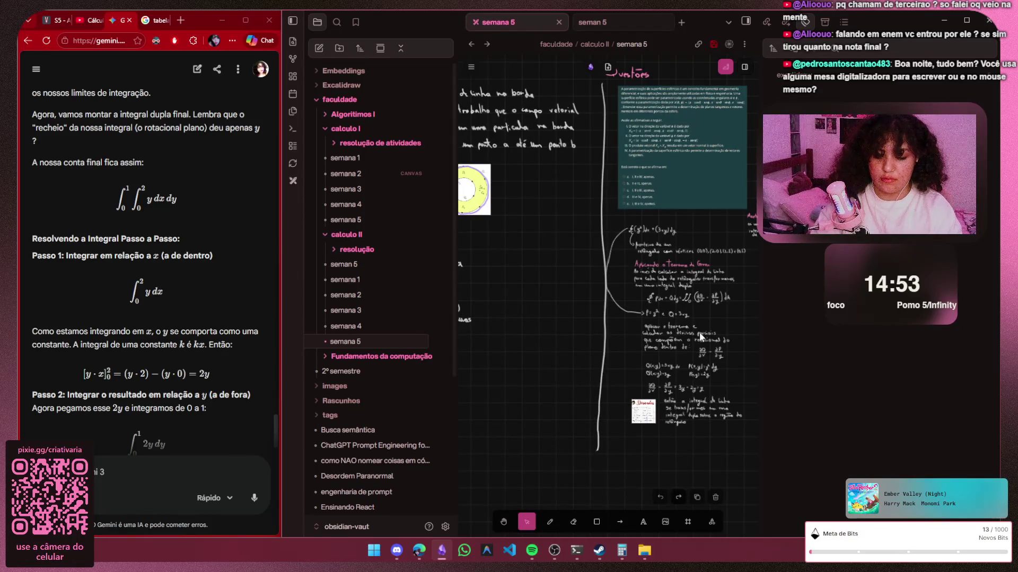
key(h)
drag(699, 332, 631, 314)
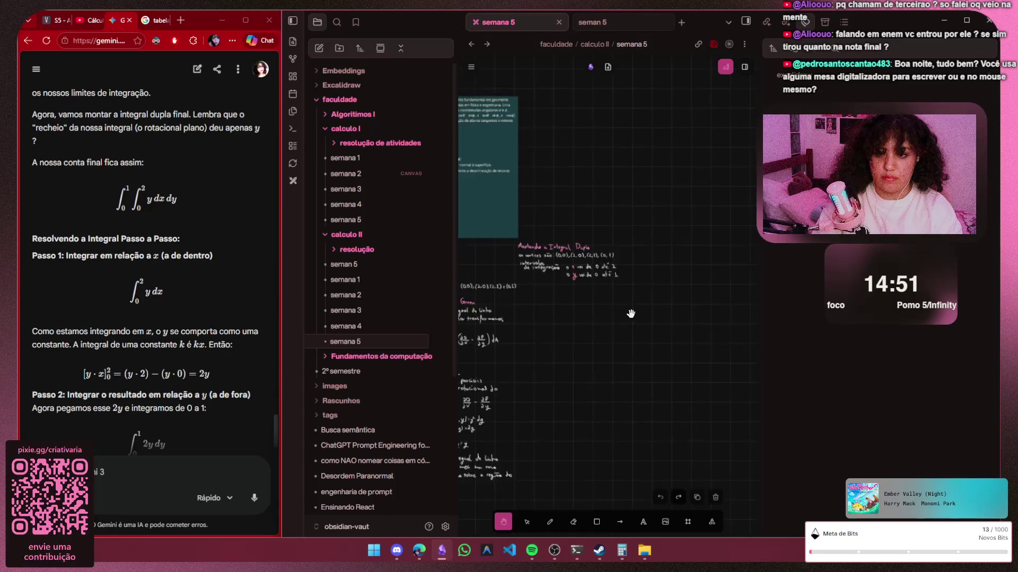
scroll(631, 313, up, 2)
scroll(630, 313, up, 2)
Hide the vault file list, centre the notes and reselect the freehand pen
click(292, 21)
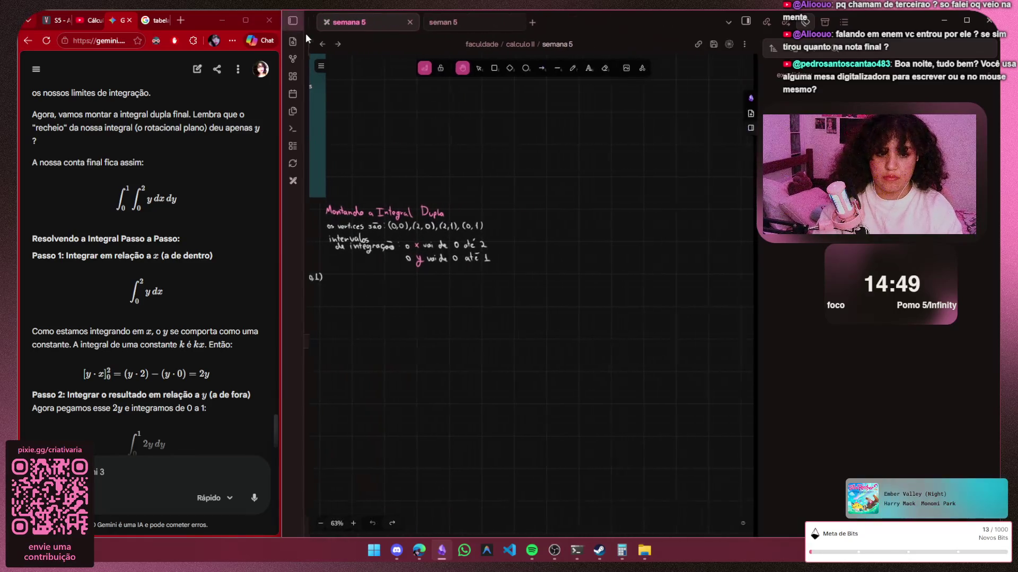
scroll(450, 311, up, 1)
scroll(450, 314, up, 1)
scroll(448, 319, up, 1)
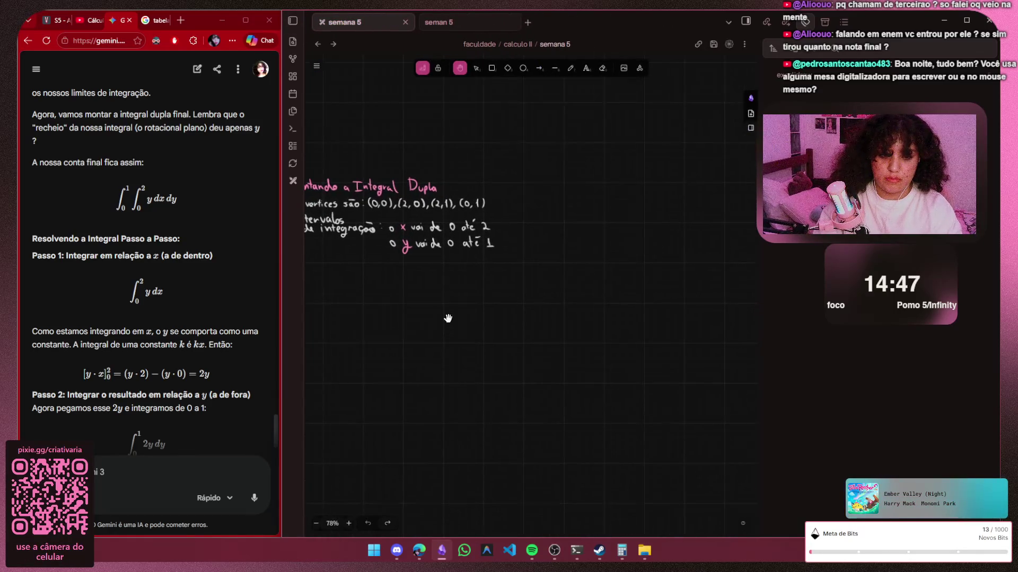
drag(438, 307, 574, 330)
scroll(508, 306, up, 3)
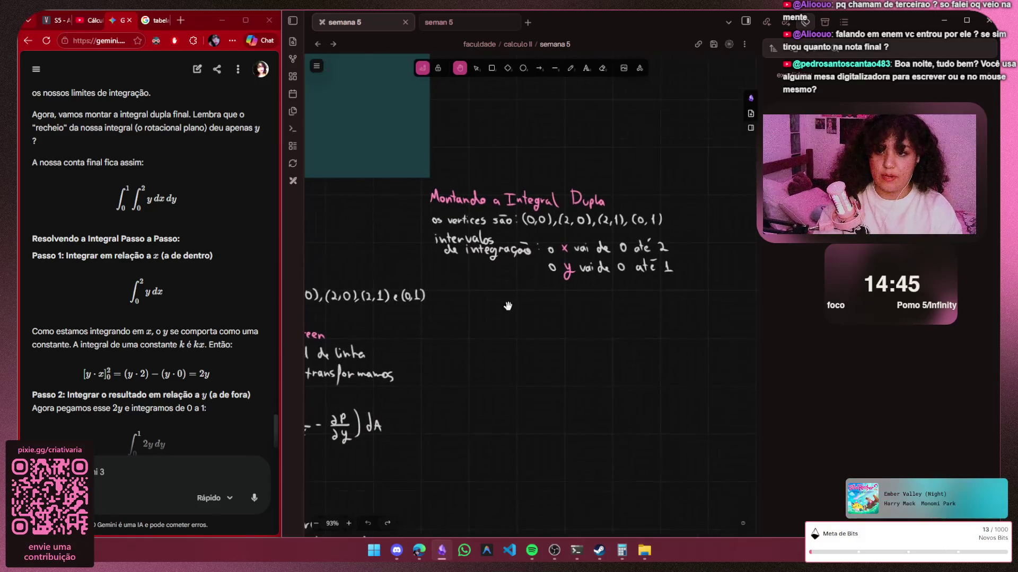
scroll(507, 307, up, 2)
scroll(514, 346, up, 1)
scroll(509, 279, up, 3)
scroll(504, 282, up, 2)
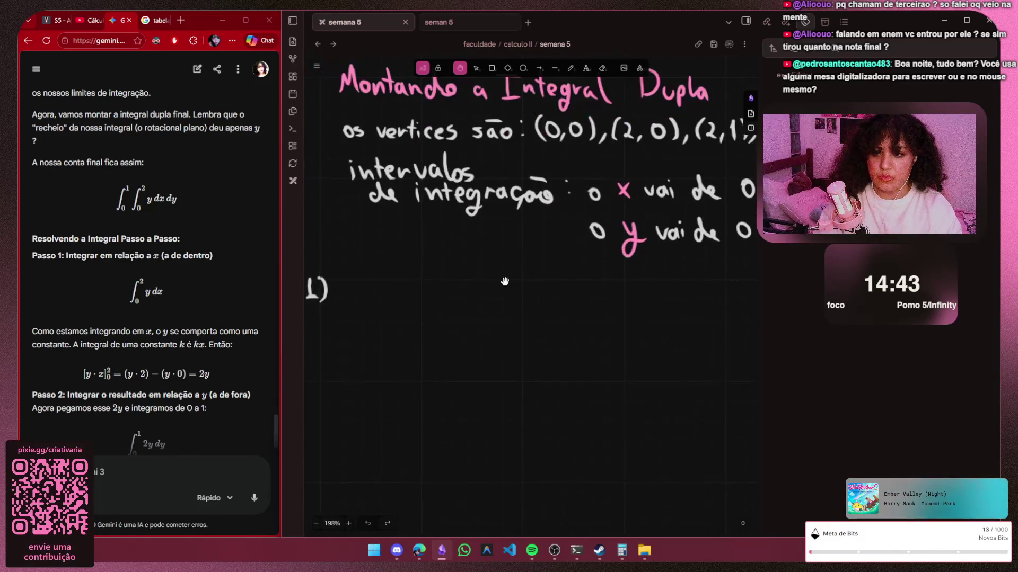
scroll(505, 282, down, 1)
scroll(446, 326, down, 1)
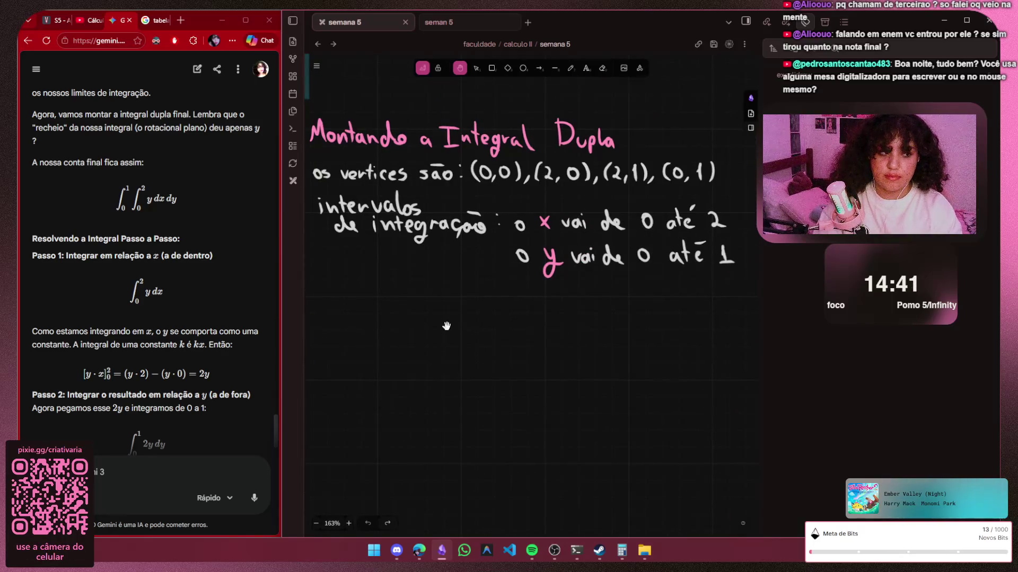
scroll(481, 335, down, 1)
scroll(481, 334, up, 2)
scroll(448, 332, up, 1)
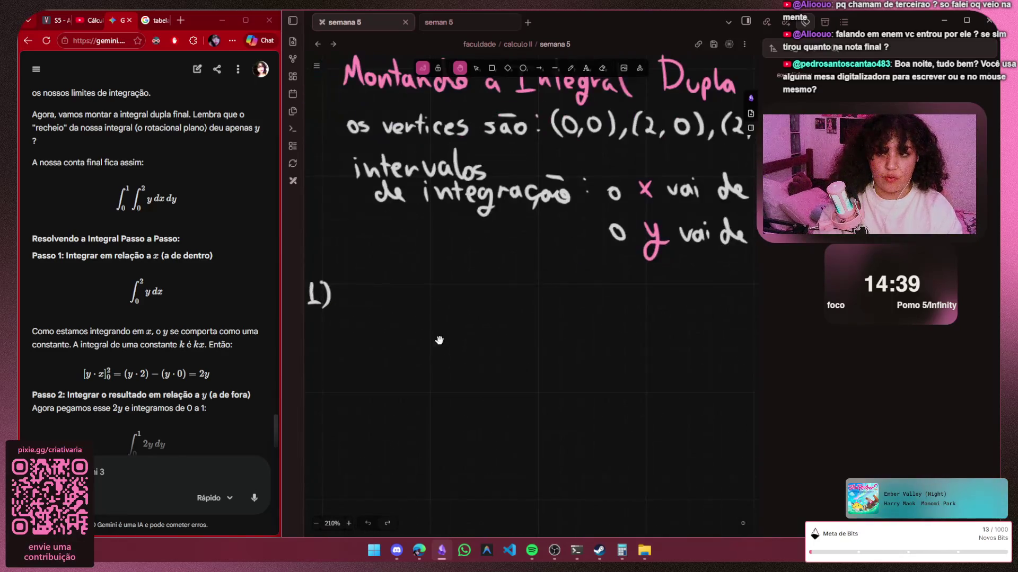
key(p)
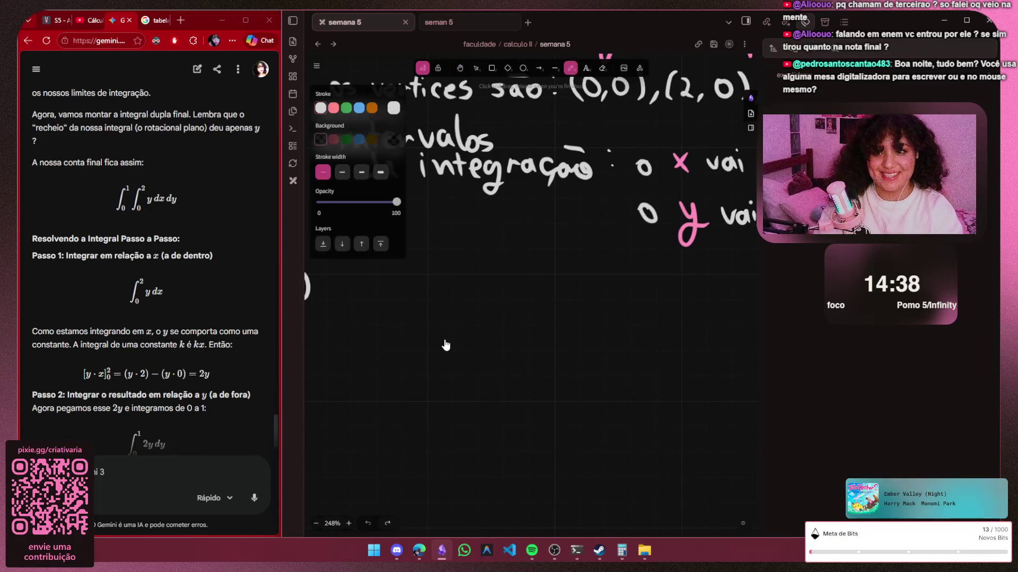
Collapse the right sidebar and start dragging the browser–Obsidian splitter
key(s)
key(s)
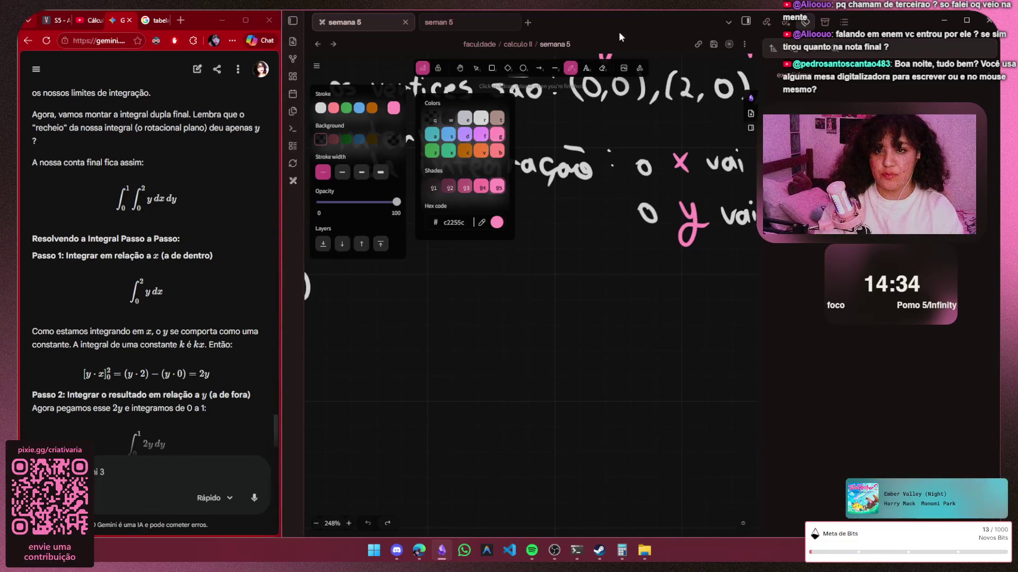
click(745, 21)
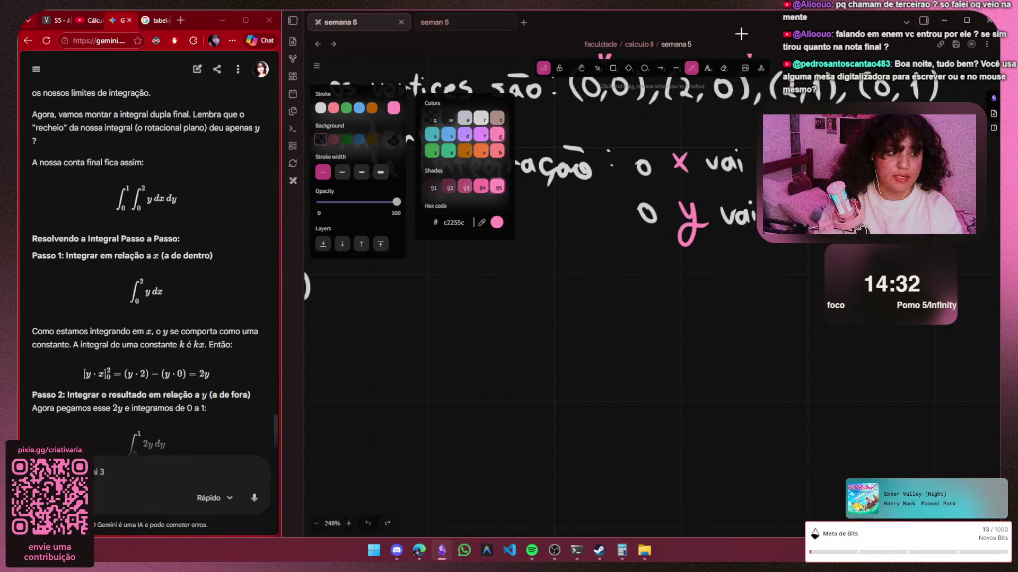
key(Escape)
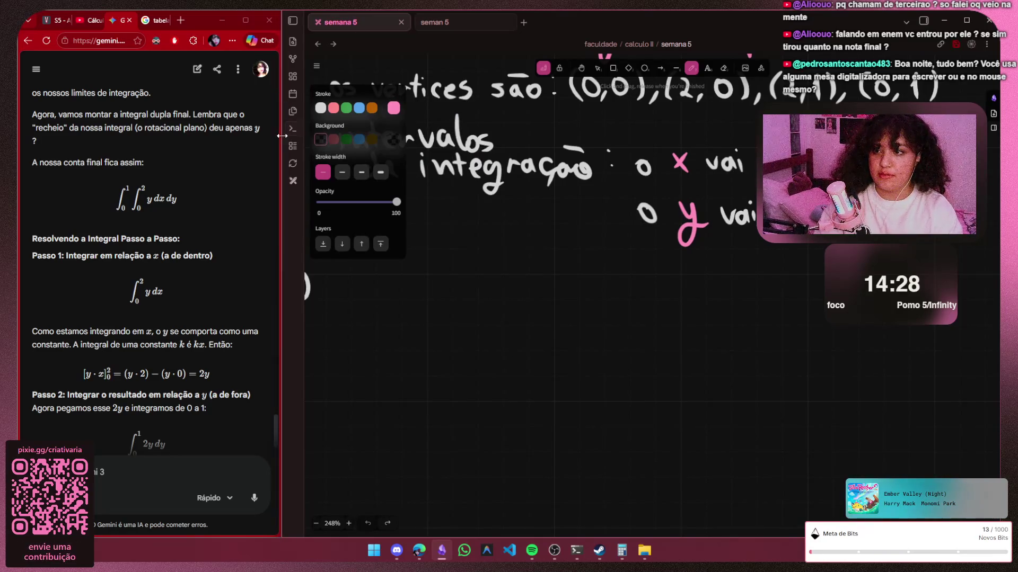
drag(283, 138, 370, 142)
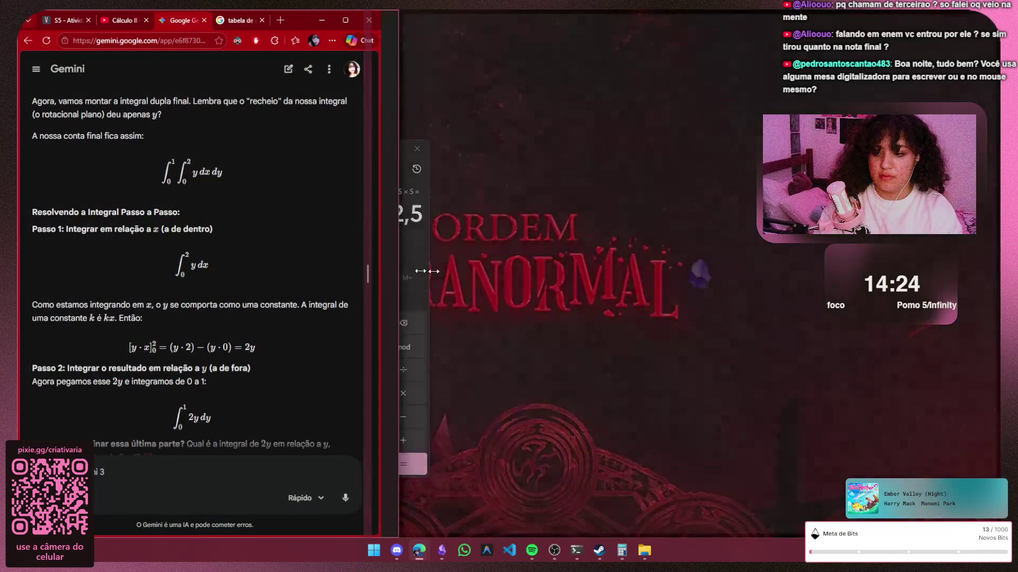
Widen the Gemini browser, then draw and undo a pink test stroke in Obsidian
drag(368, 253, 491, 263)
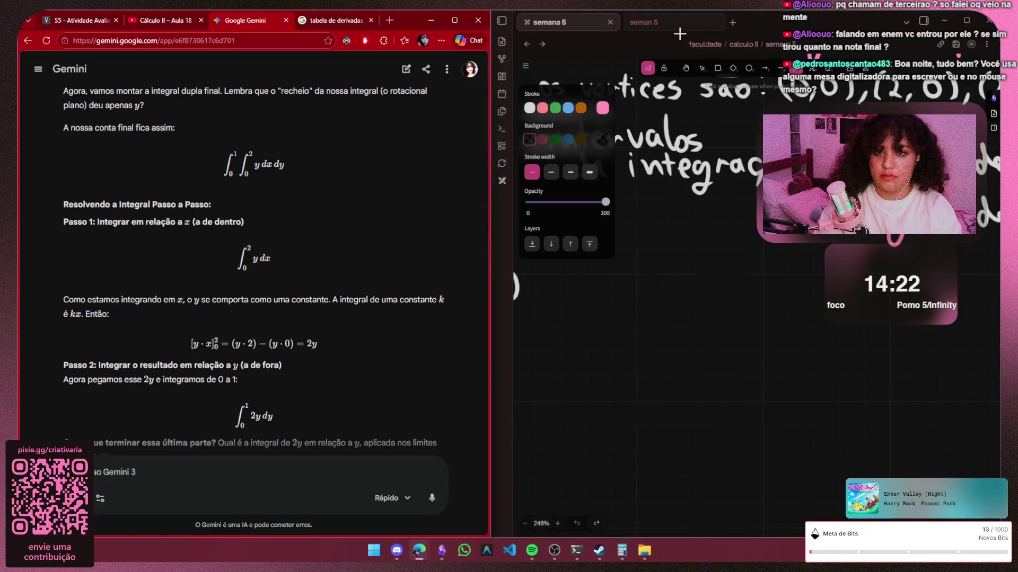
click(681, 39)
drag(649, 333, 710, 253)
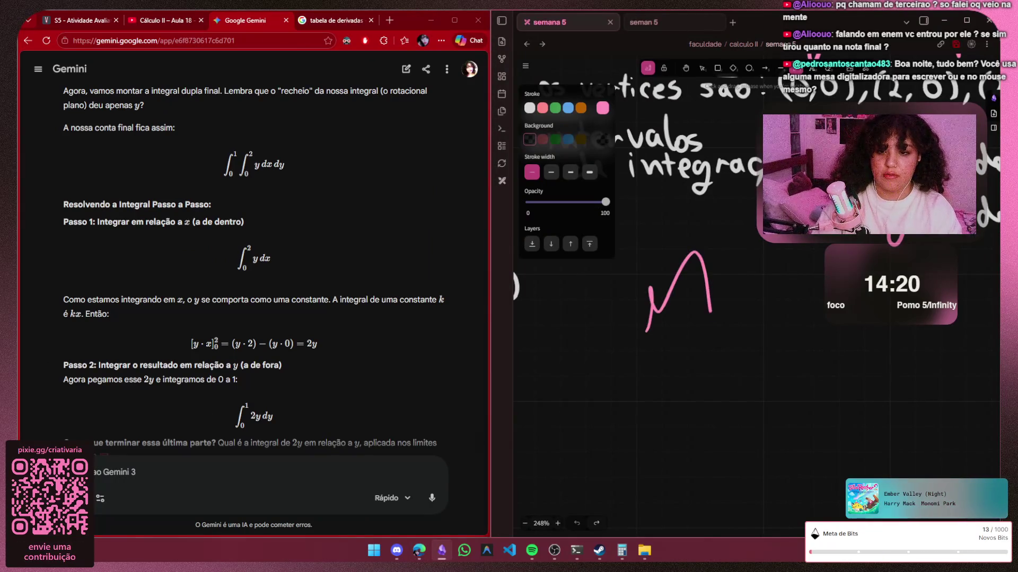
key(v)
key(ctrl+z)
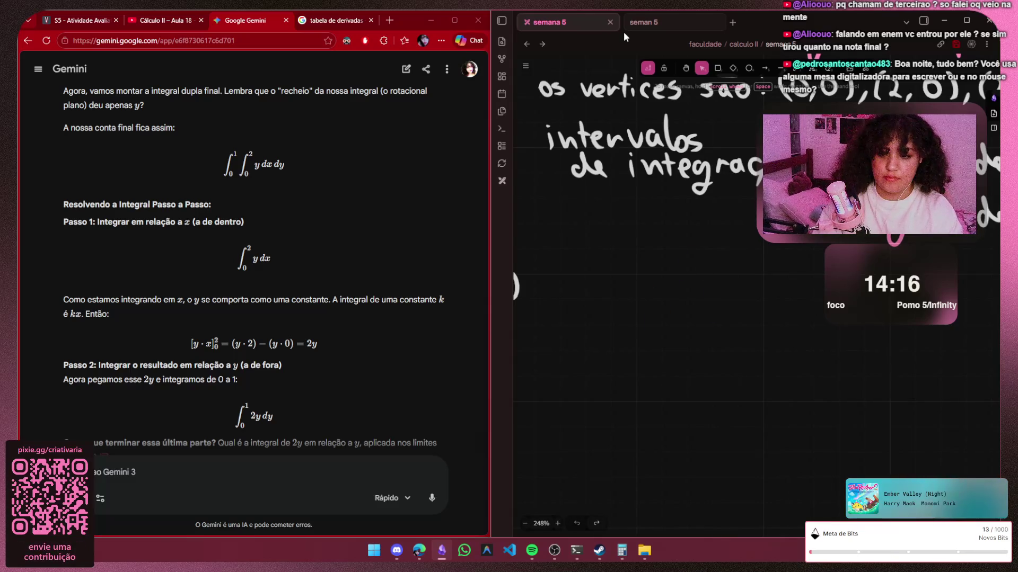
Change the pen colour from pink to light blue, then widen the notes pane again
key(p)
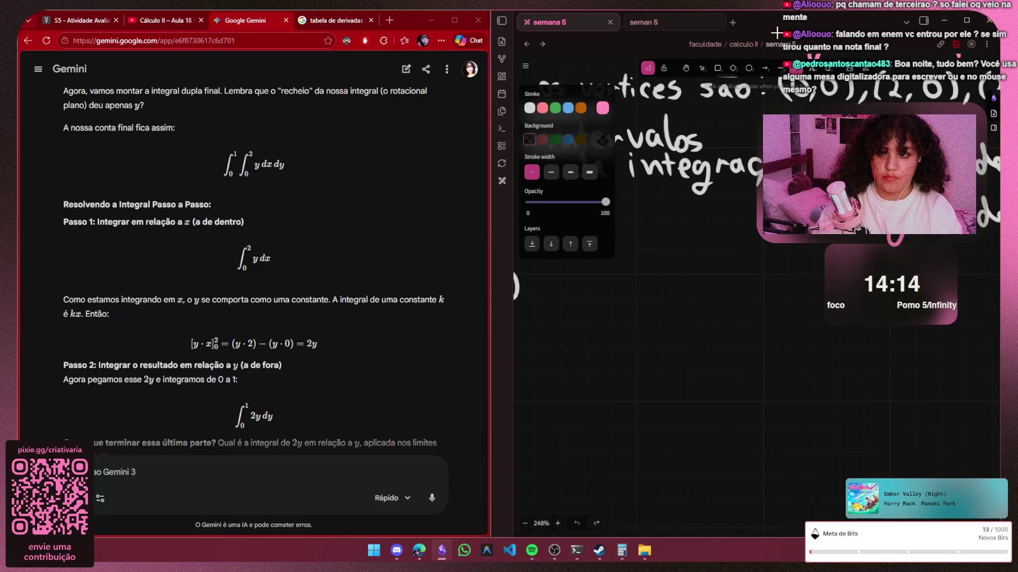
key(s)
key(s)
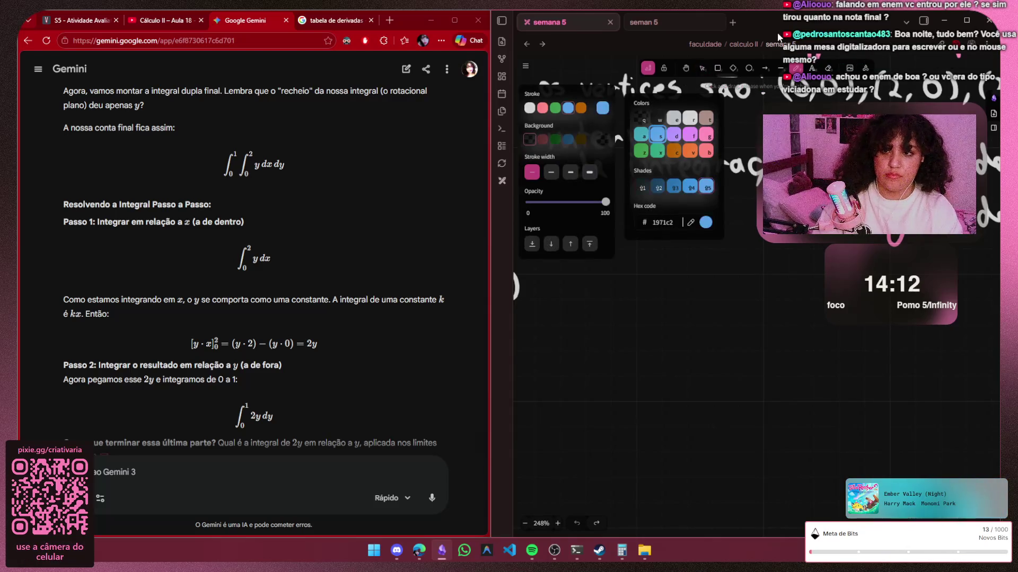
key(Escape)
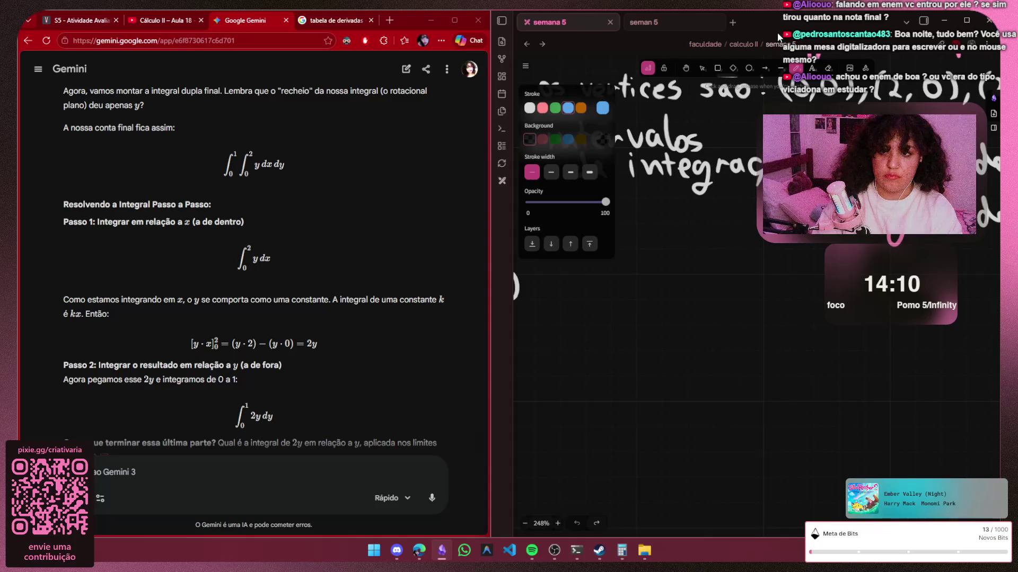
key(s)
key(v)
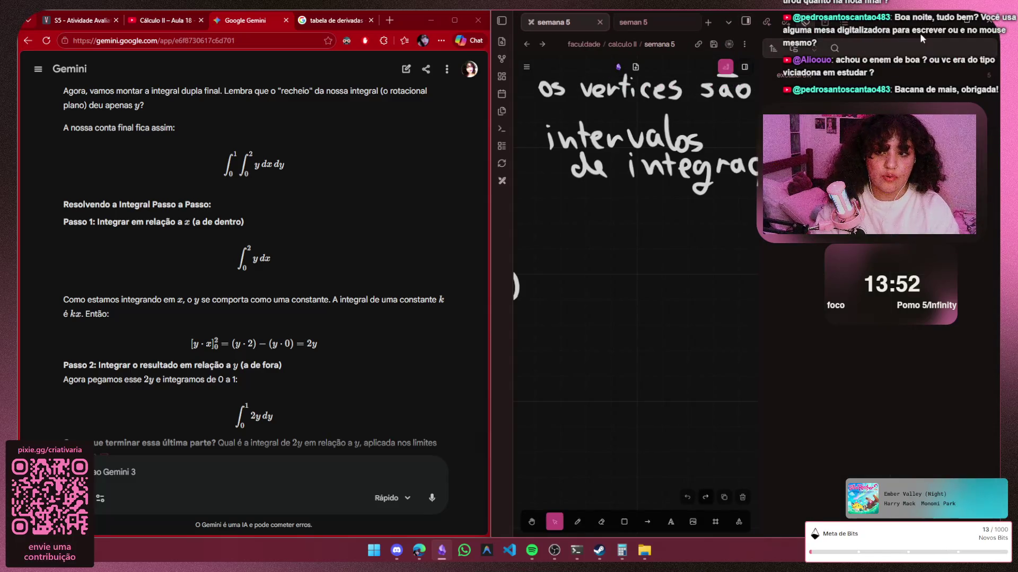
drag(490, 215, 363, 220)
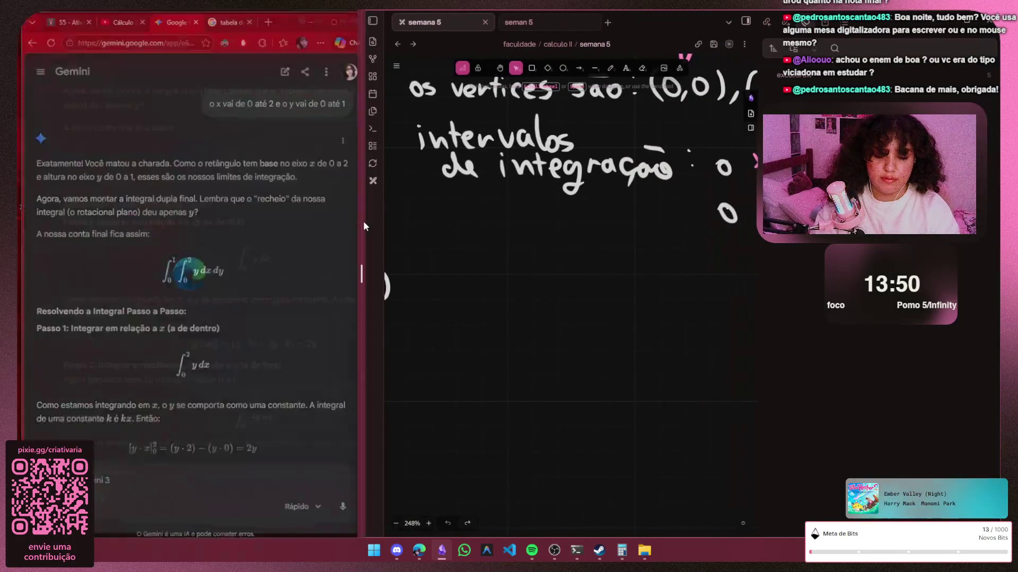
scroll(554, 250, down, 5)
scroll(550, 285, down, 1)
scroll(545, 277, down, 1)
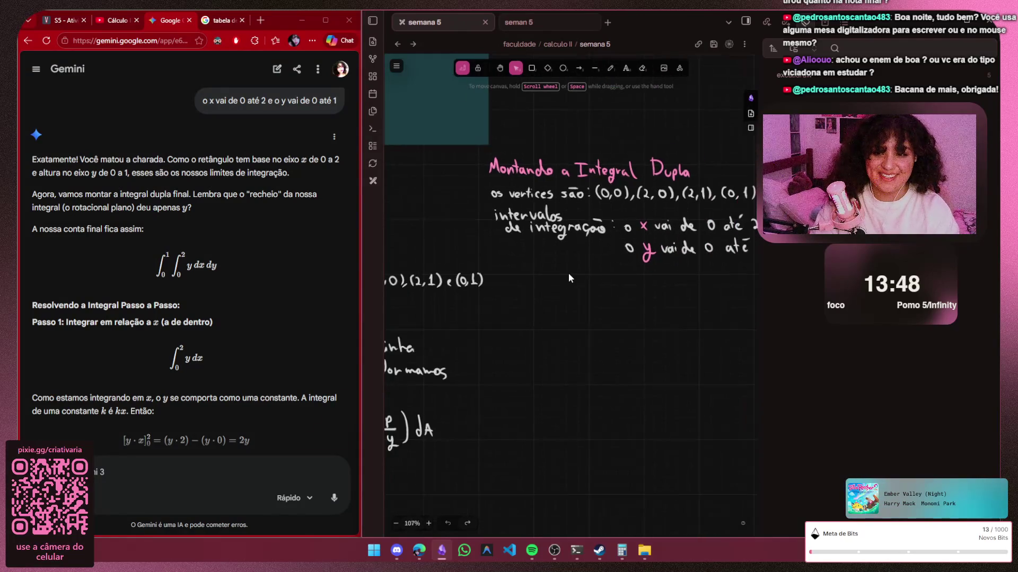
scroll(541, 233, up, 1)
scroll(525, 270, up, 2)
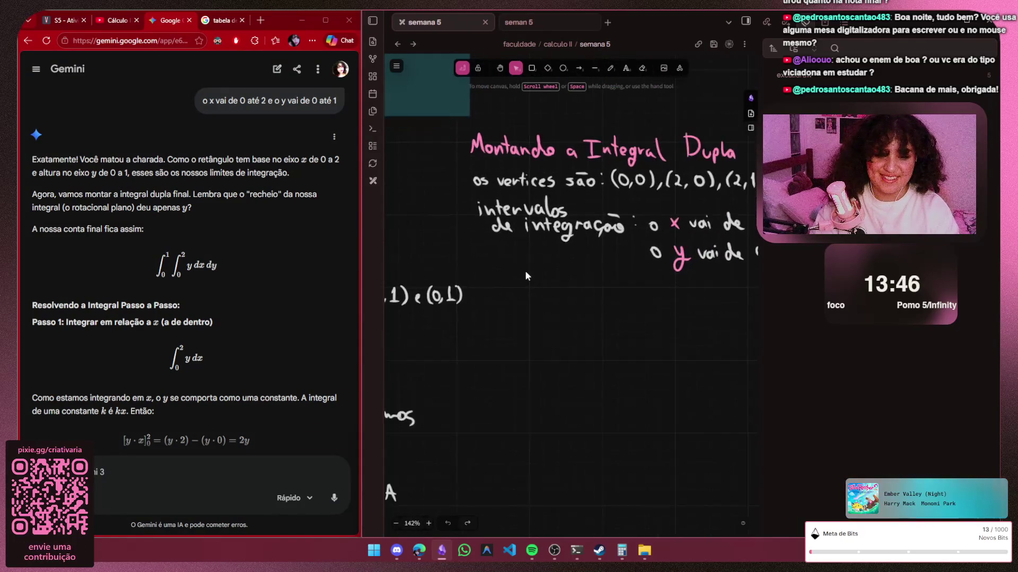
scroll(536, 265, up, 2)
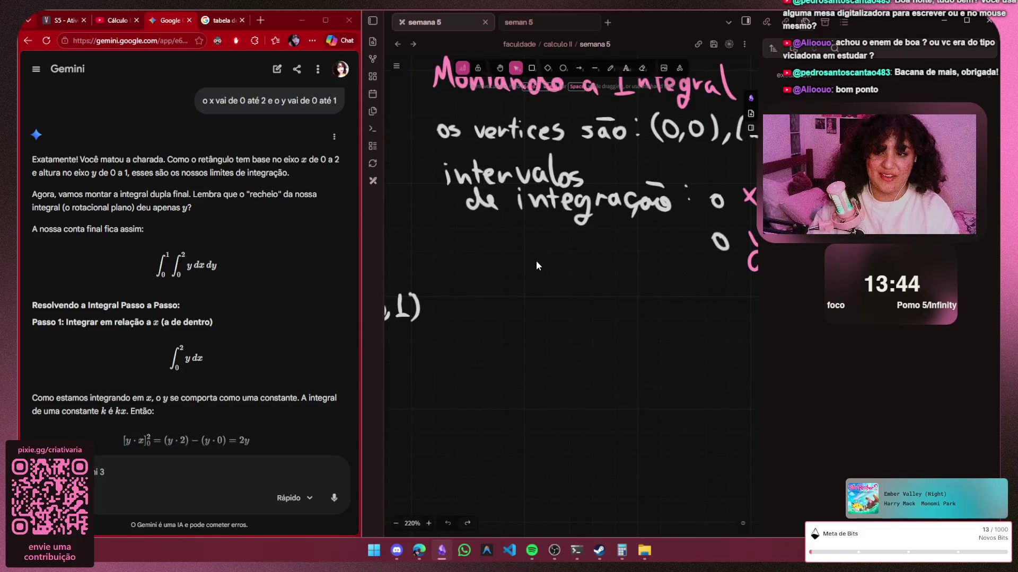
key(h)
drag(536, 261, 539, 262)
drag(539, 261, 535, 261)
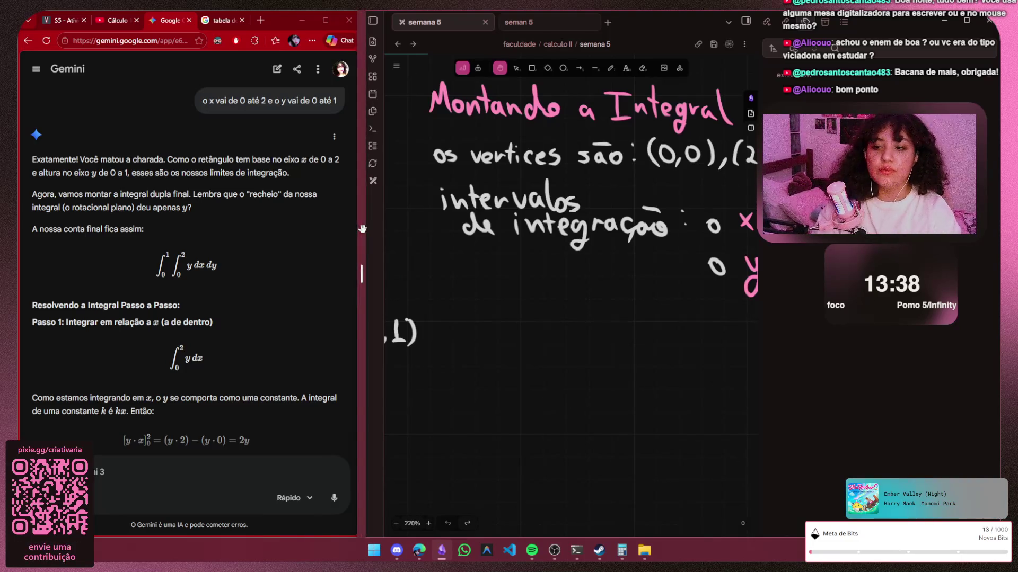
drag(409, 286, 363, 229)
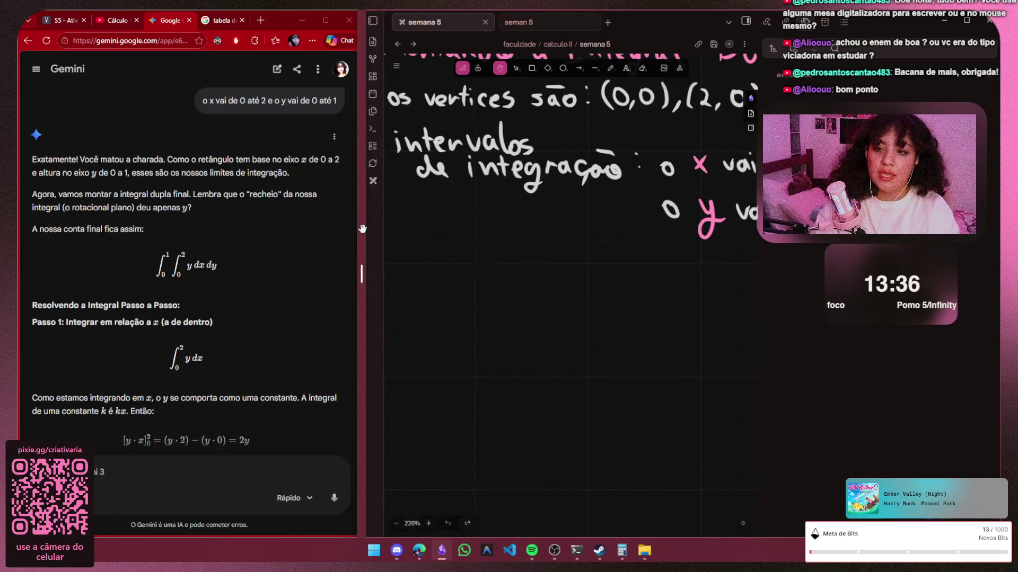
scroll(571, 287, up, 5)
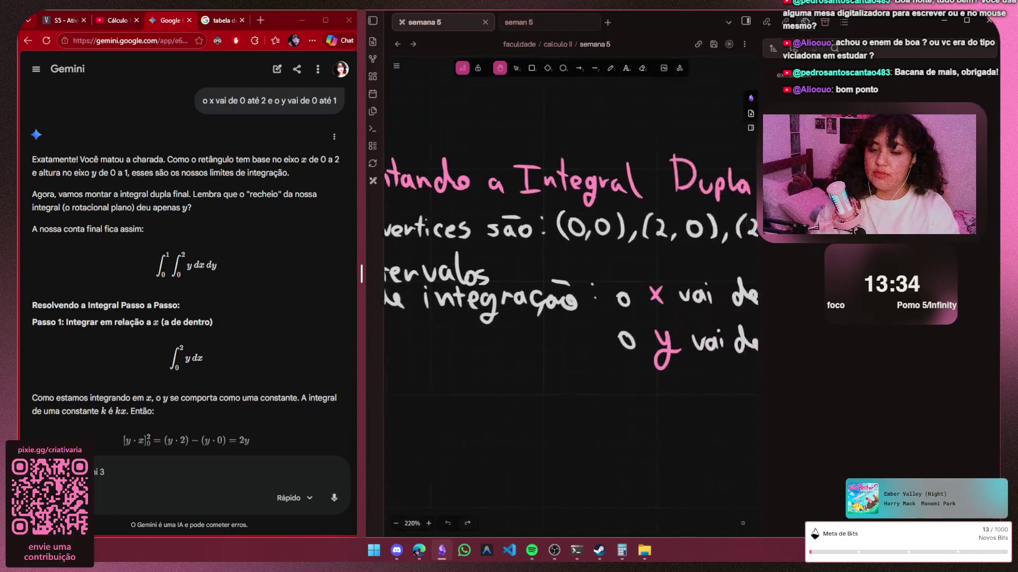
scroll(362, 229, right, 3)
scroll(362, 229, up, 2)
scroll(361, 229, left, 2)
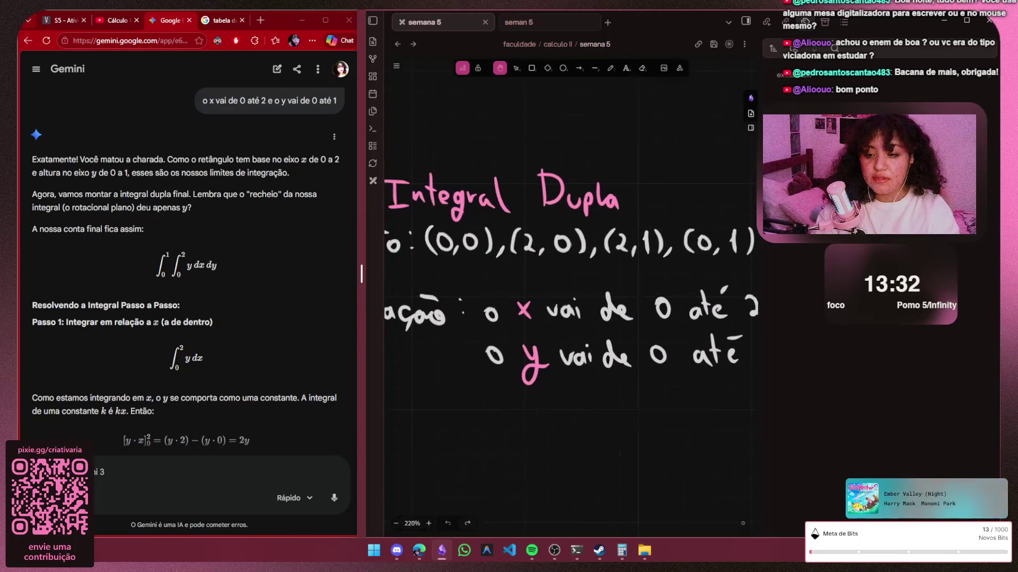
scroll(362, 230, left, 3)
scroll(362, 229, down, 2)
scroll(443, 269, up, 3)
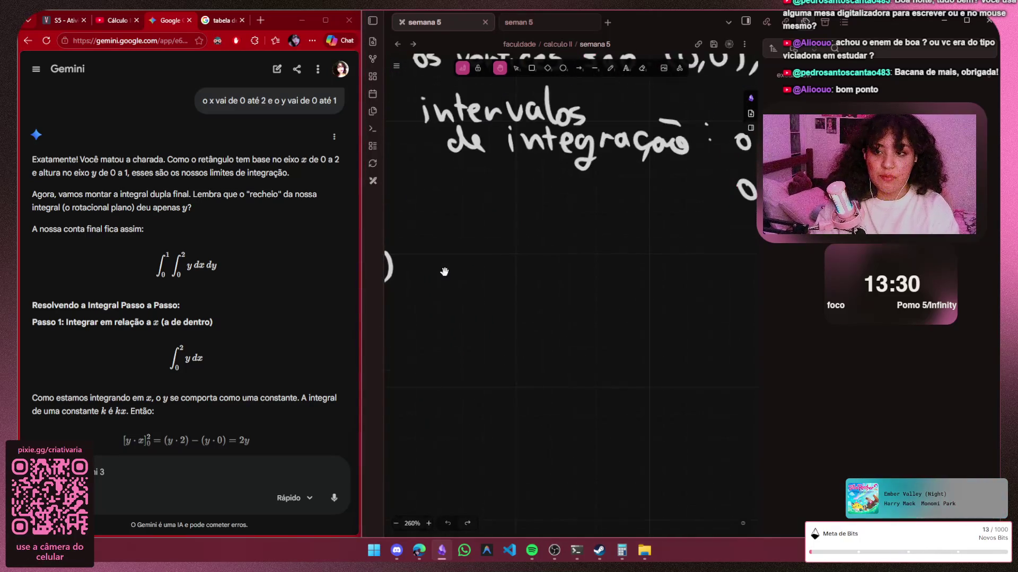
scroll(456, 277, up, 2)
scroll(457, 276, up, 1)
scroll(456, 277, up, 2)
scroll(457, 277, left, 2)
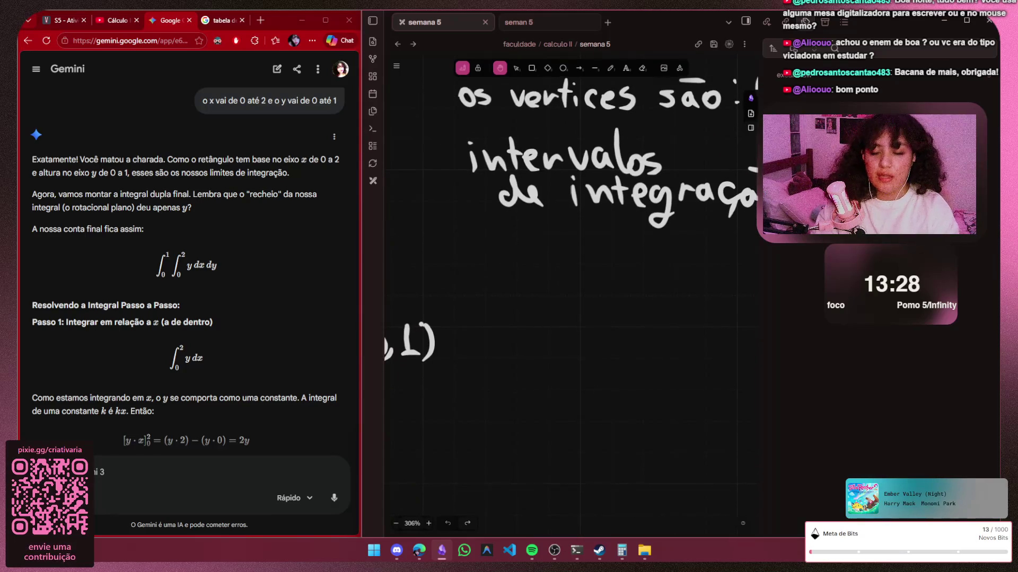
scroll(456, 276, right, 1)
scroll(456, 277, up, 1)
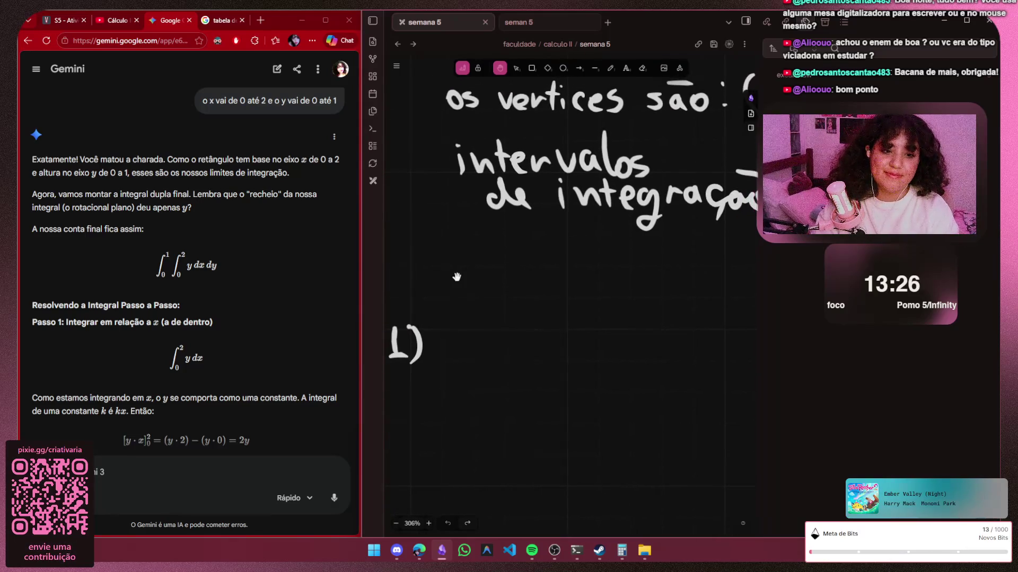
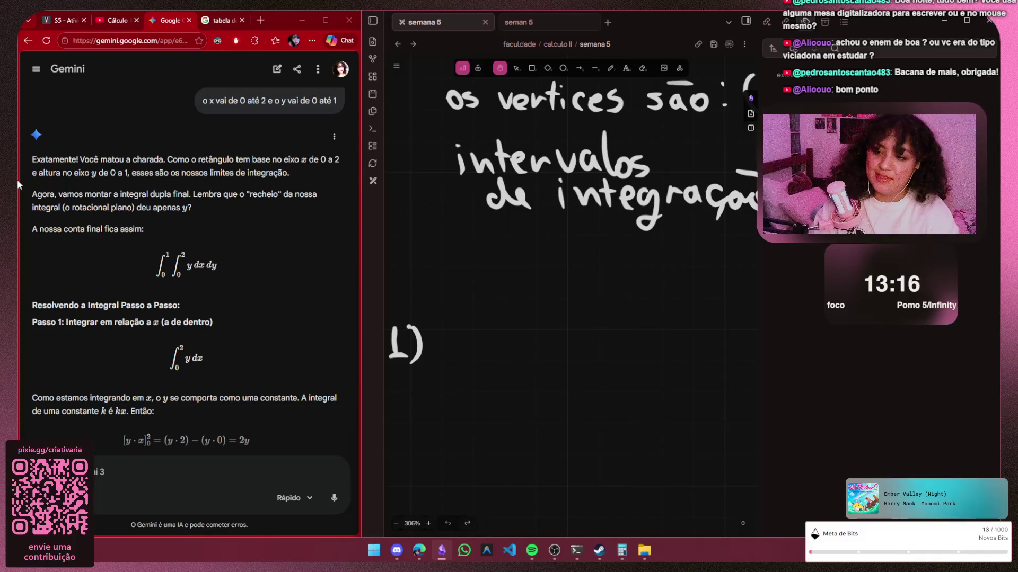
scroll(16, 184, down, 2)
scroll(17, 184, up, 2)
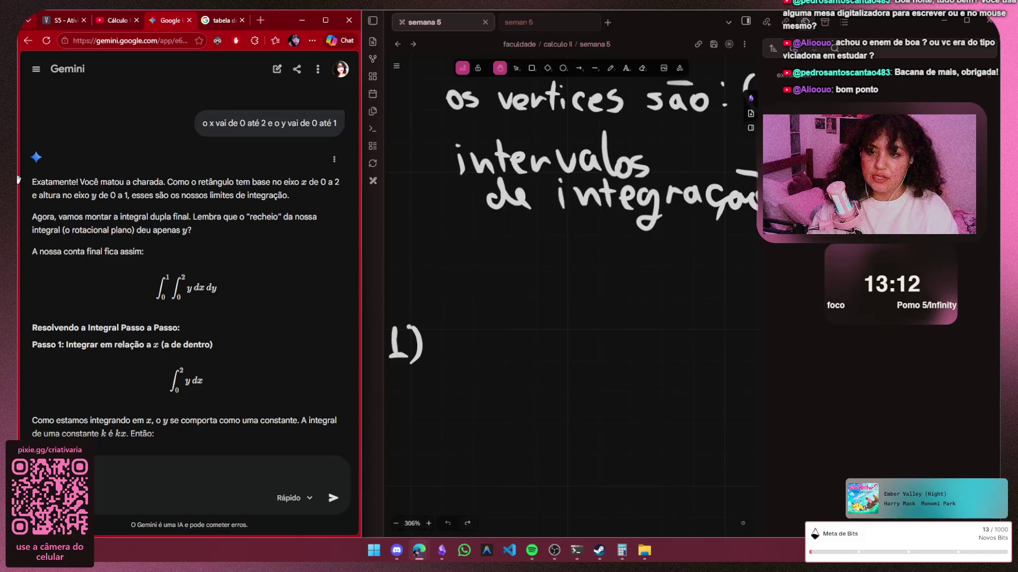
scroll(592, 319, down, 3)
Pan the canvas so the pink 'Integral Dupla' notes and the 1) line are in view
drag(716, 318, 414, 318)
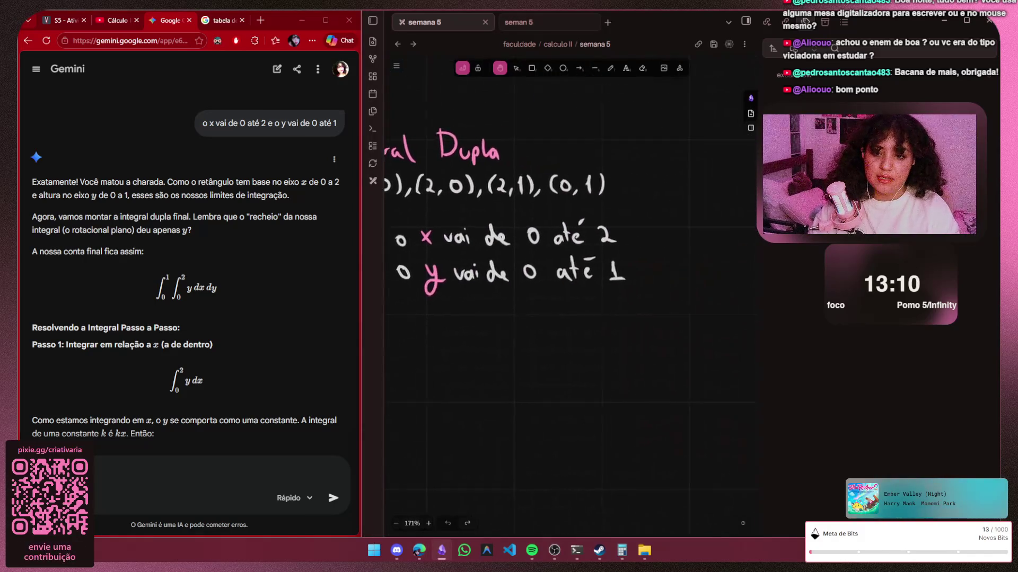
scroll(504, 334, left, 5)
scroll(504, 334, up, 3)
scroll(504, 334, down, 2)
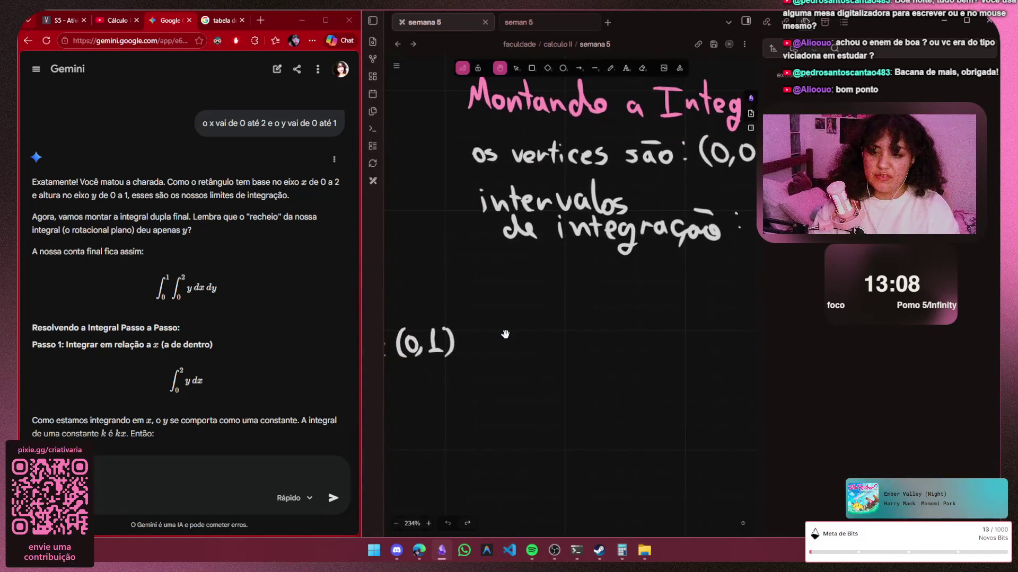
scroll(504, 334, right, 2)
scroll(505, 334, down, 1)
key(p)
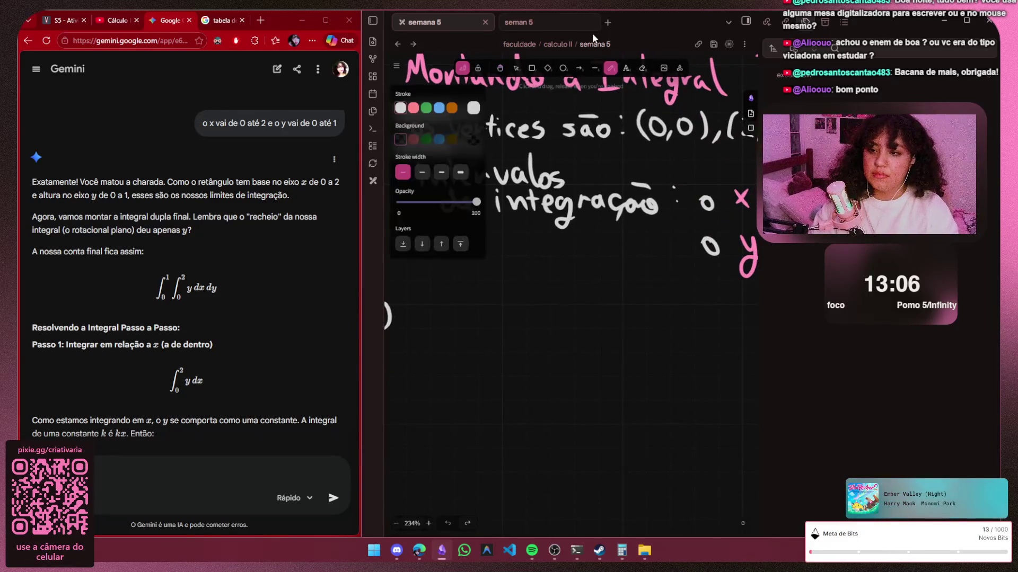
click(270, 363)
key(v)
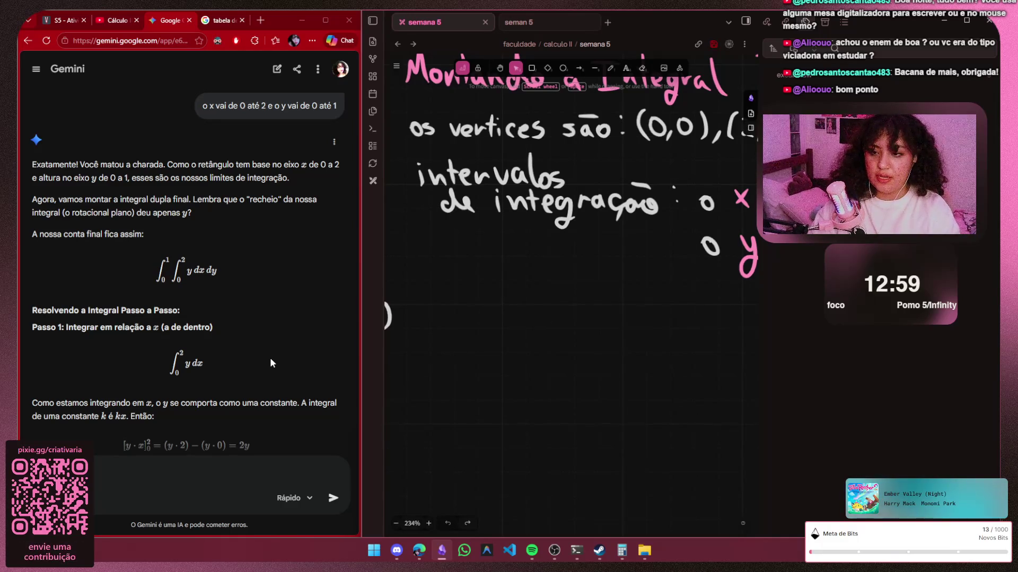
ctrl+scroll(463, 323, up, 2)
ctrl+scroll(453, 333, up, 2)
key(p)
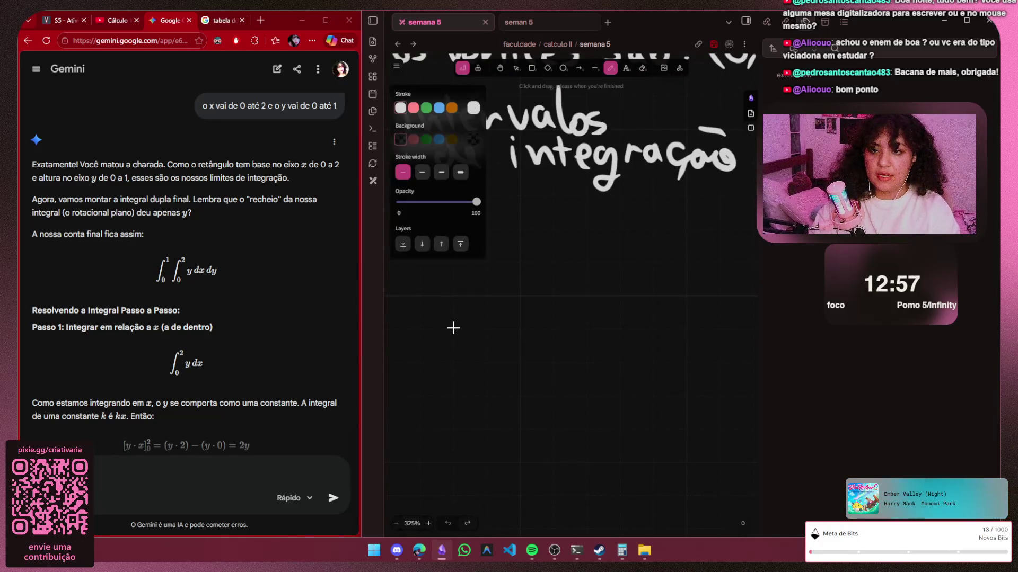
key(v)
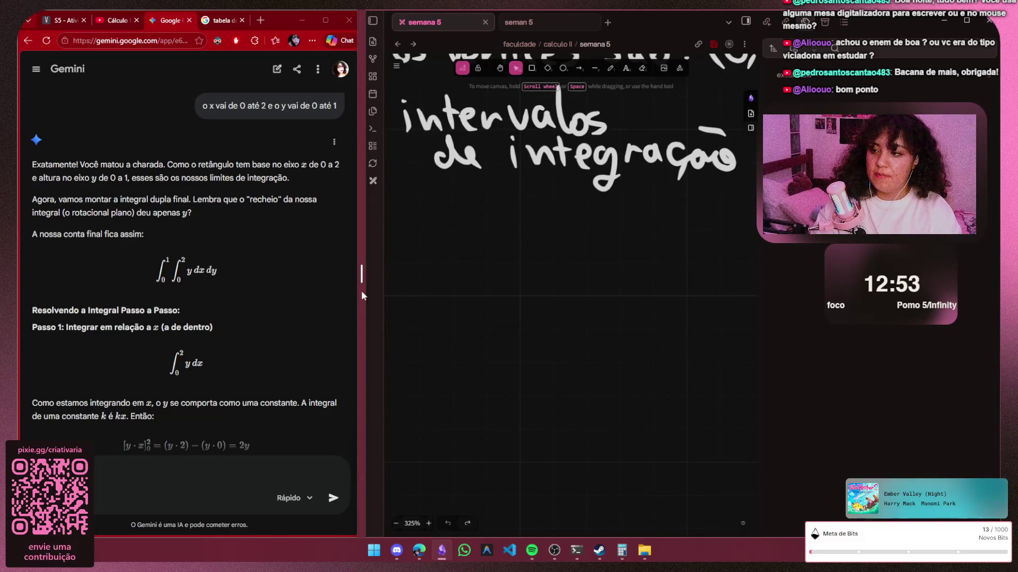
scroll(361, 291, up, 1)
scroll(362, 293, up, 1)
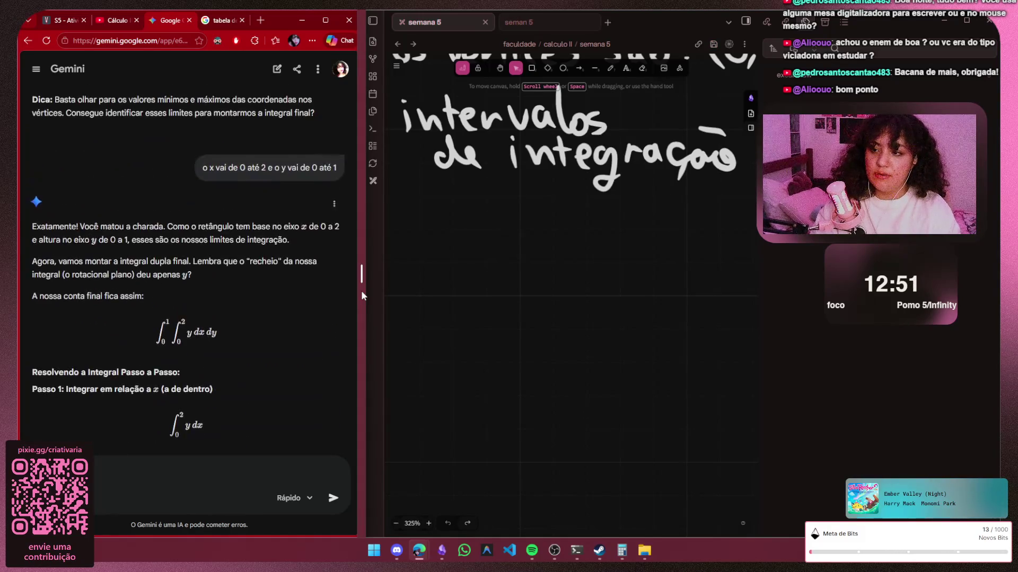
scroll(361, 294, up, 1)
scroll(361, 295, down, 1)
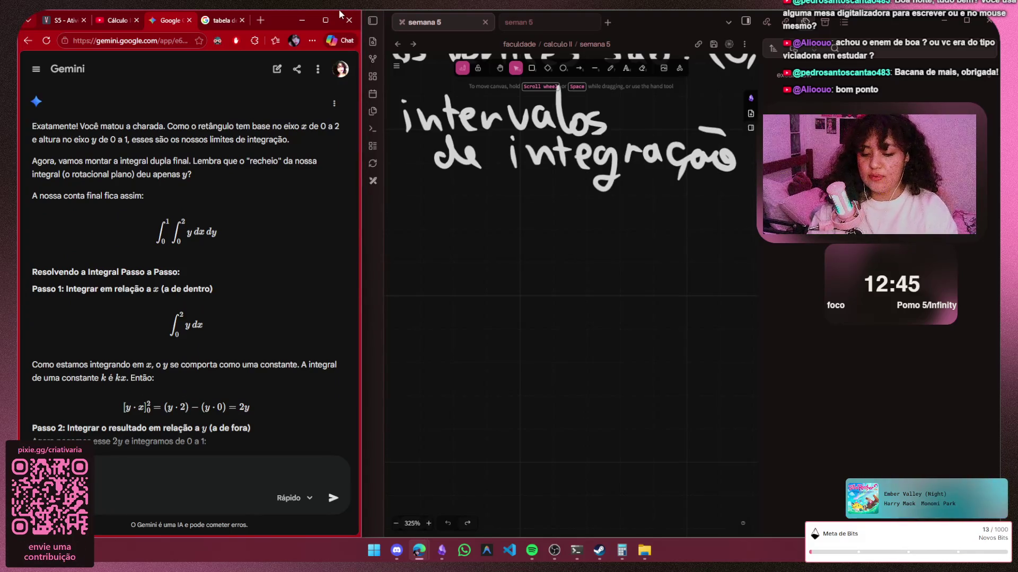
drag(557, 319, 629, 331)
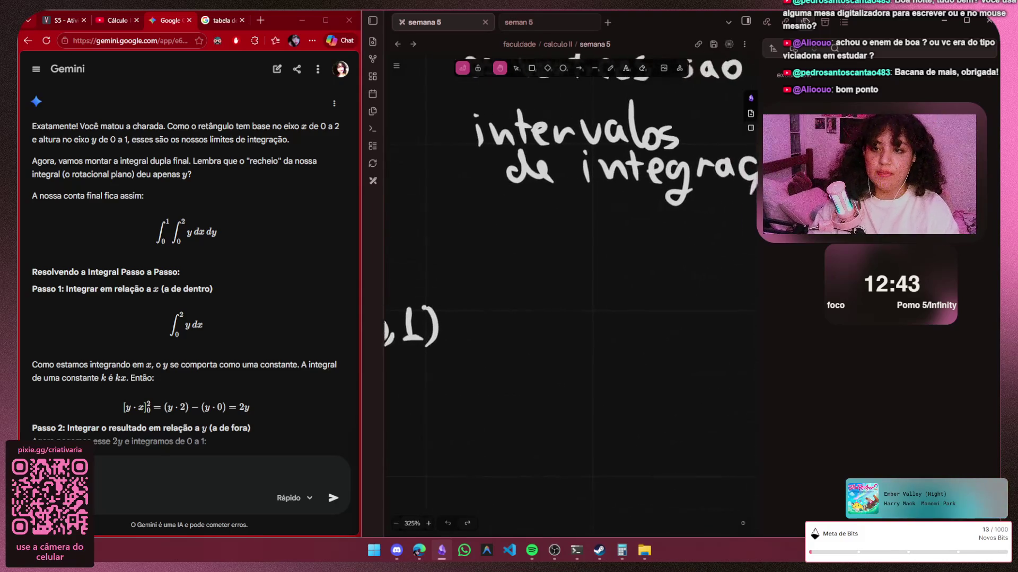
drag(547, 34, 532, 38)
Scribble a test stroke with the pen and undo it, dismissing the main menu
key(p)
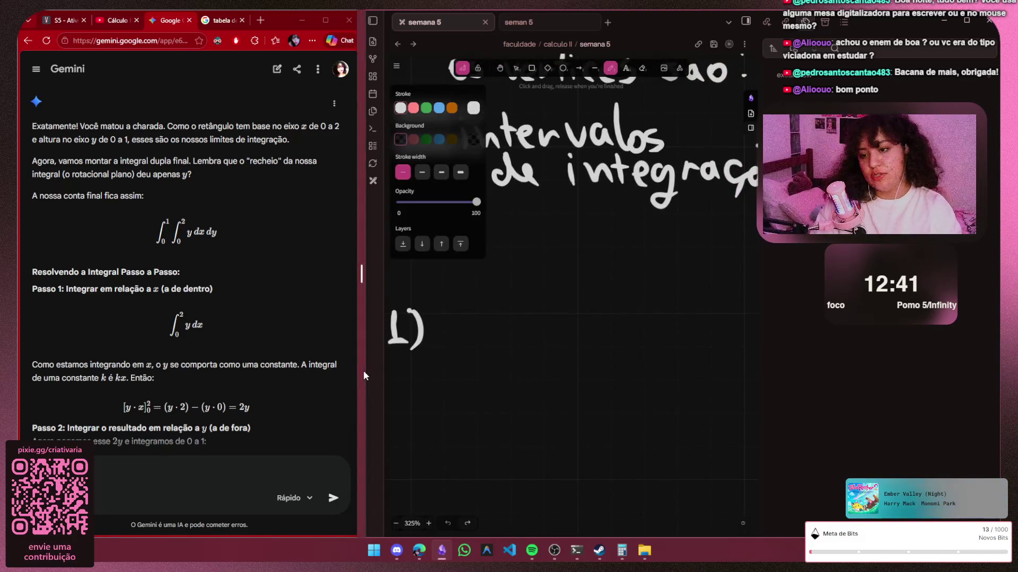
key(v)
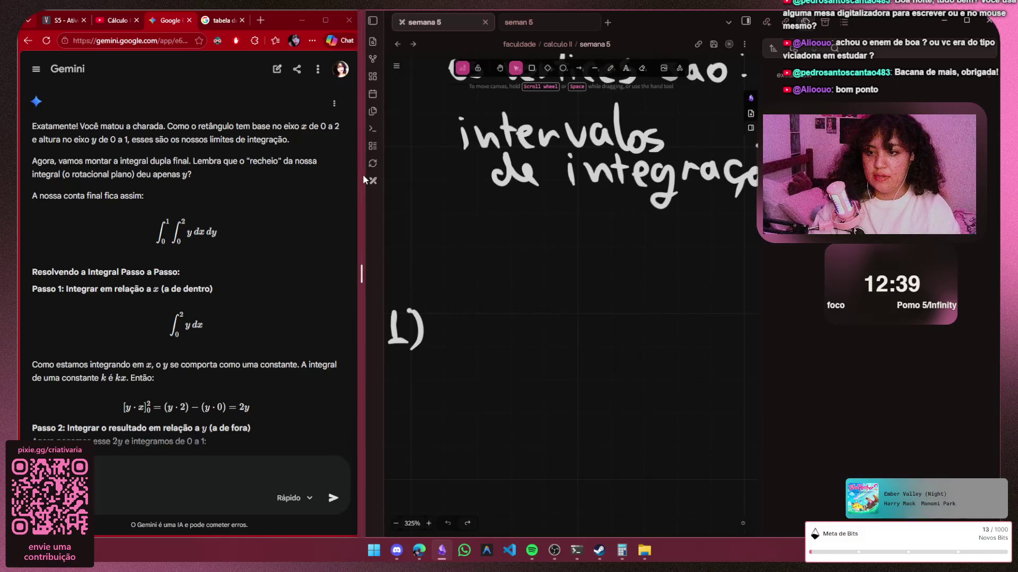
key(p)
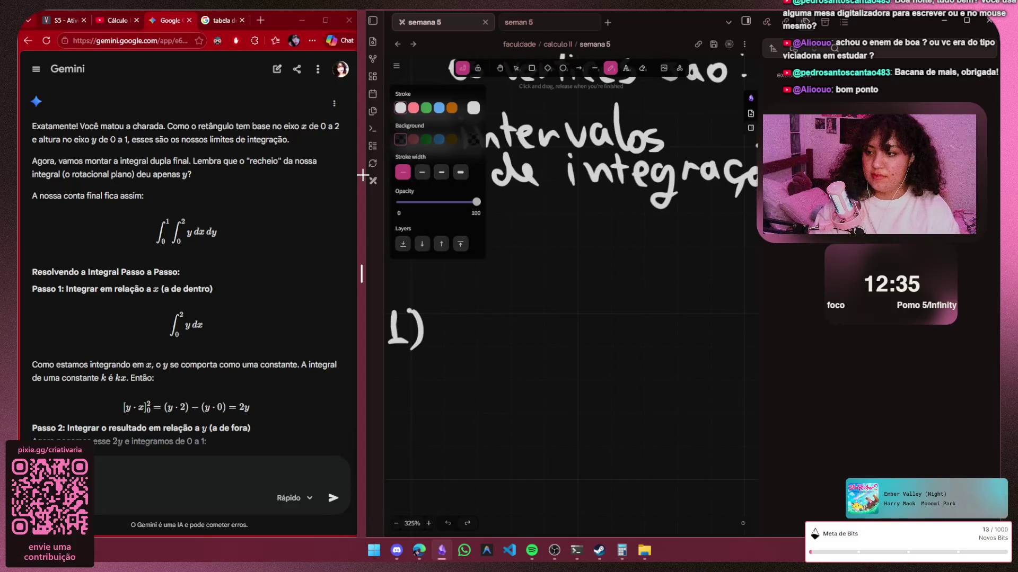
key(v)
key(p)
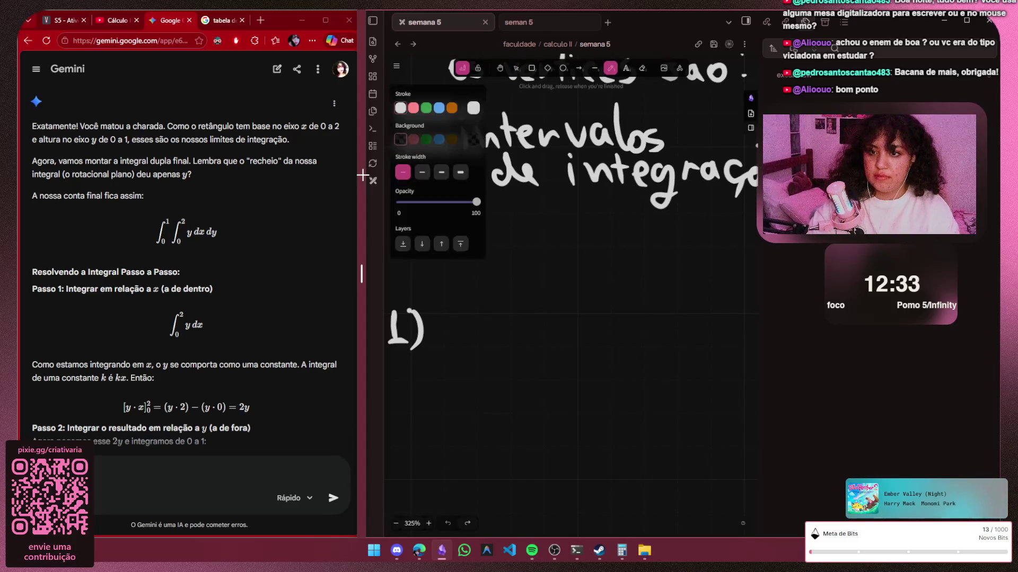
drag(526, 277, 563, 300)
key(ctrl+z)
key(ctrl+z)
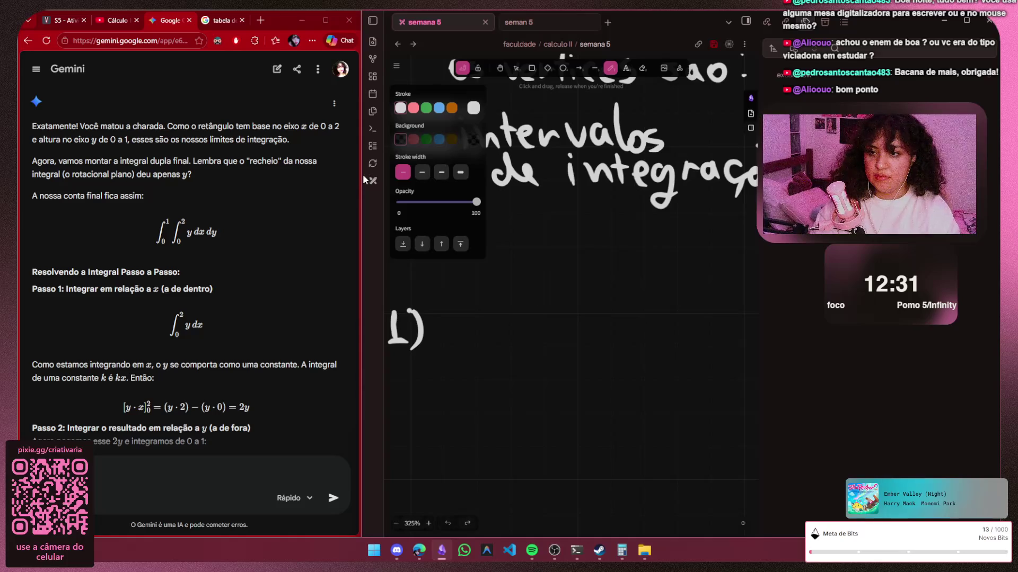
click(396, 65)
key(Escape)
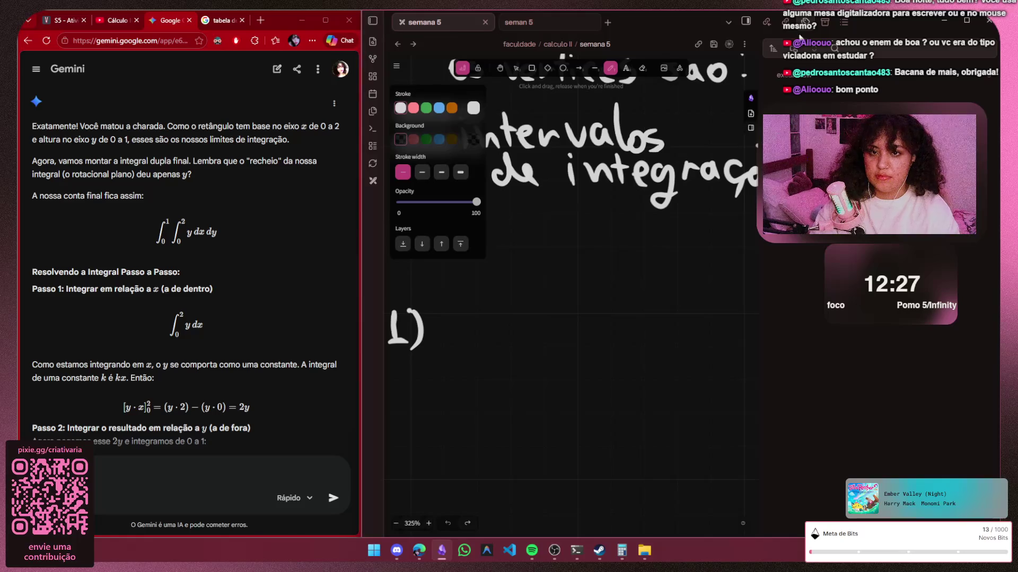
Hide the right sidebar, maximize Obsidian, and start a stroke below the integration intervals
click(745, 20)
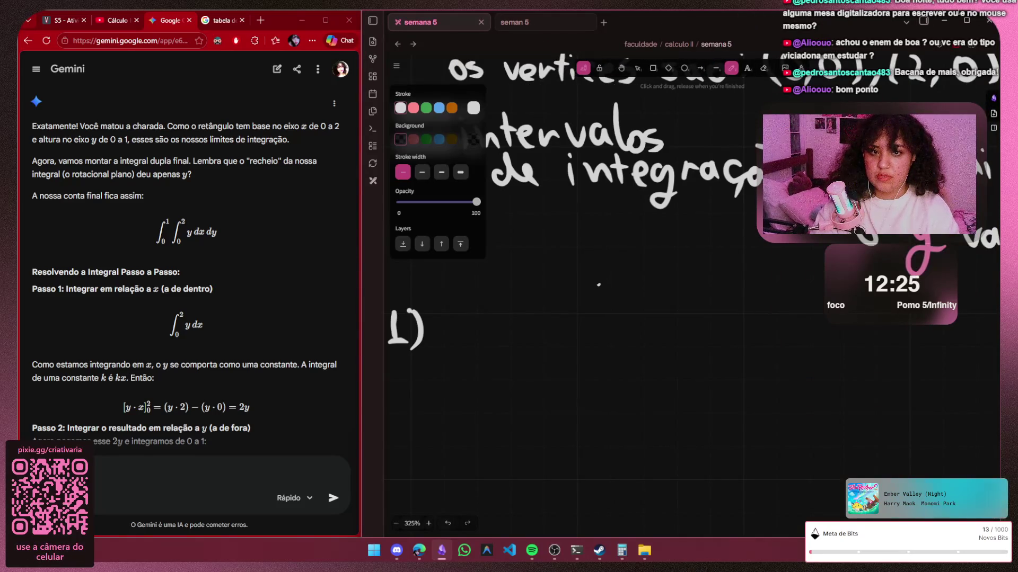
key(super+Up)
drag(275, 248, 350, 321)
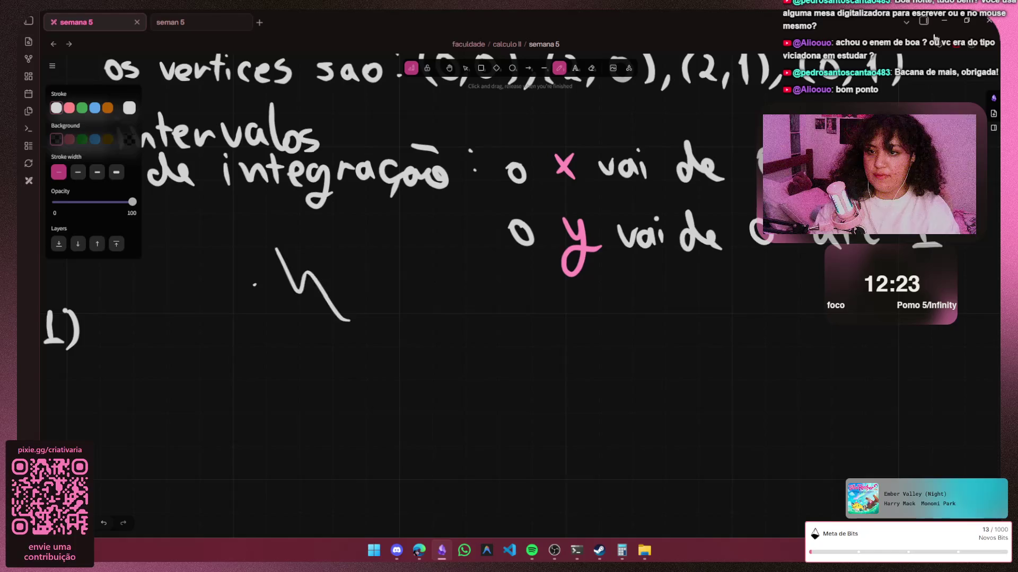
Undo the stray stroke under the intervals and return to the pen tool
key(ctrl+z)
key(ctrl+z)
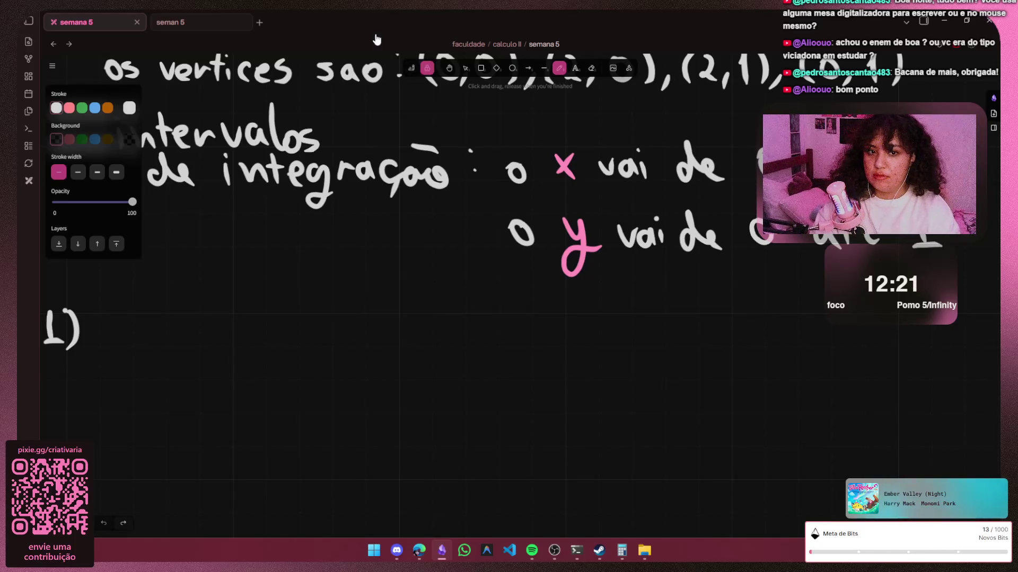
key(v)
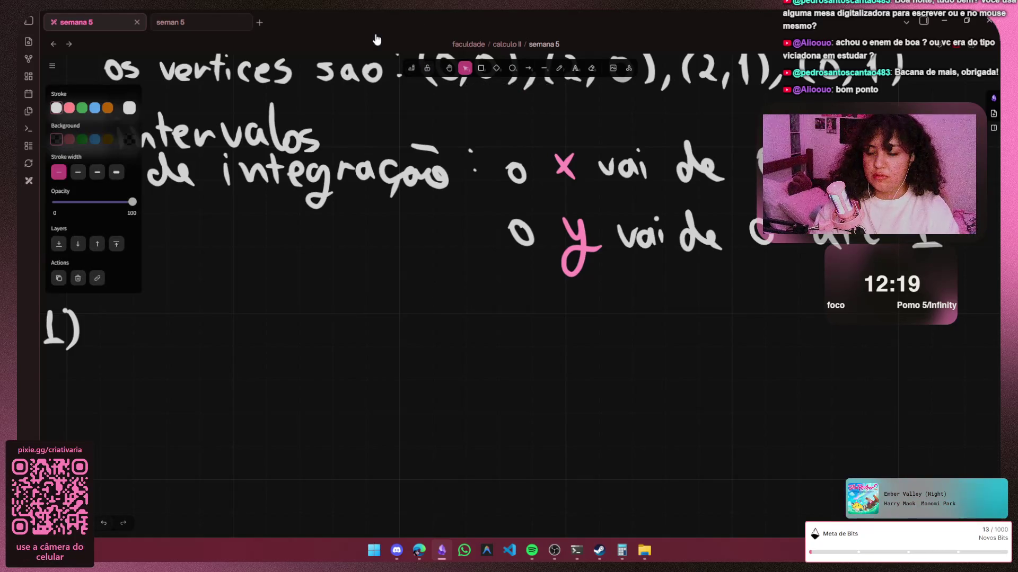
key(p)
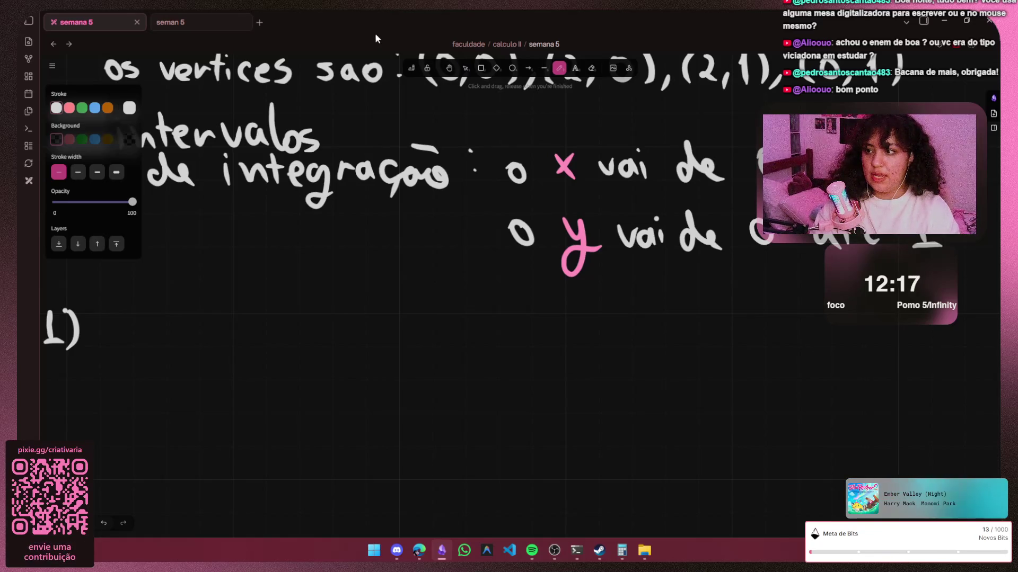
key(space)
key(Escape)
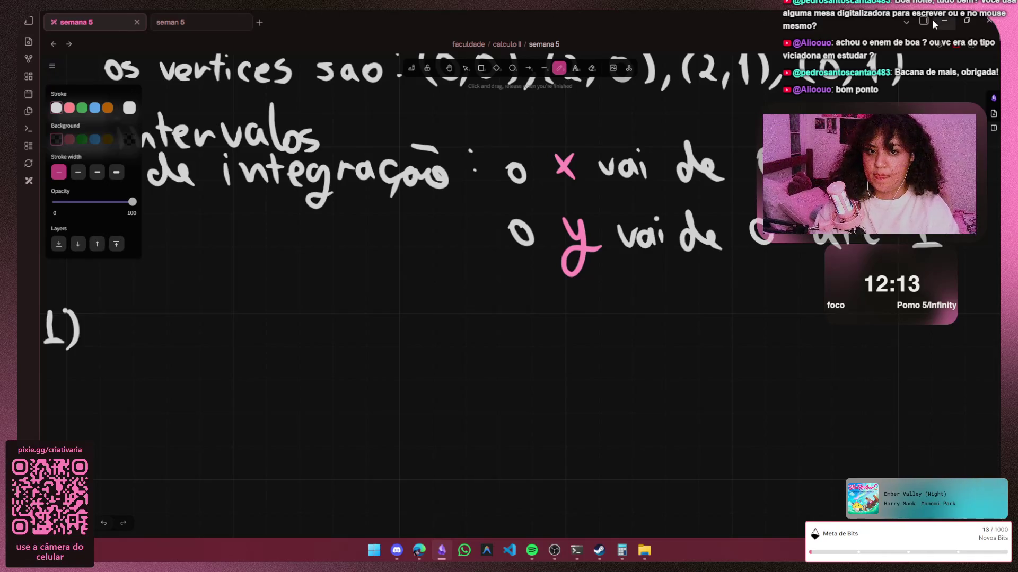
Switch to the other 'semana 5' note and snap Obsidian back beside the Chrome window
click(211, 21)
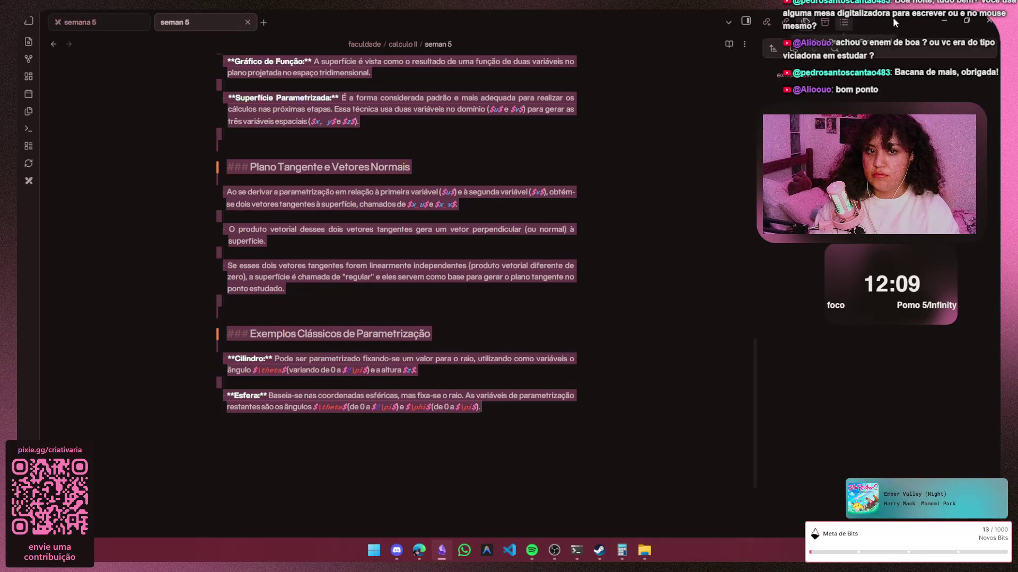
key(super+Down)
key(ctrl+Tab)
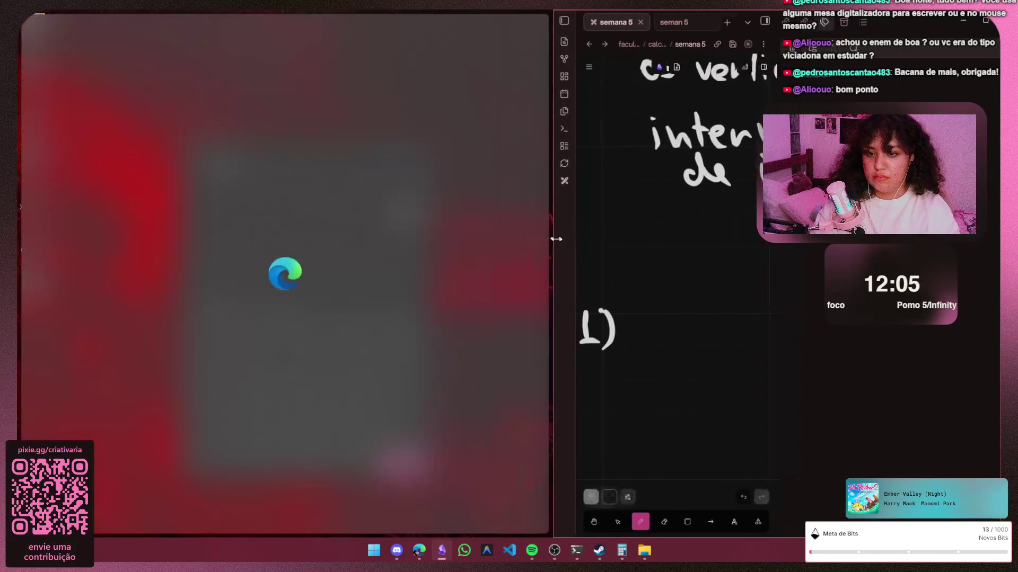
Drag the split divider to rebalance Gemini and whiteboard widths, then show Obsidian's side panel
drag(364, 231, 554, 242)
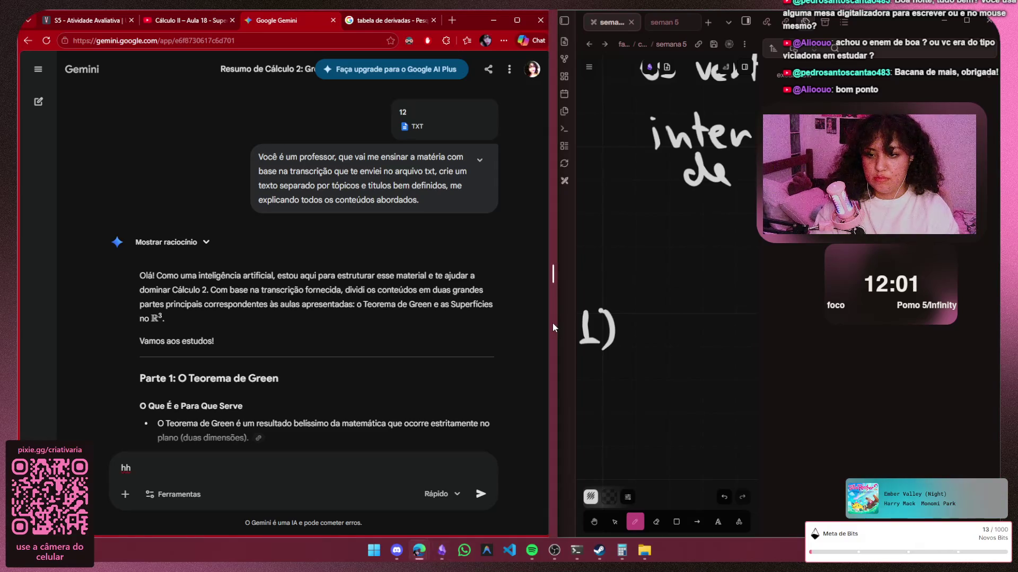
drag(554, 285, 494, 321)
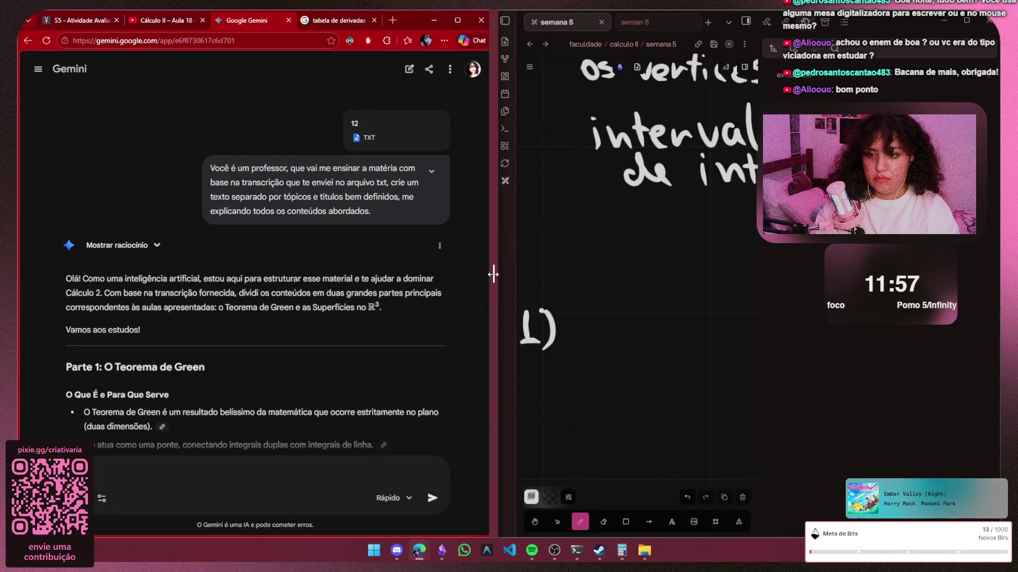
drag(492, 275, 442, 277)
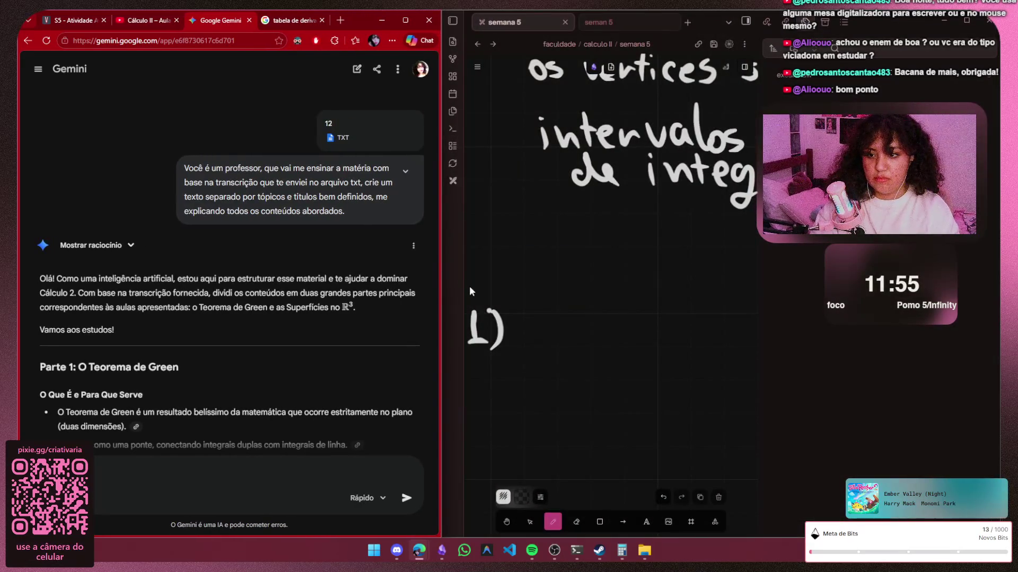
drag(441, 272, 397, 272)
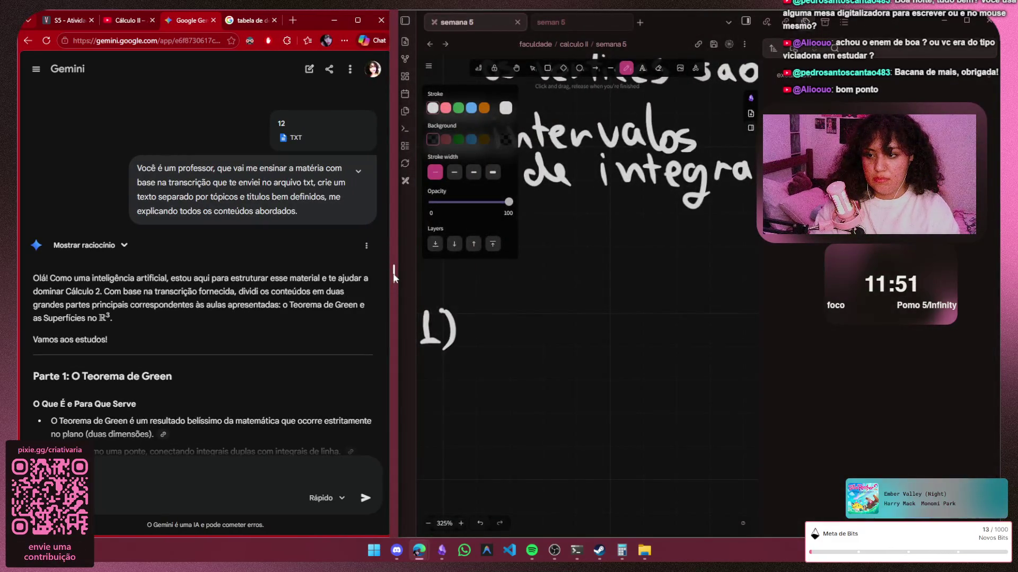
mouse_move(393, 275)
mouse_down()
mouse_move(462, 287)
mouse_move(459, 300)
mouse_up()
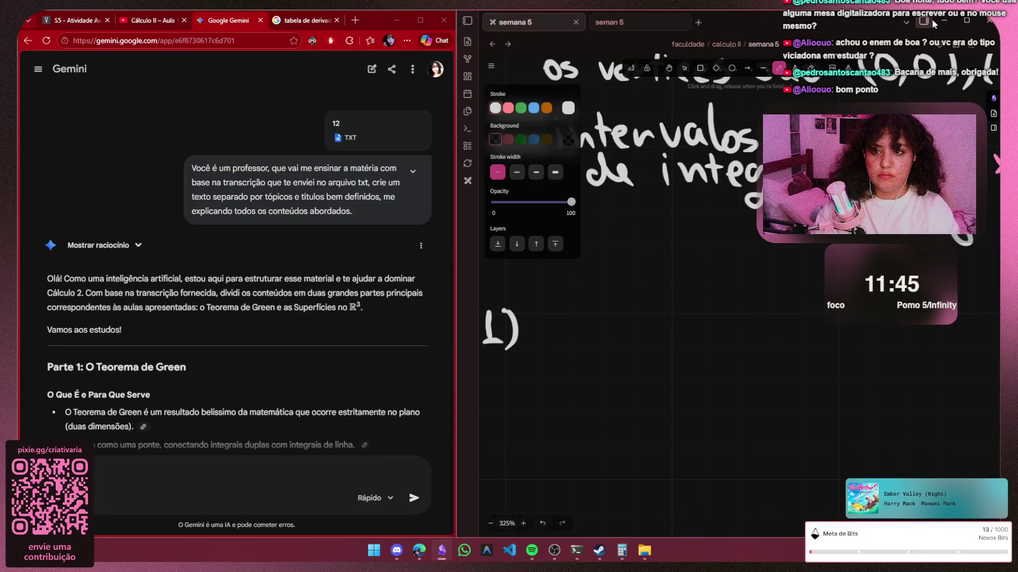
click(930, 20)
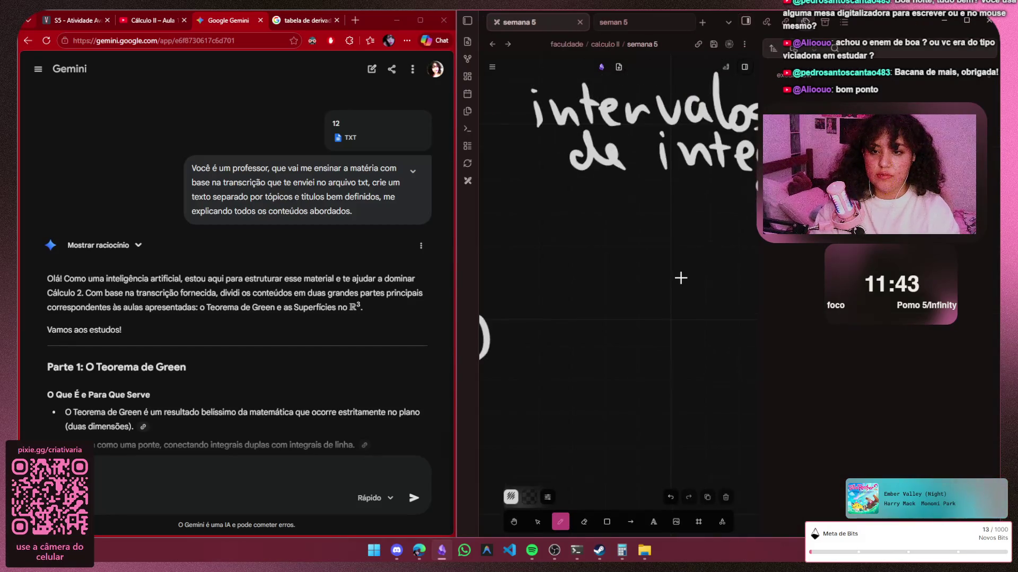
scroll(681, 277, up, 2)
scroll(676, 271, up, 2)
scroll(672, 264, up, 2)
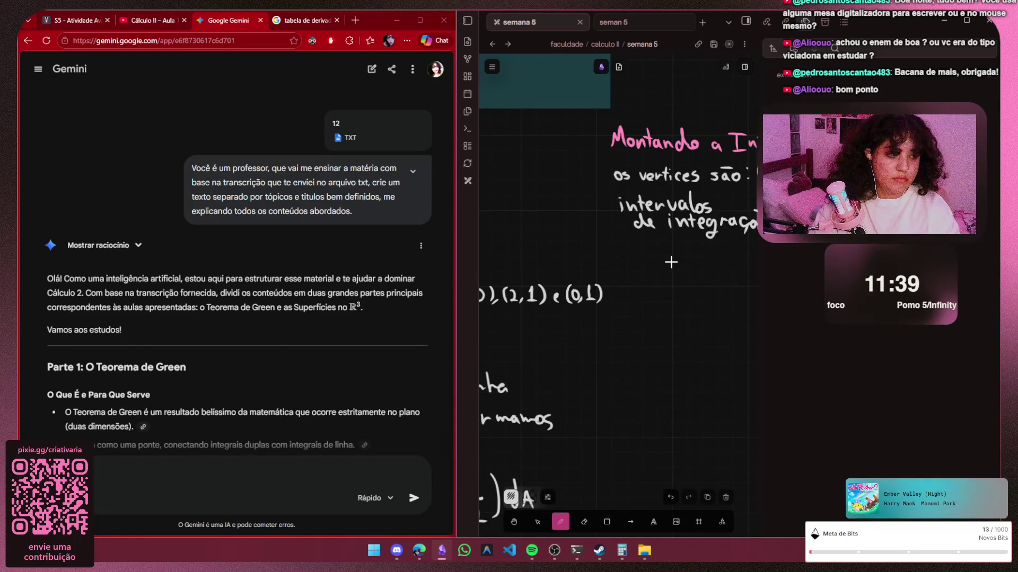
Pan the whiteboard to the heading and vertex list, then focus the Gemini chat for its latest reply
drag(689, 274, 637, 277)
key(h)
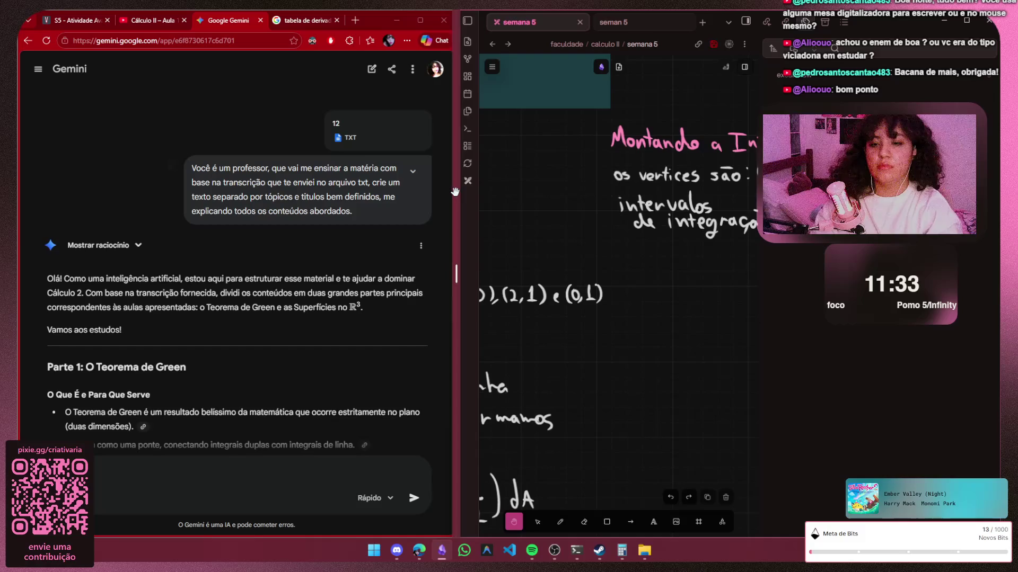
drag(676, 238, 334, 238)
drag(456, 274, 600, 255)
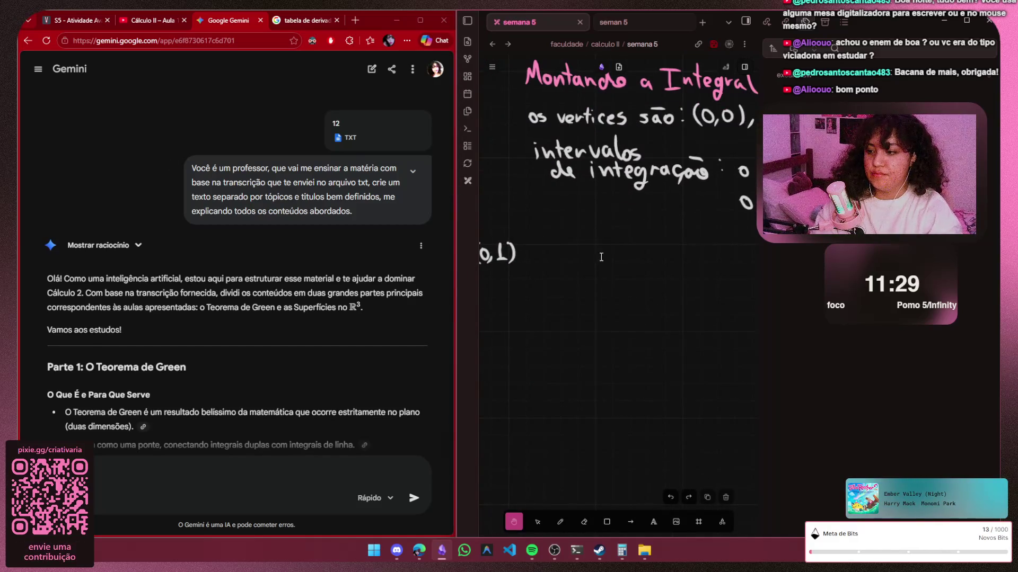
click(115, 473)
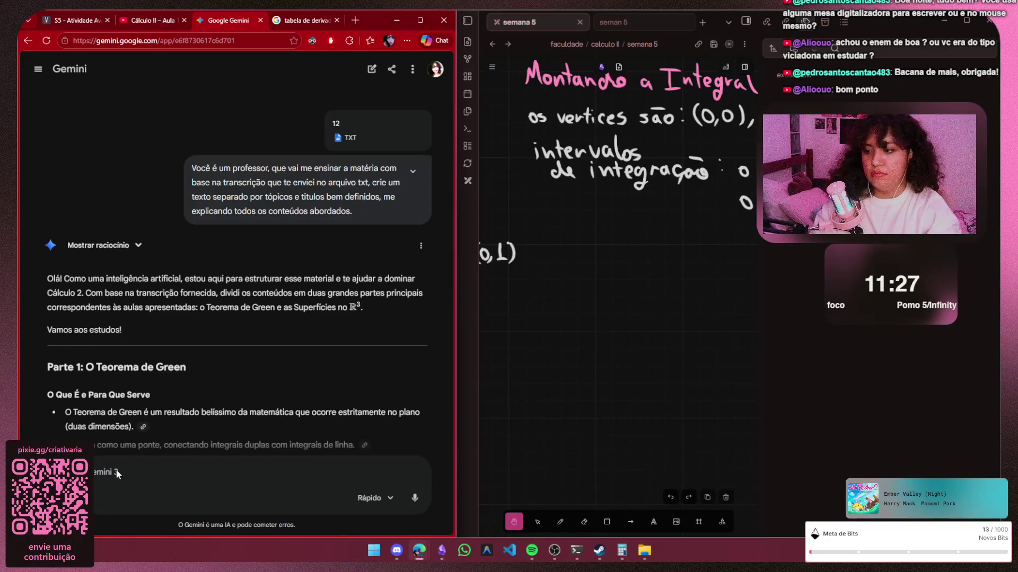
scroll(456, 232, down, 15)
scroll(239, 279, down, 5)
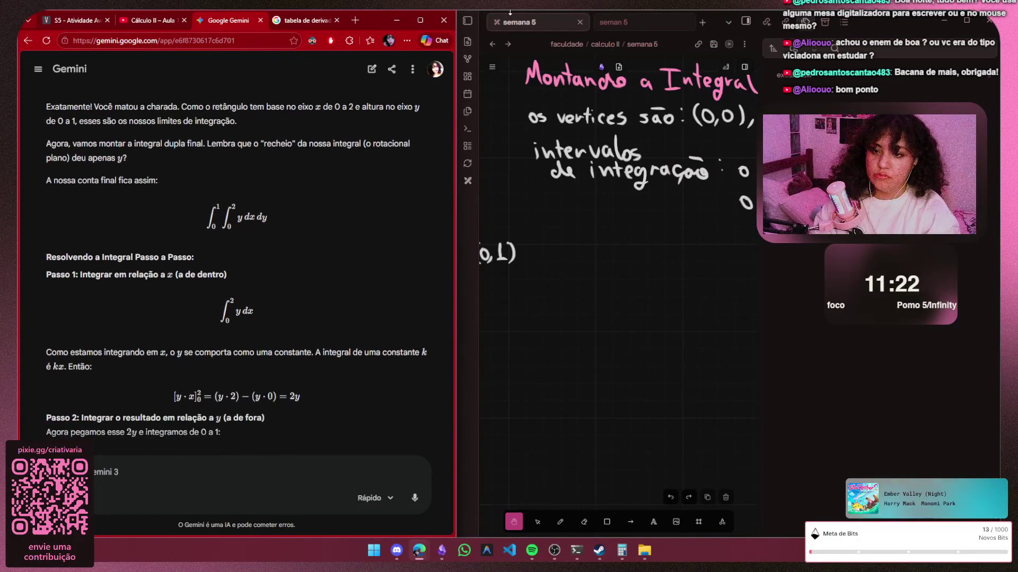
scroll(619, 239, right, 3)
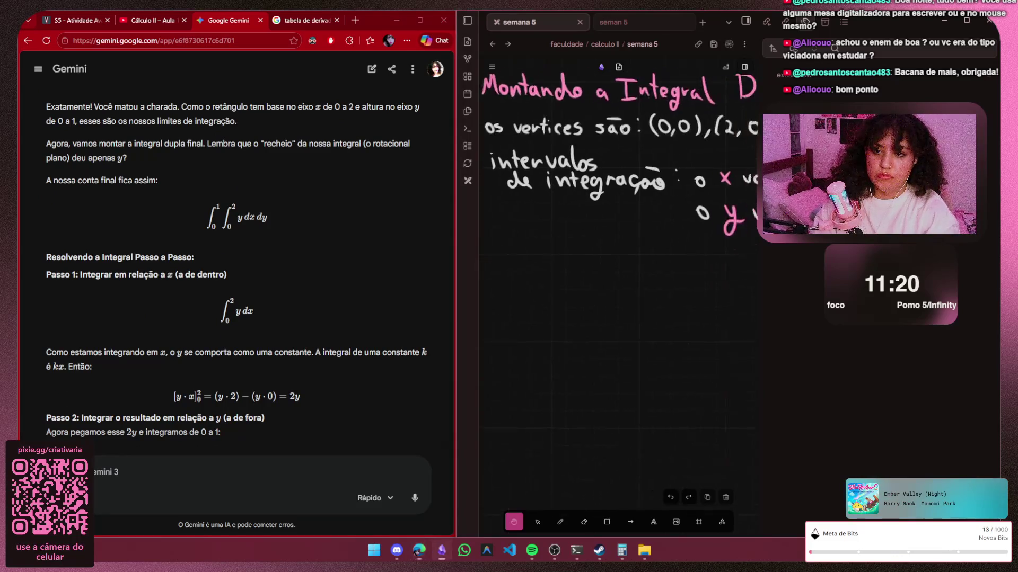
scroll(619, 239, right, 3)
scroll(618, 238, right, 3)
scroll(618, 240, left, 2)
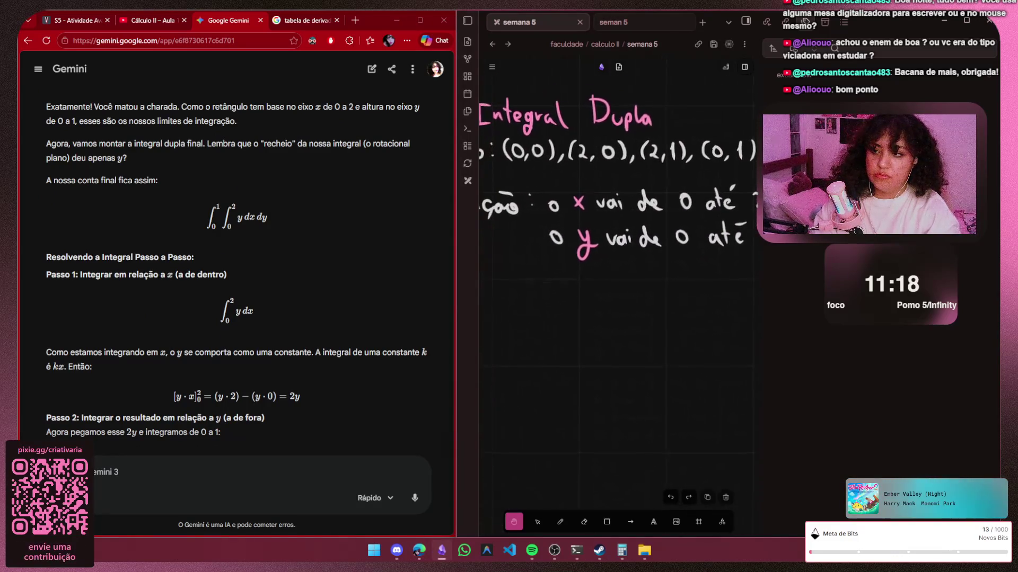
scroll(619, 239, left, 2)
scroll(619, 239, left, 1)
scroll(326, 245, up, 1)
scroll(326, 240, down, 1)
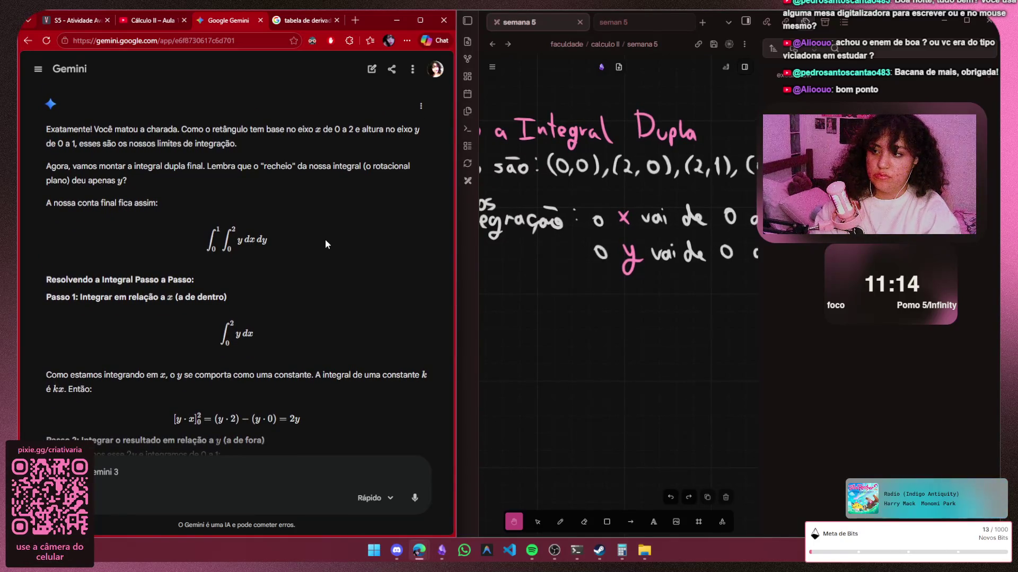
scroll(325, 243, down, 1)
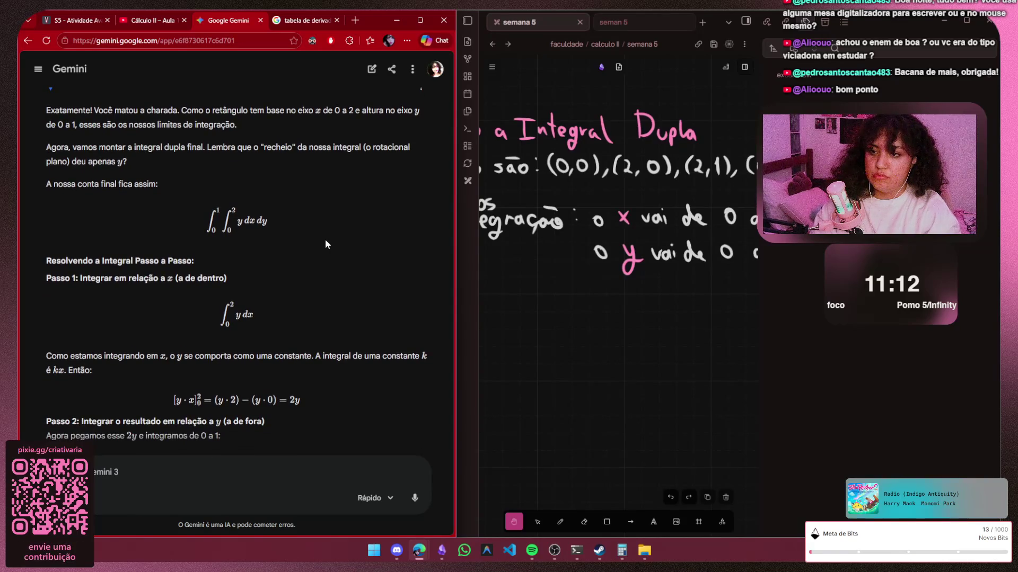
scroll(326, 243, down, 1)
scroll(325, 244, down, 1)
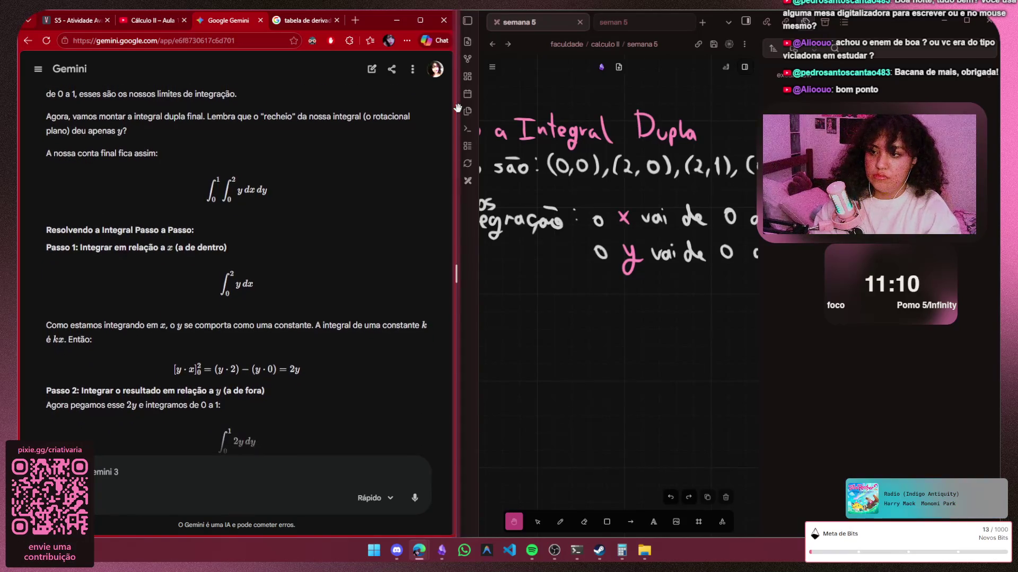
scroll(620, 238, left, 5)
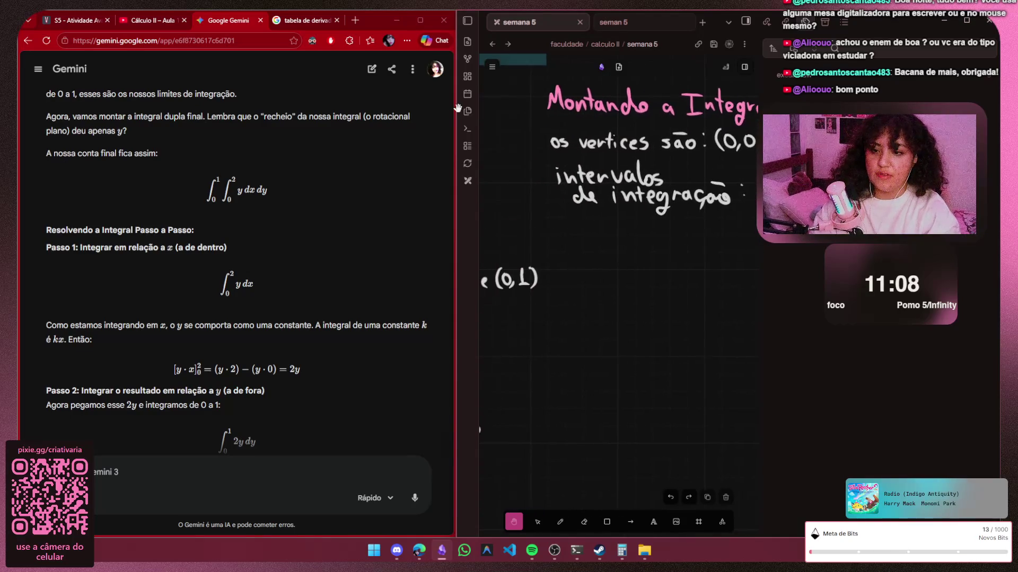
scroll(568, 284, down, 2)
scroll(568, 284, right, 2)
scroll(604, 256, up, 1)
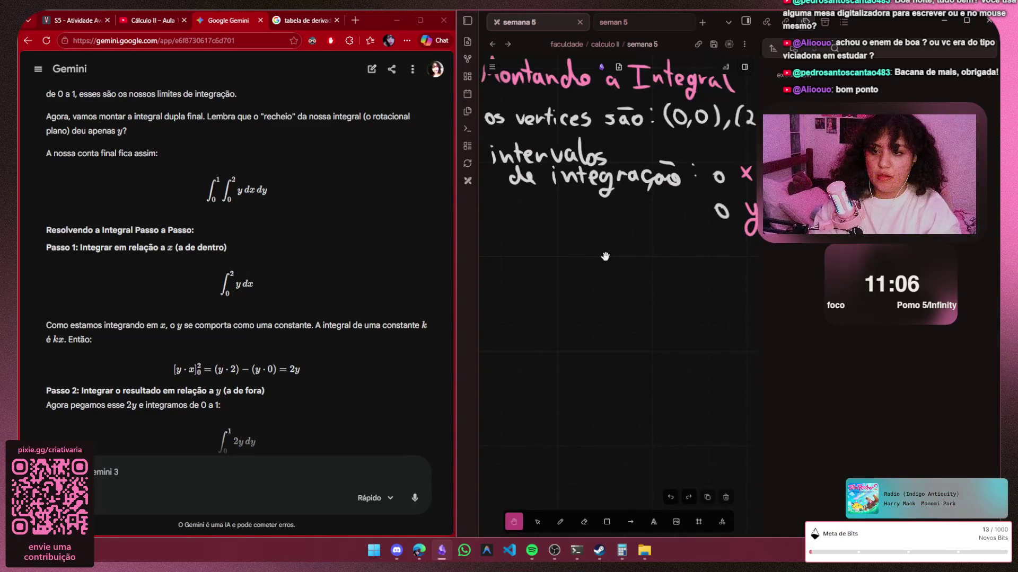
scroll(613, 248, up, 1)
scroll(614, 248, down, 2)
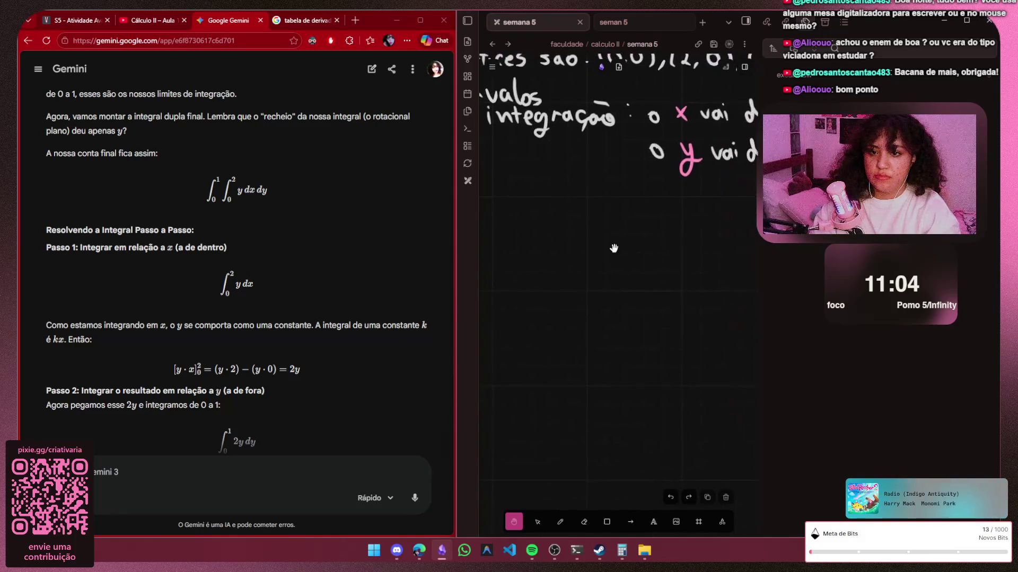
scroll(613, 248, right, 3)
scroll(616, 238, up, 1)
scroll(616, 239, right, 2)
scroll(617, 238, left, 3)
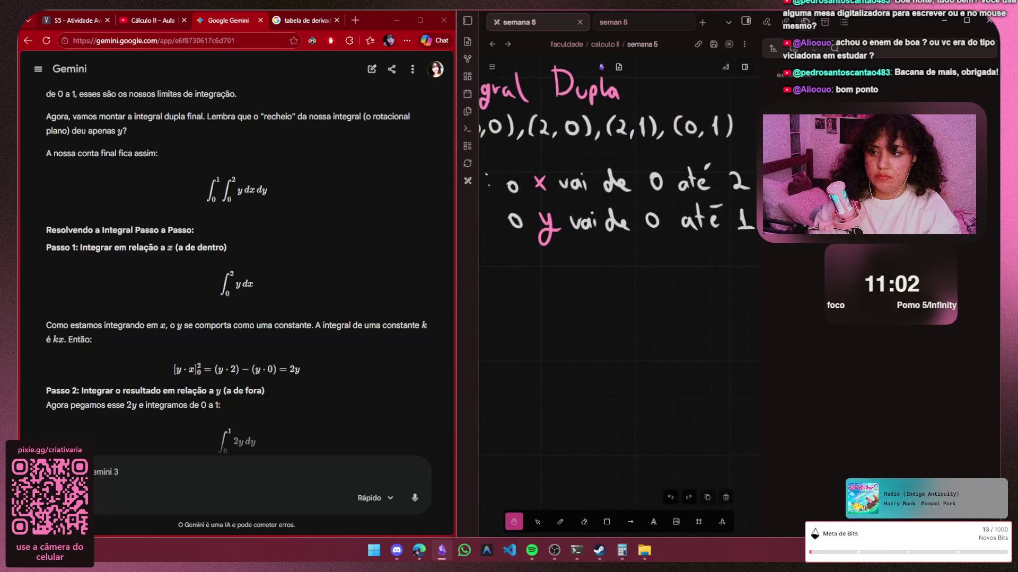
scroll(614, 246, up, 2)
scroll(613, 245, left, 1)
scroll(613, 246, down, 1)
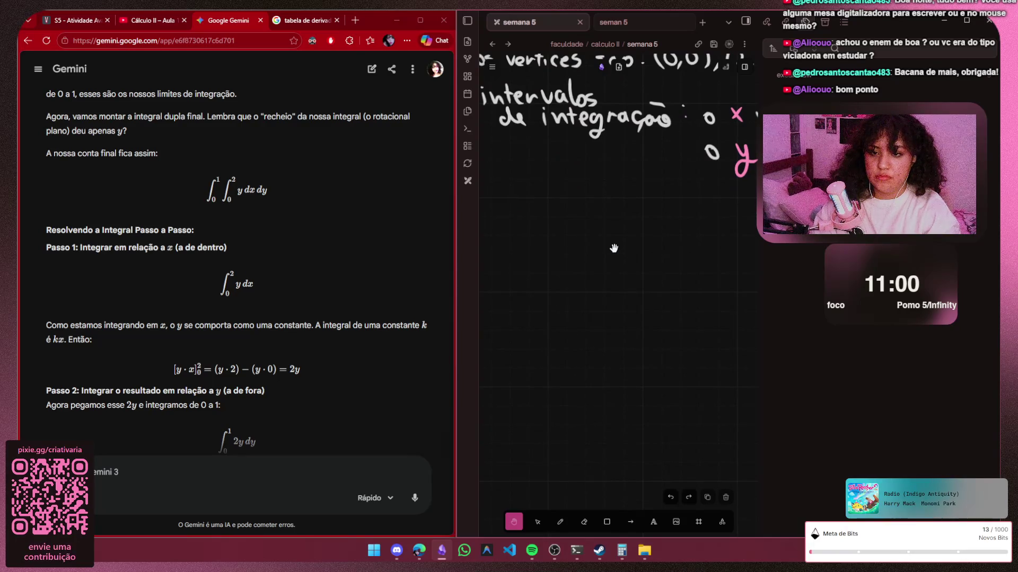
scroll(630, 232, down, 2)
scroll(631, 231, right, 2)
scroll(630, 231, right, 2)
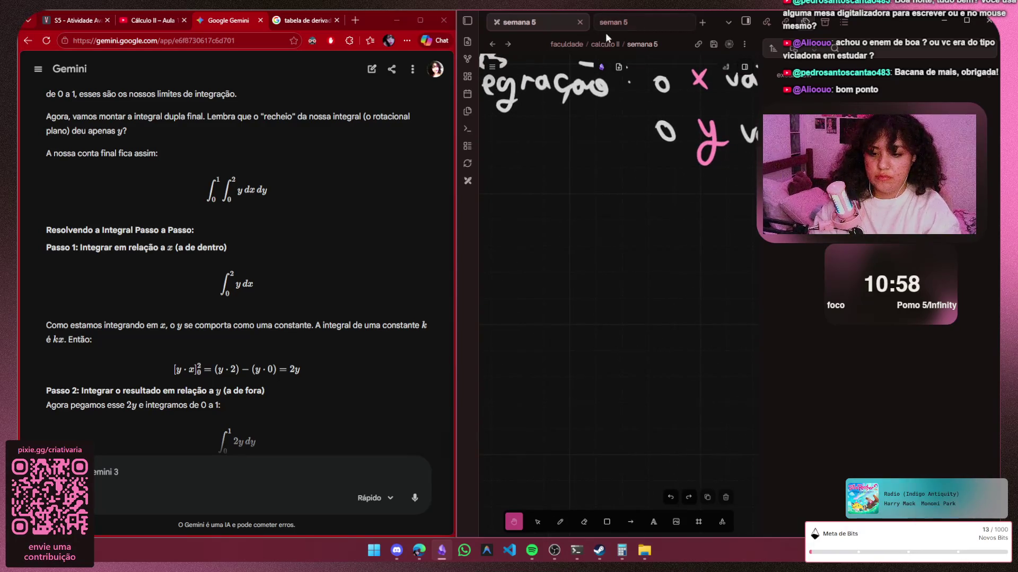
Undo the false start and handwrite 'montada' below the integration intervals
key(p)
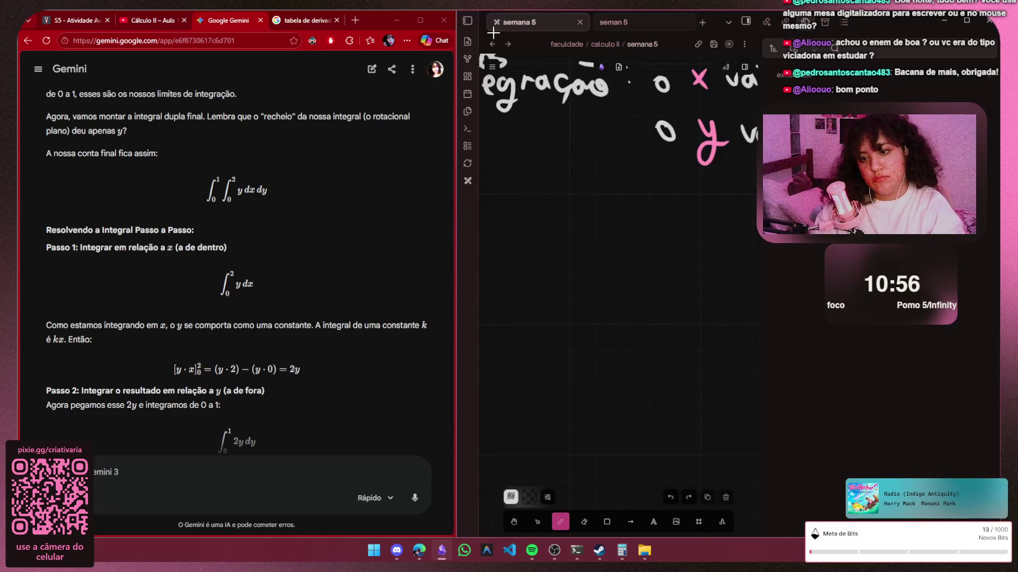
drag(634, 192, 629, 252)
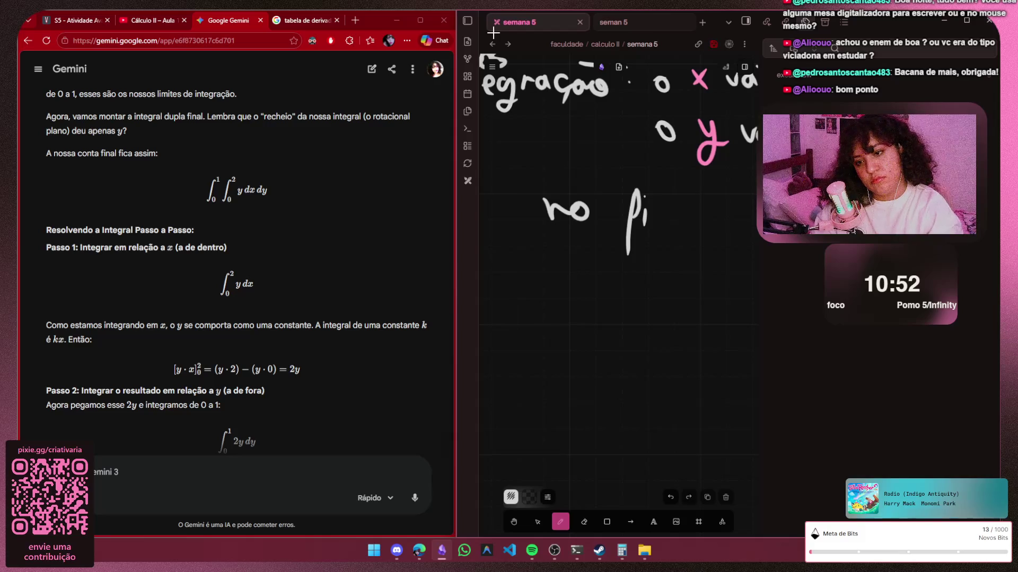
key(ctrl+z)
key(ctrl+z)
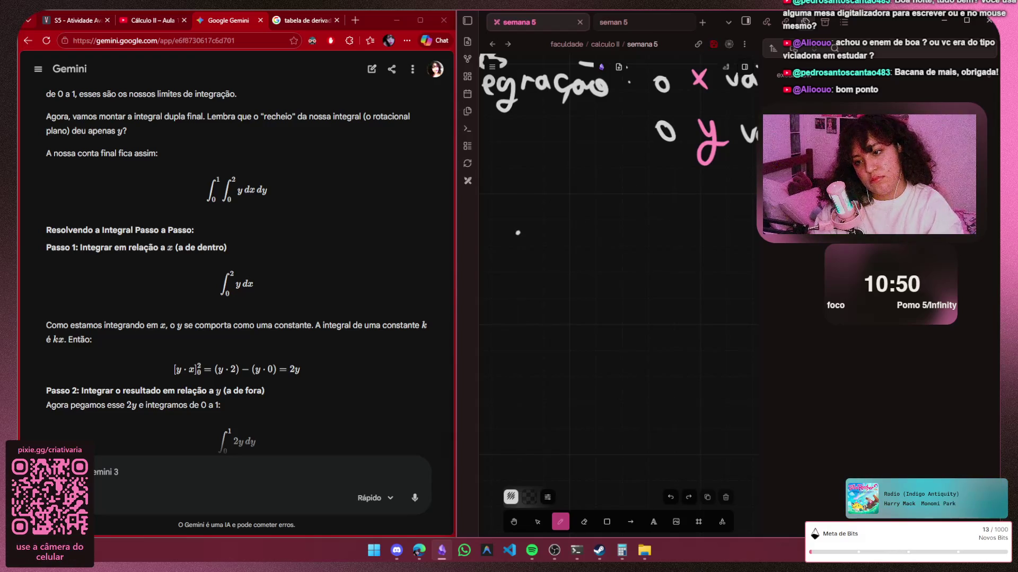
drag(565, 233, 556, 248)
mouse_move(580, 236)
mouse_down()
mouse_move(597, 248)
mouse_move(484, 243)
mouse_up()
key(h)
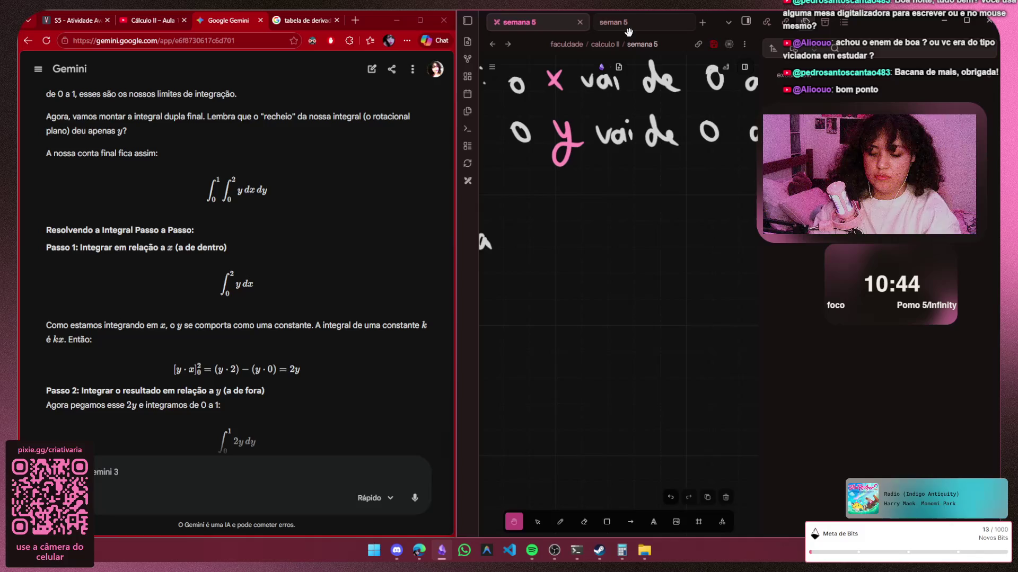
key(p)
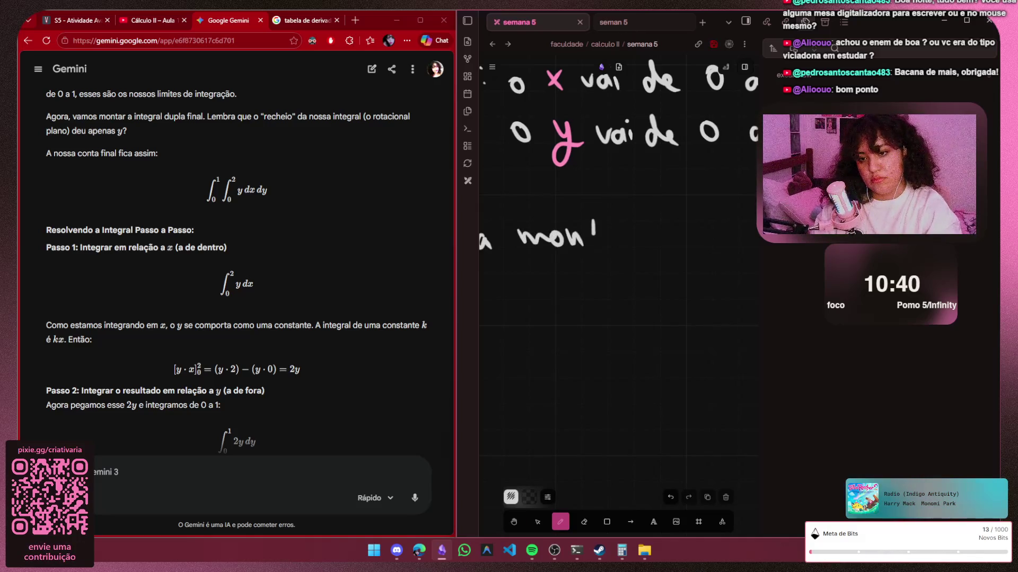
drag(592, 227, 609, 237)
scroll(621, 245, up, 1)
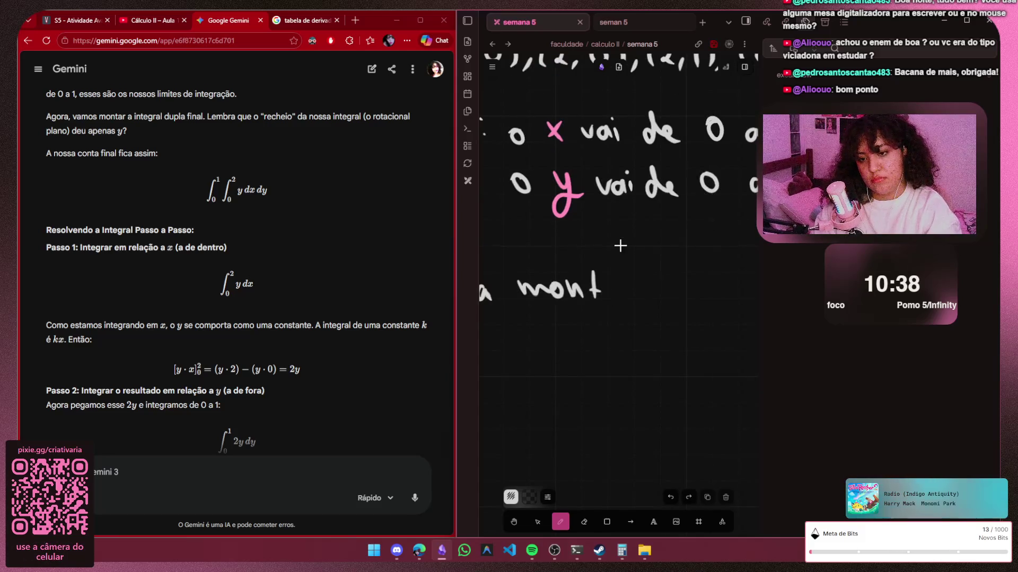
mouse_move(612, 285)
mouse_down()
mouse_move(615, 295)
mouse_move(632, 296)
mouse_up()
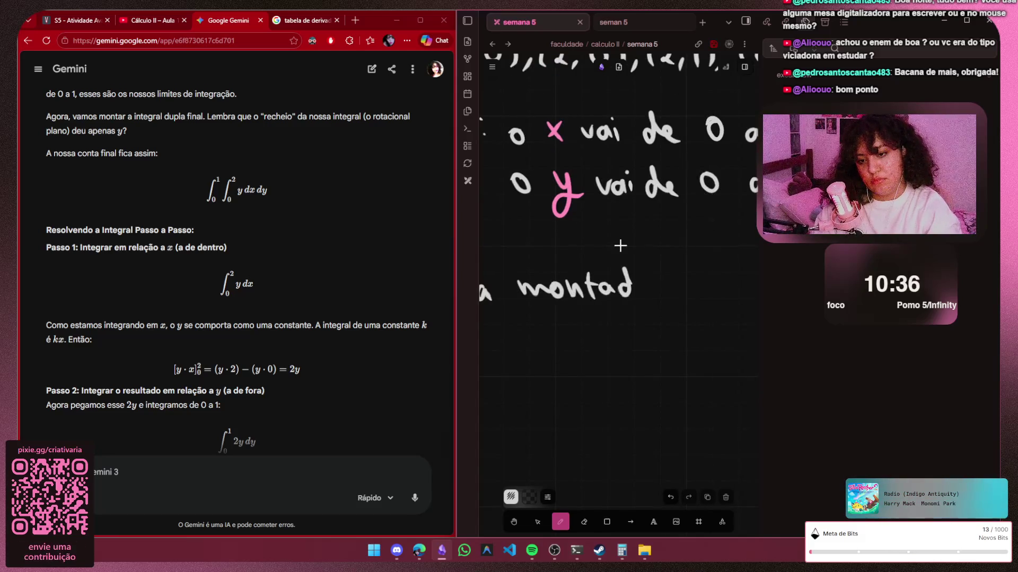
Finish the line by handwriting 'fica assim:' after 'montada'
key(h)
scroll(619, 245, right, 2)
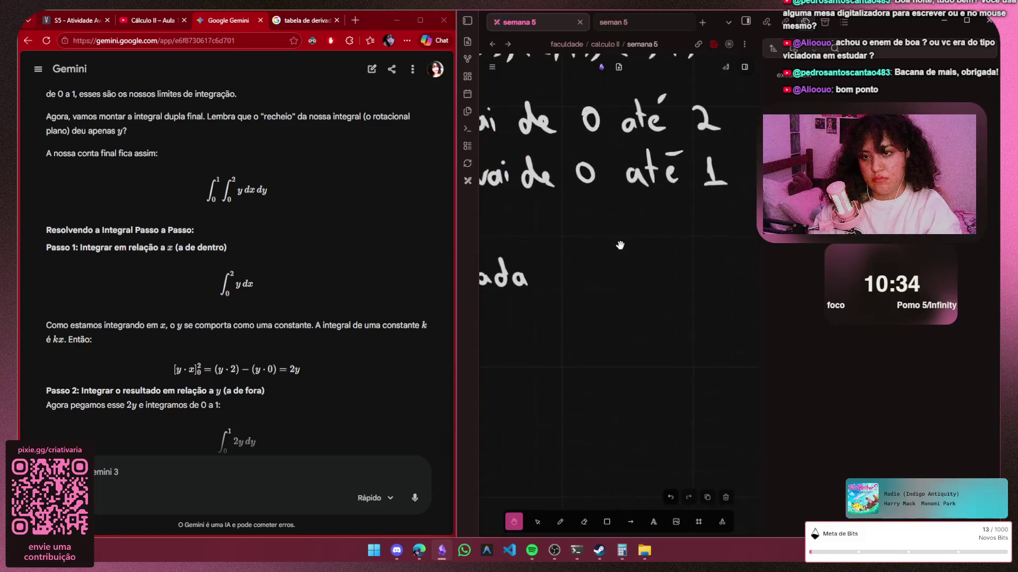
key(p)
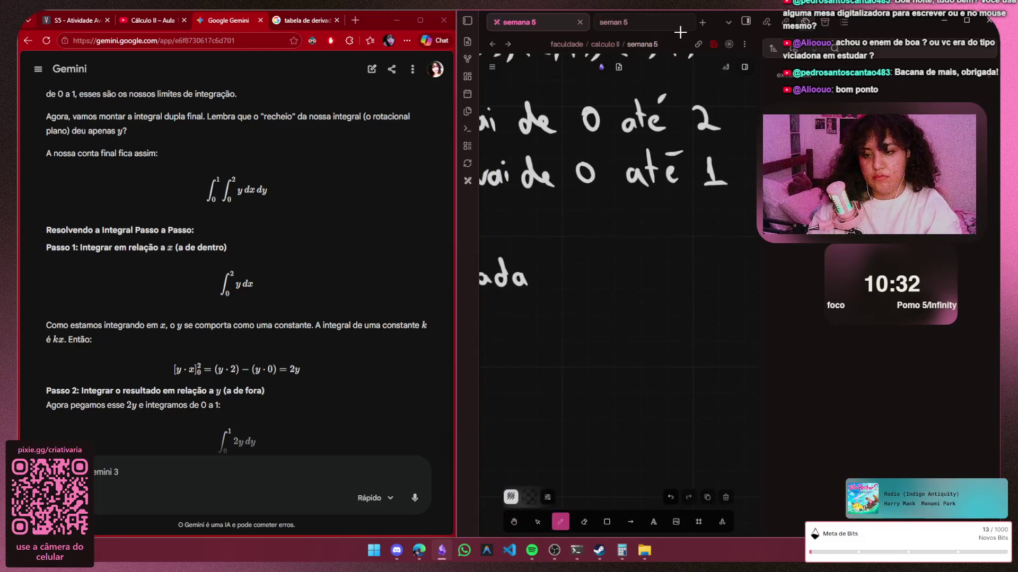
drag(566, 258, 563, 299)
drag(575, 276, 575, 288)
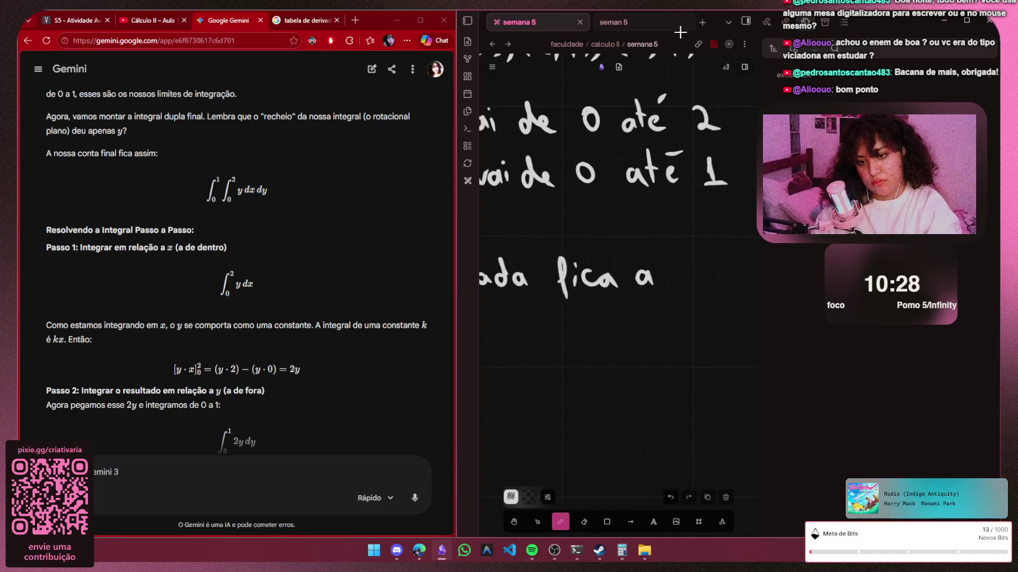
mouse_move(668, 272)
mouse_down()
mouse_move(658, 291)
mouse_move(674, 291)
mouse_up()
drag(688, 275, 688, 289)
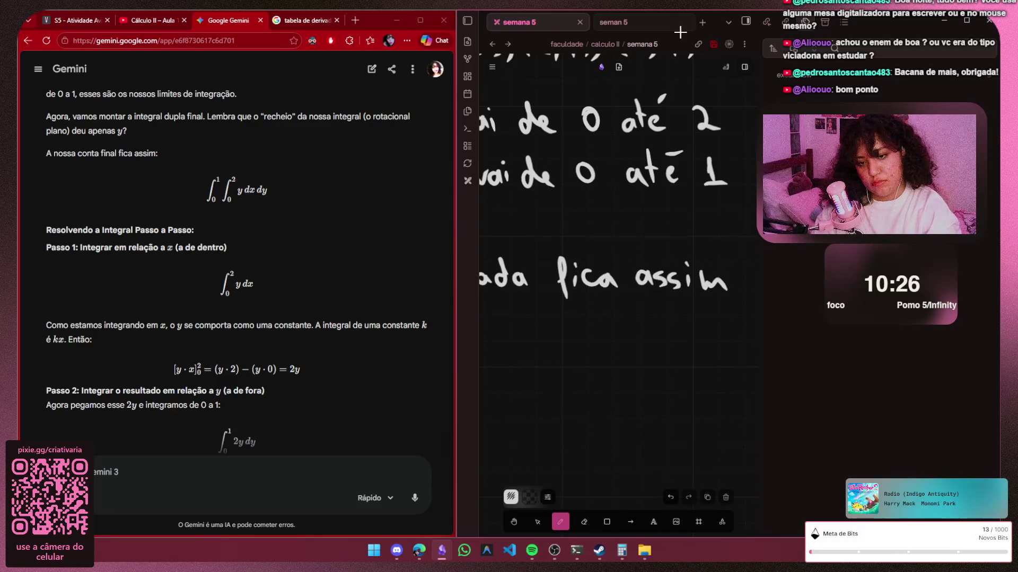
scroll(648, 268, down, 2)
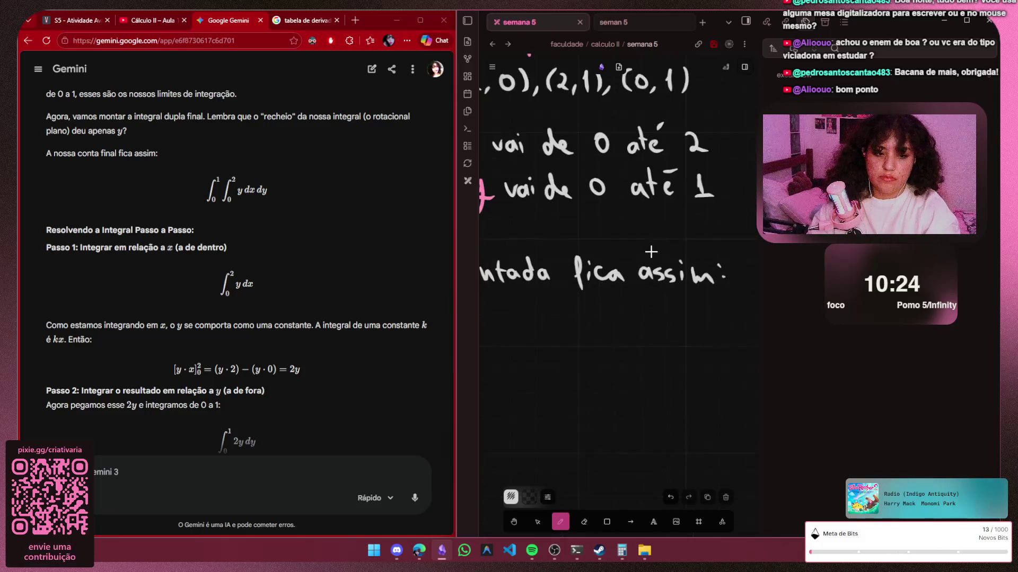
scroll(648, 267, down, 2)
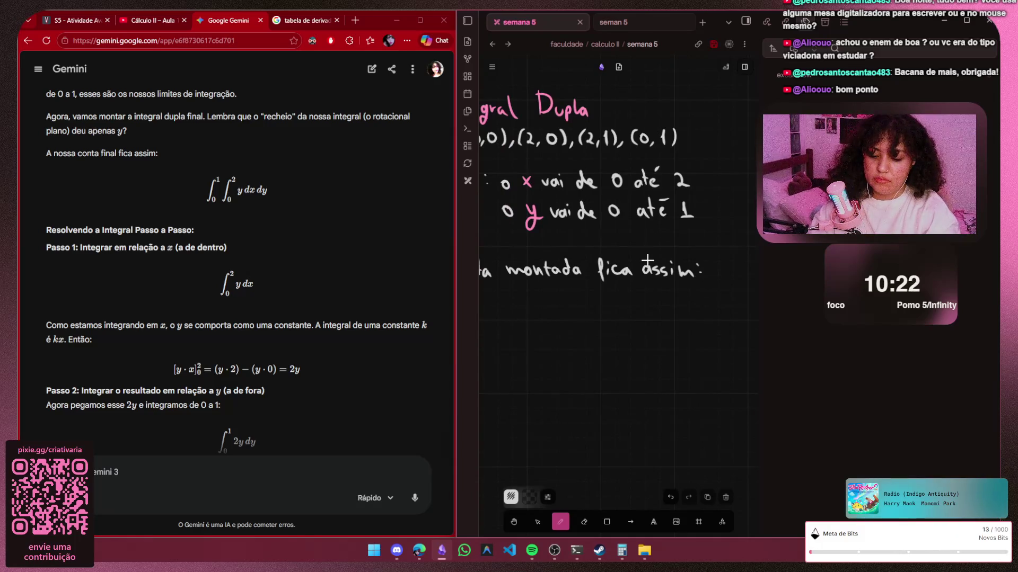
key(h)
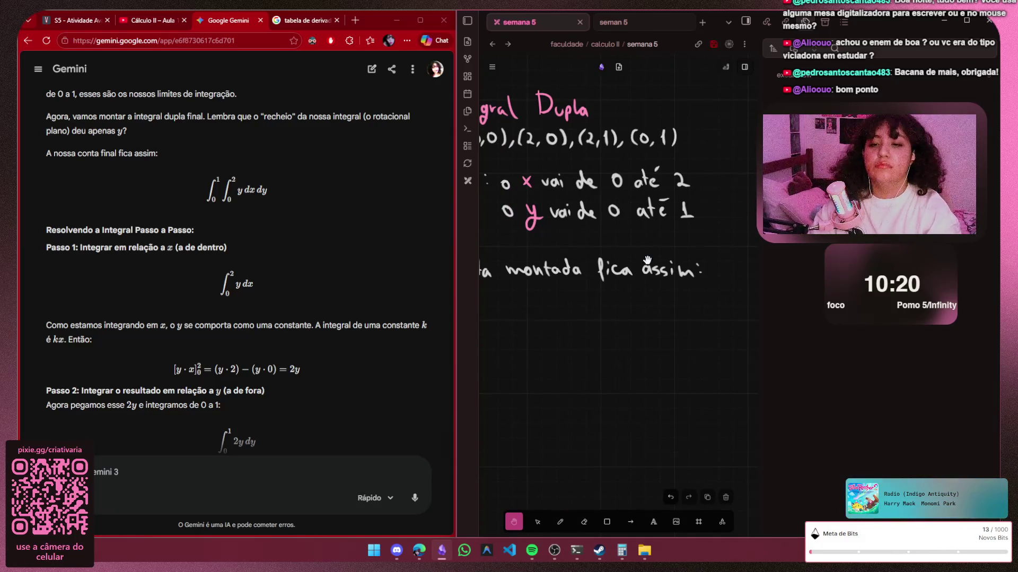
scroll(648, 262, left, 3)
scroll(649, 260, right, 2)
scroll(583, 292, up, 2)
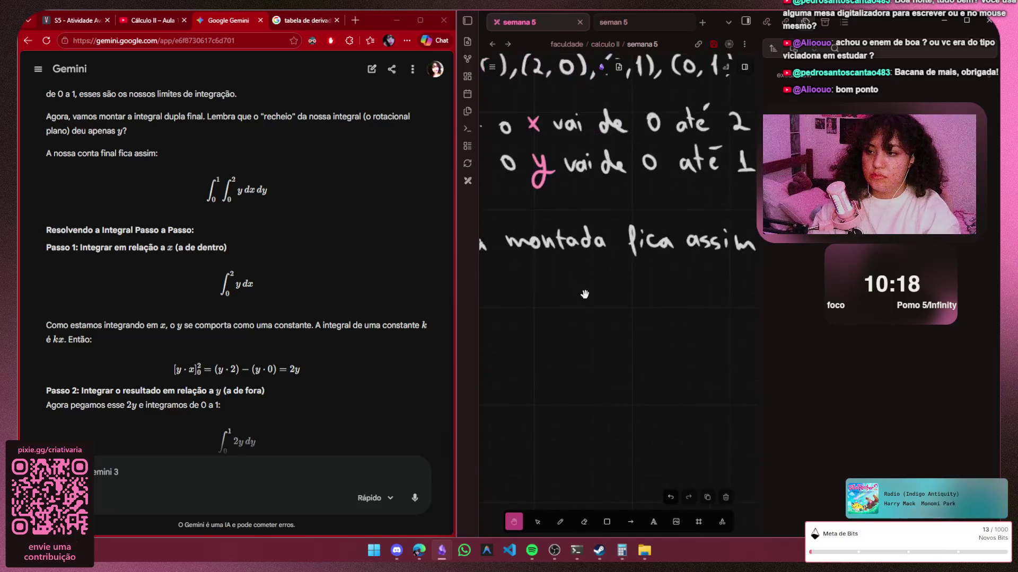
scroll(584, 291, up, 1)
key(p)
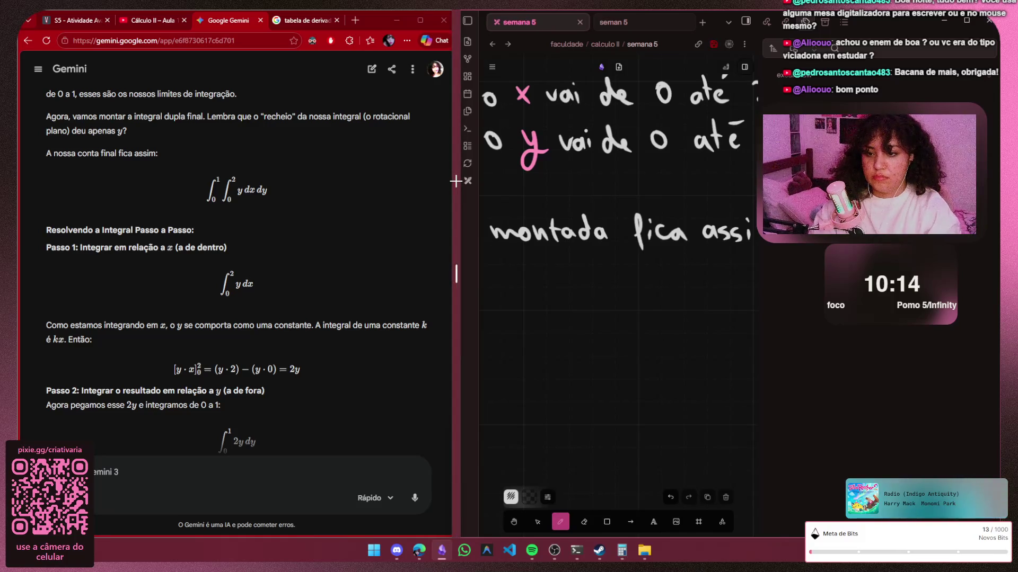
Handwrite the two integral signs with limits 0 to 1 and 0 to 2, redoing the second
drag(537, 305, 548, 289)
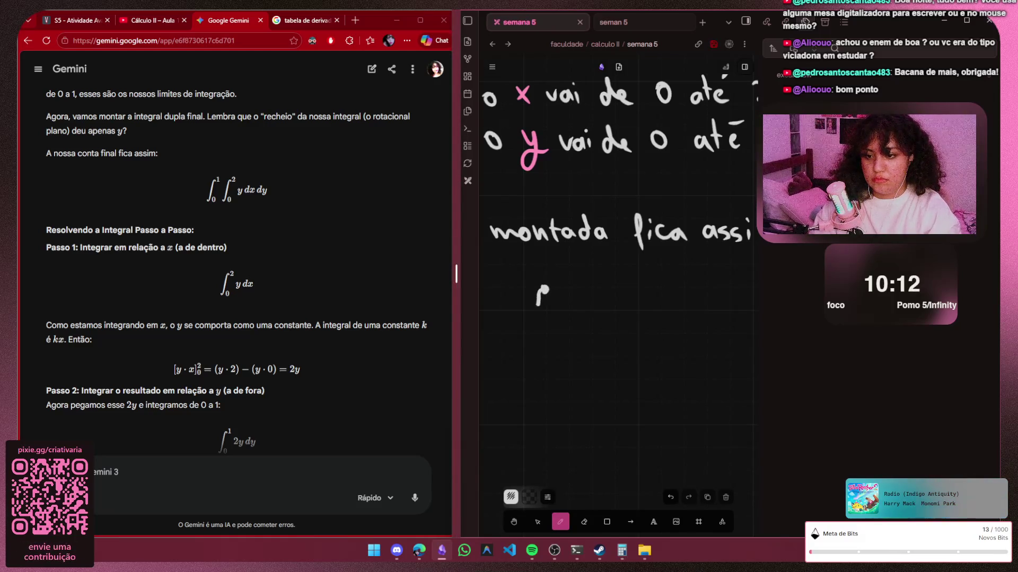
click(455, 181)
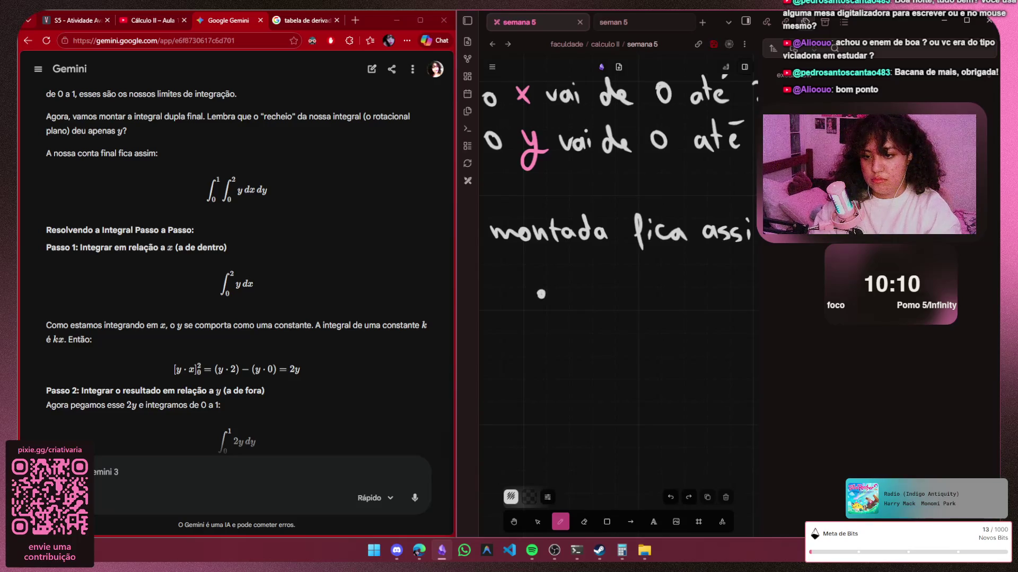
mouse_move(546, 291)
mouse_down()
mouse_move(520, 327)
mouse_move(541, 328)
mouse_up()
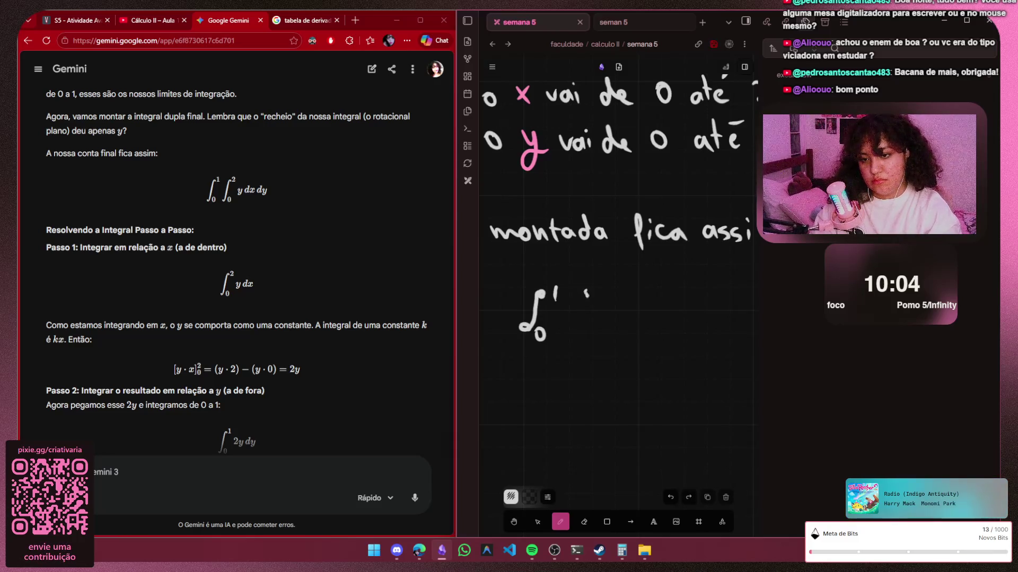
mouse_move(583, 293)
mouse_down()
mouse_move(592, 298)
mouse_move(568, 331)
mouse_up()
key(ctrl+z)
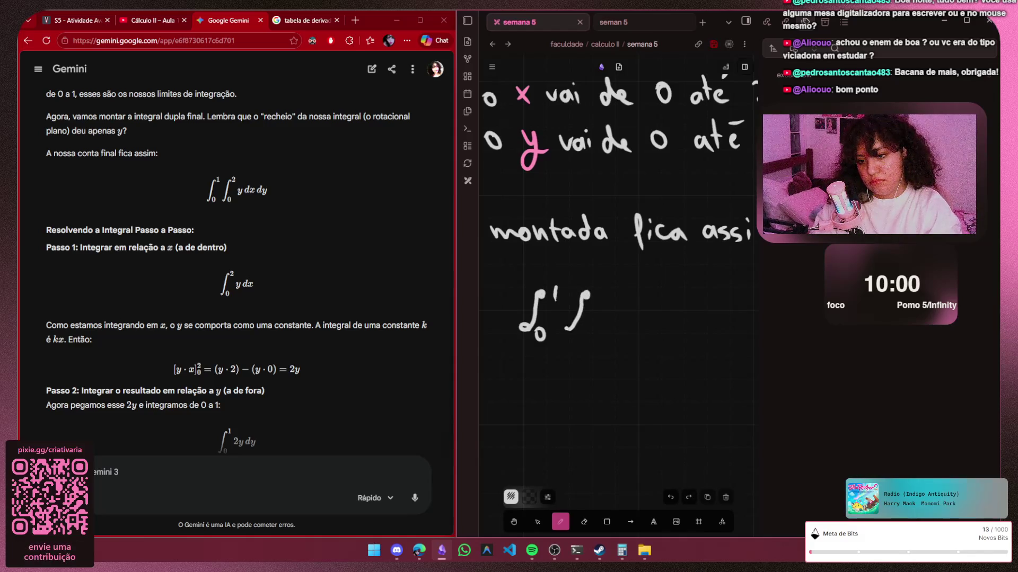
key(ctrl+z)
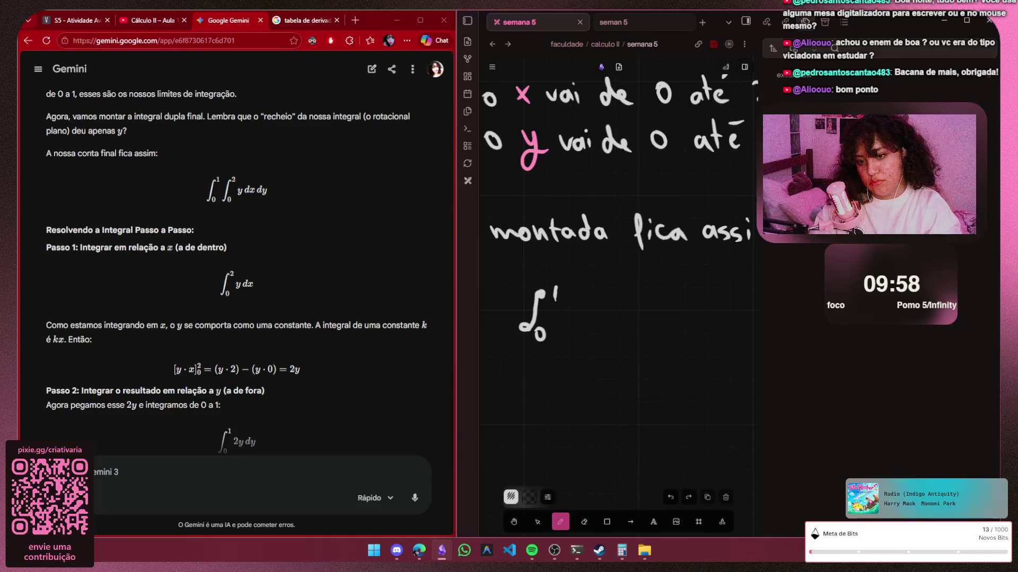
click(585, 295)
mouse_move(576, 326)
mouse_down()
mouse_move(562, 335)
mouse_move(579, 334)
mouse_up()
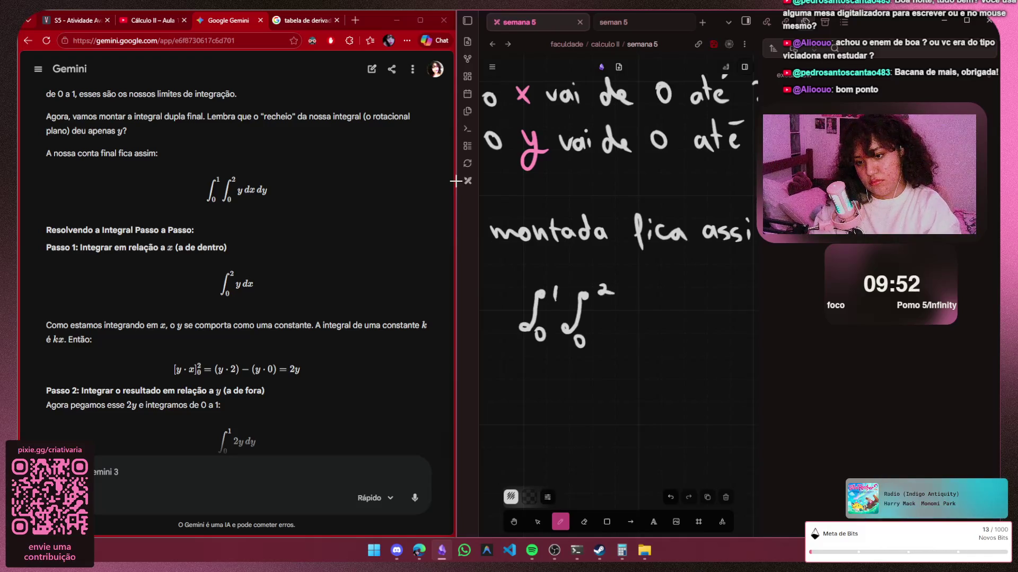
Write the integrand y followed by the differential dx after the integrals
drag(604, 313, 606, 340)
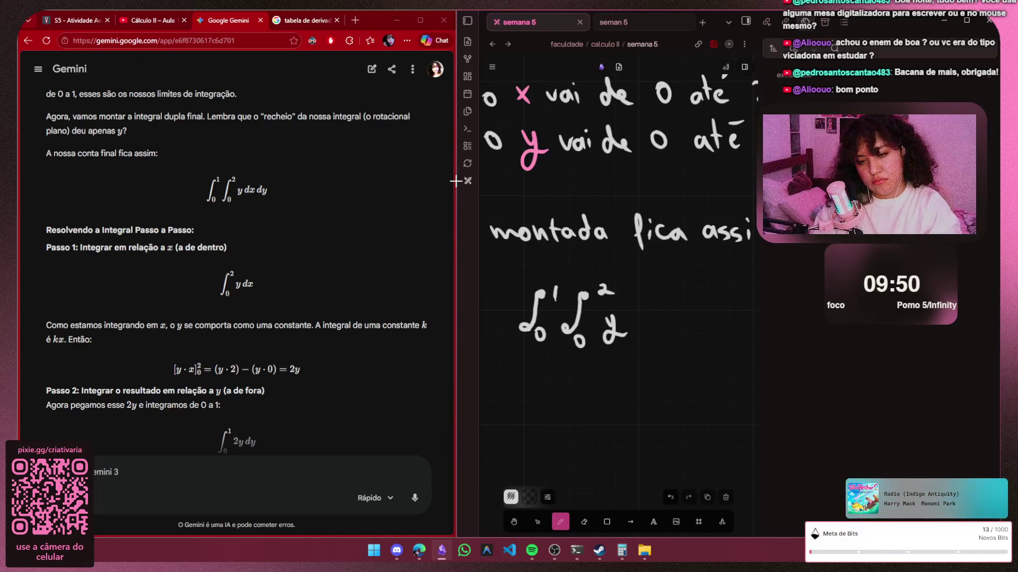
mouse_move(641, 295)
mouse_down()
mouse_move(642, 333)
mouse_move(662, 332)
mouse_up()
mouse_move(662, 317)
mouse_down()
mouse_move(651, 332)
mouse_move(675, 332)
mouse_up()
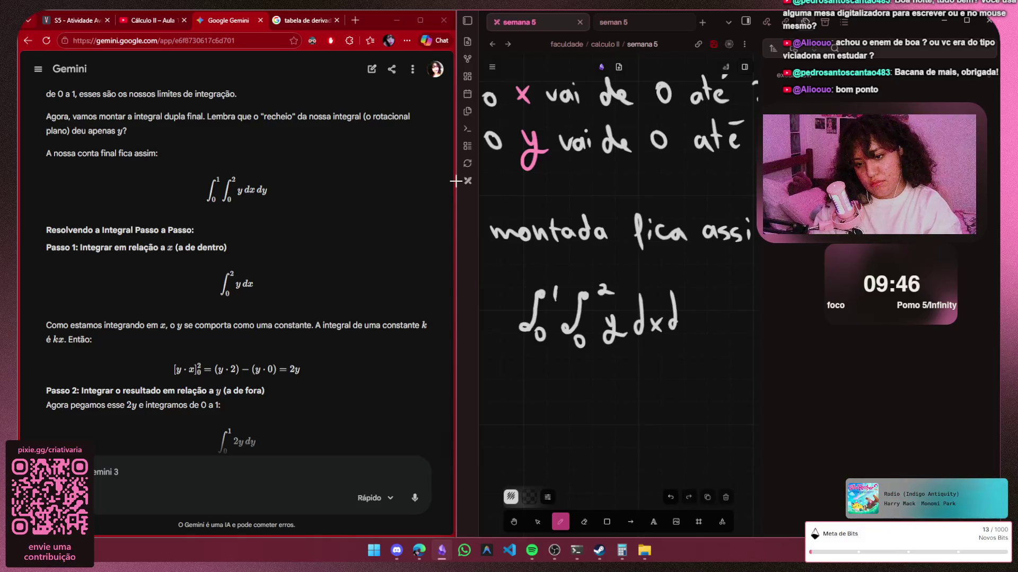